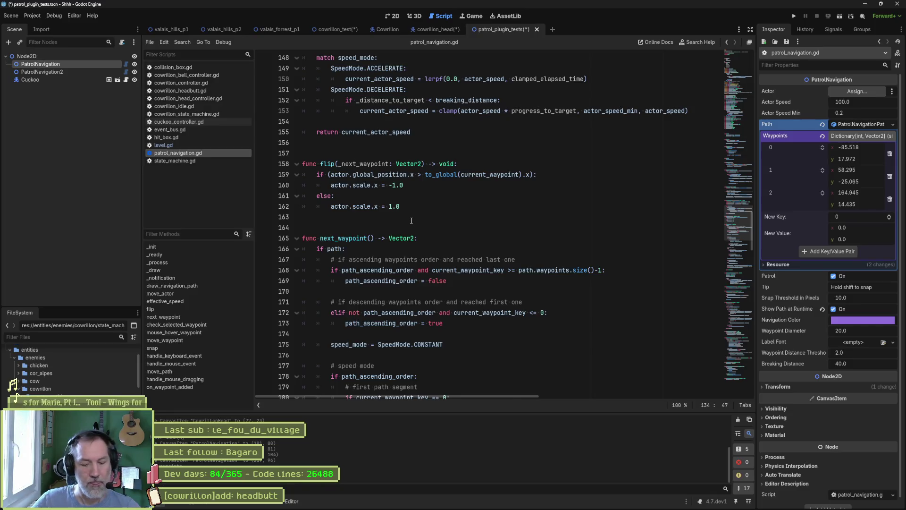
Fold all functions, then unfold handle_mouse_event and inspect the check_selected_waypoint call on line 280.
{"action": "key", "text": "ctrl+alt+f"}
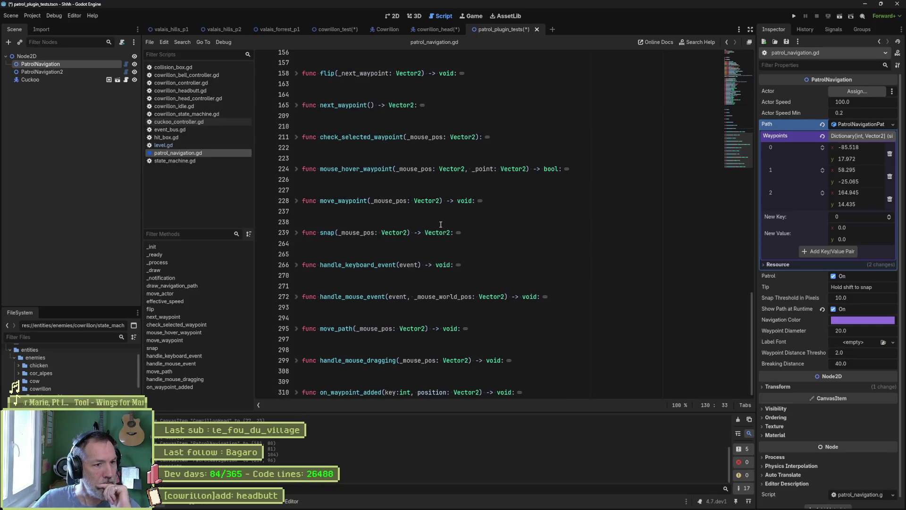
{"action": "left_click", "coordinate": [297, 296]}
{"action": "scroll", "coordinate": [405, 323], "scroll_direction": "down", "scroll_amount": 3}
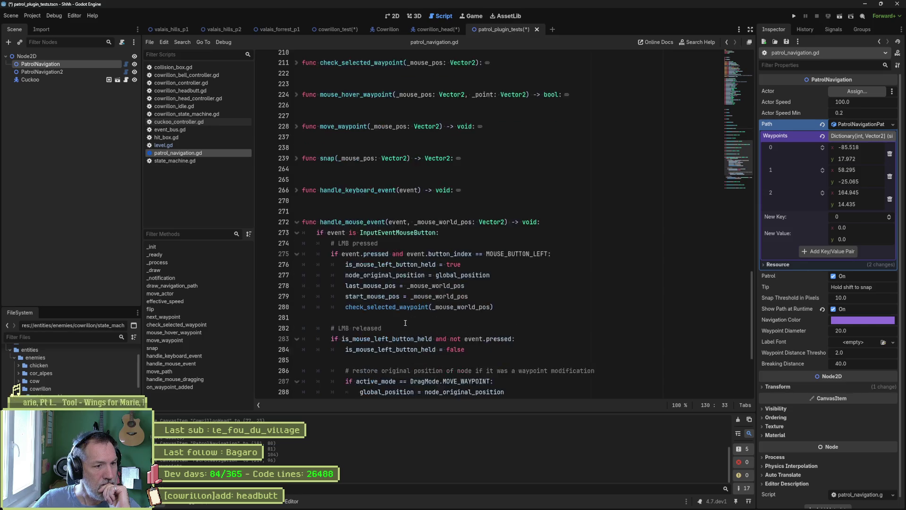
{"action": "left_click", "coordinate": [399, 276]}
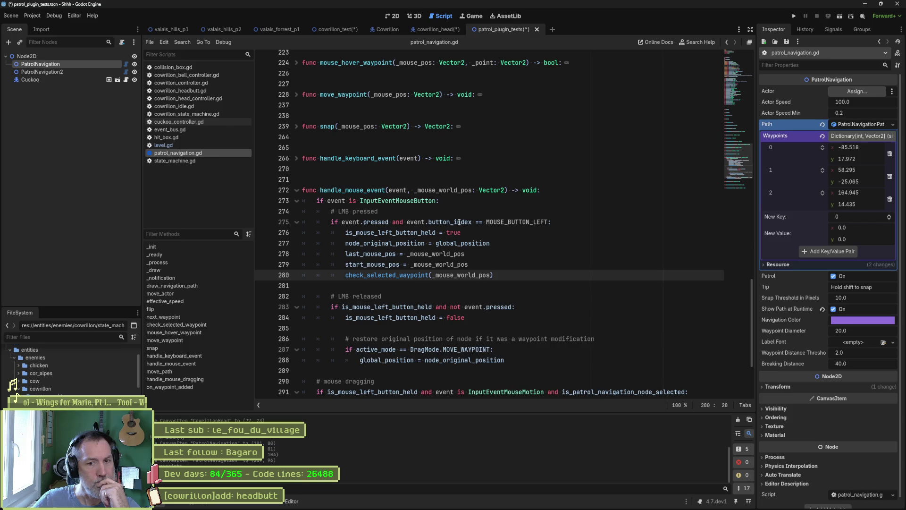
Tick Enabled for PatrolNavigation in Project Settings > Plugins and close the dialog.
{"action": "left_click", "coordinate": [71, 17]}
{"action": "left_click", "coordinate": [32, 16]}
{"action": "left_click", "coordinate": [47, 31]}
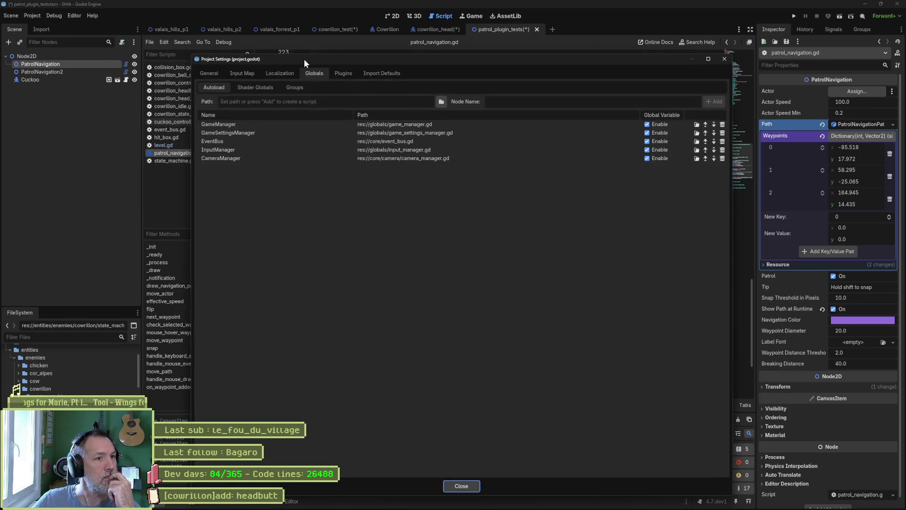
{"action": "left_click", "coordinate": [337, 73]}
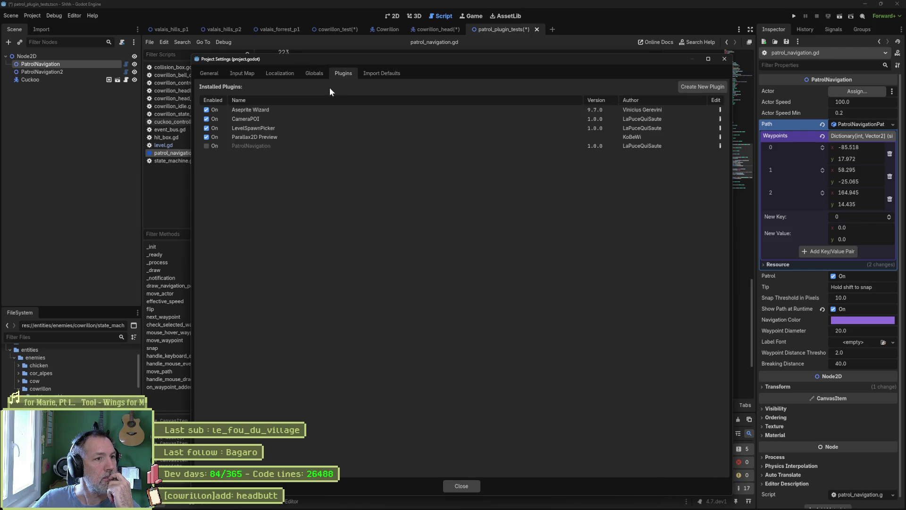
{"action": "left_click", "coordinate": [207, 146]}
{"action": "left_click", "coordinate": [462, 485]}
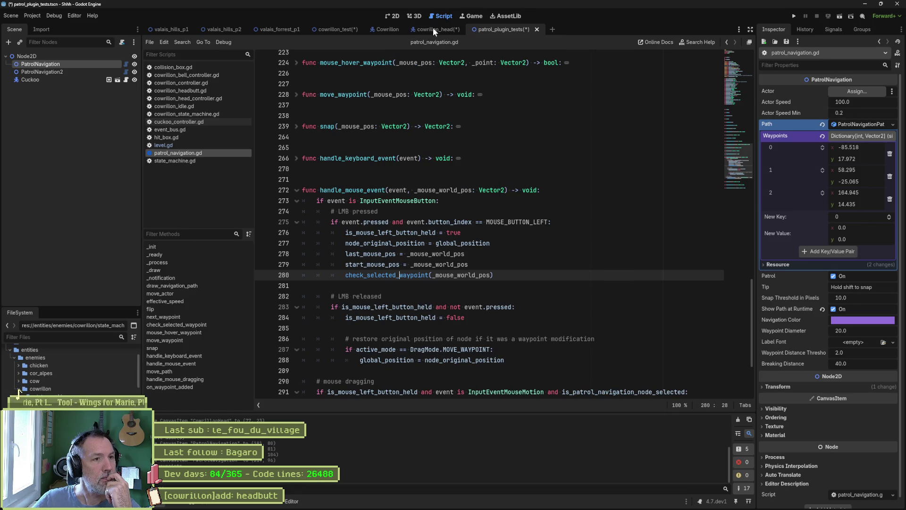
In the 2D view, drag PatrolNavigation2's path down and stretch its end waypoints wider.
{"action": "left_click", "coordinate": [392, 16]}
{"action": "left_click_drag", "start_coordinate": [268, 128], "coordinate": [255, 175]}
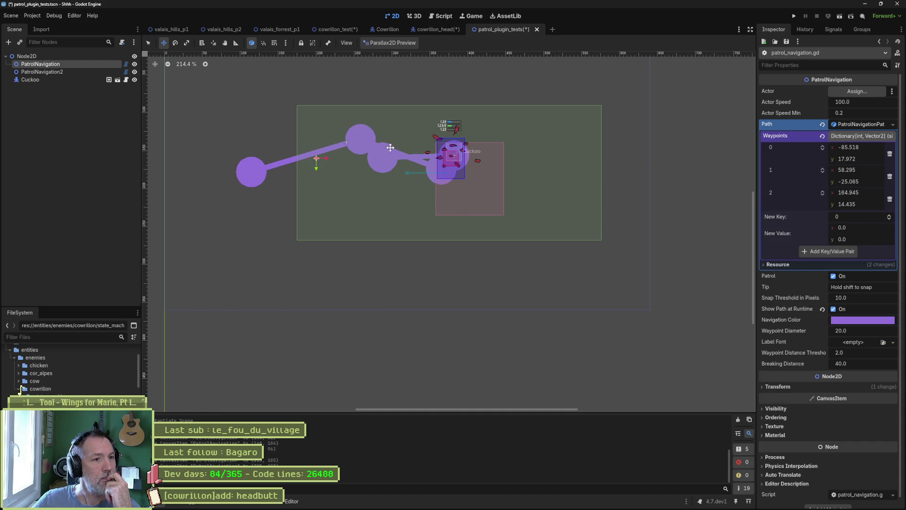
{"action": "left_click", "coordinate": [46, 71]}
{"action": "left_click_drag", "start_coordinate": [259, 186], "coordinate": [257, 287]}
{"action": "left_click_drag", "start_coordinate": [456, 270], "coordinate": [484, 273]}
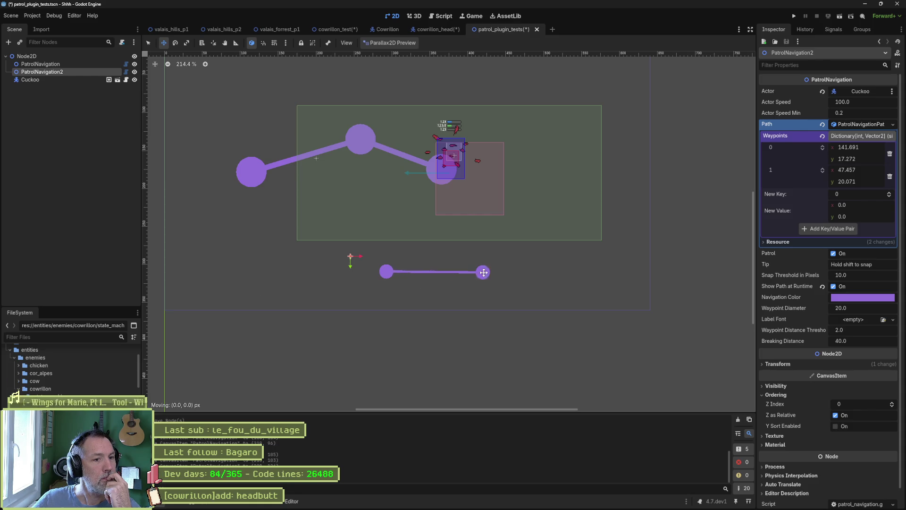
{"action": "left_click_drag", "start_coordinate": [387, 272], "coordinate": [278, 283]}
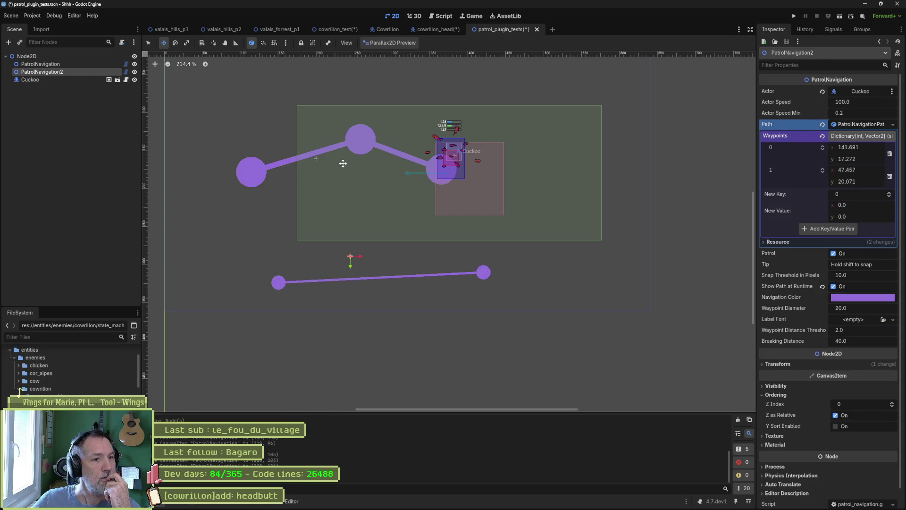
Shift PatrolNavigation's path up and left and nudge its left waypoint.
{"action": "left_click", "coordinate": [65, 65]}
{"action": "left_click_drag", "start_coordinate": [361, 199], "coordinate": [348, 186]}
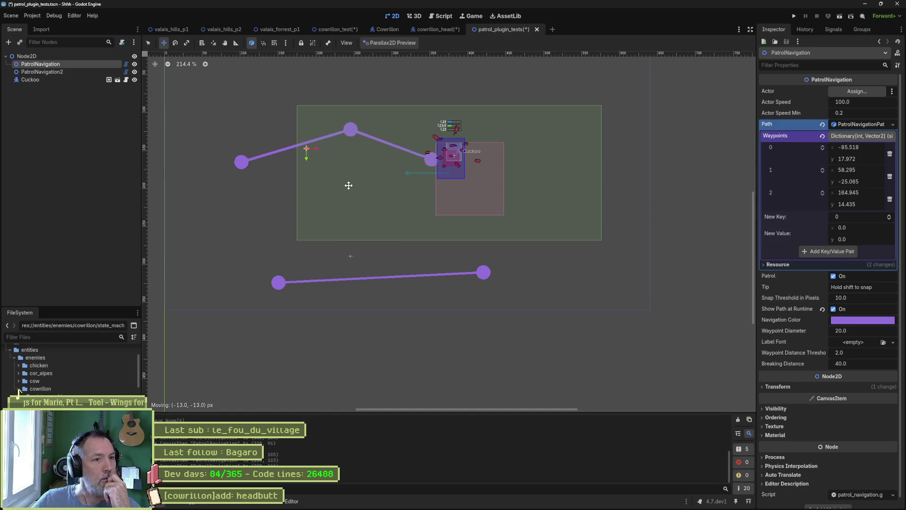
{"action": "mouse_move", "coordinate": [241, 161]}
{"action": "left_mouse_down"}
{"action": "mouse_move", "coordinate": [231, 181]}
{"action": "mouse_move", "coordinate": [240, 160]}
{"action": "mouse_move", "coordinate": [238, 185]}
{"action": "mouse_move", "coordinate": [238, 141]}
{"action": "mouse_move", "coordinate": [266, 138]}
{"action": "mouse_move", "coordinate": [245, 137]}
{"action": "left_mouse_up"}
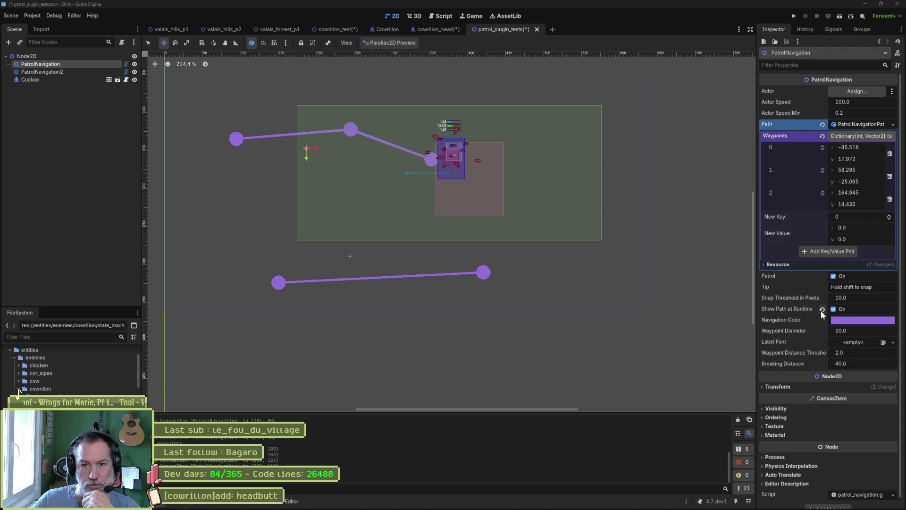
Try a new FontFile for the Label Font, undo it, and inspect the font resource details.
{"action": "left_click", "coordinate": [868, 342]}
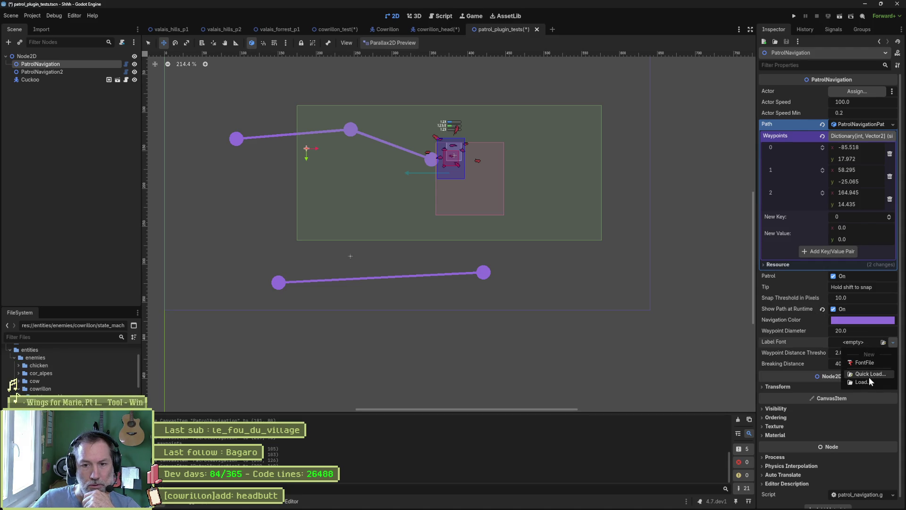
{"action": "left_click", "coordinate": [869, 362]}
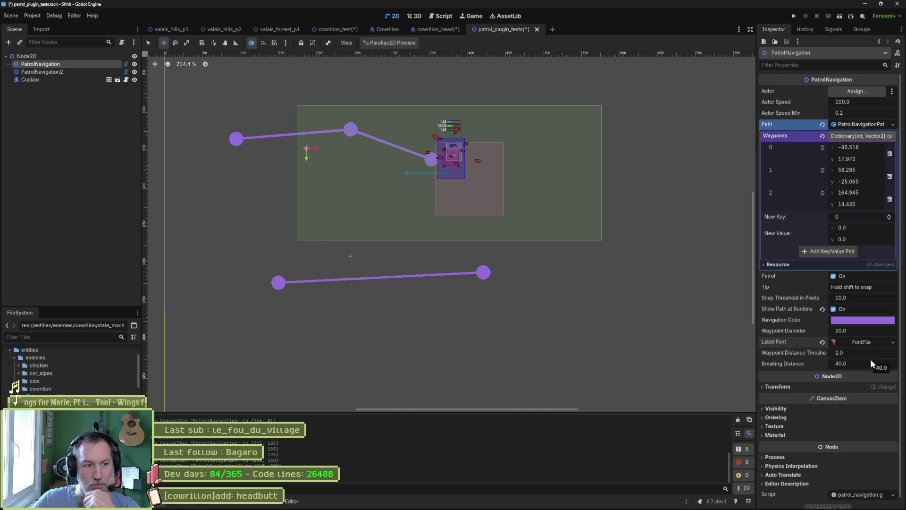
{"action": "key", "text": "ctrl+z"}
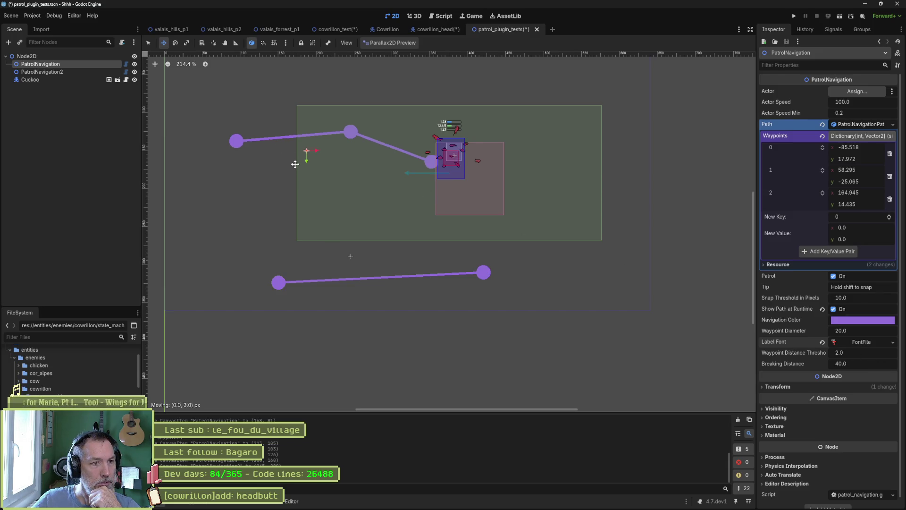
{"action": "left_click", "coordinate": [42, 72]}
{"action": "left_click", "coordinate": [49, 64]}
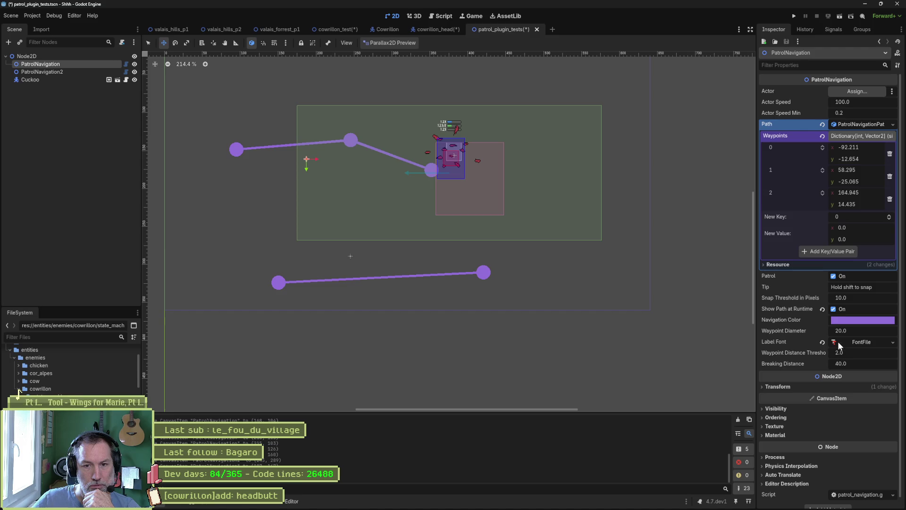
{"action": "left_click", "coordinate": [874, 341]}
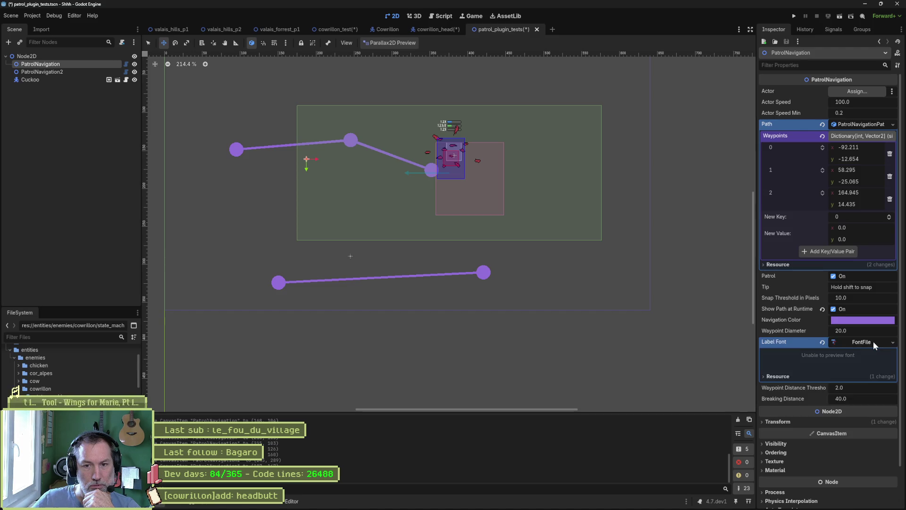
{"action": "left_click", "coordinate": [785, 376]}
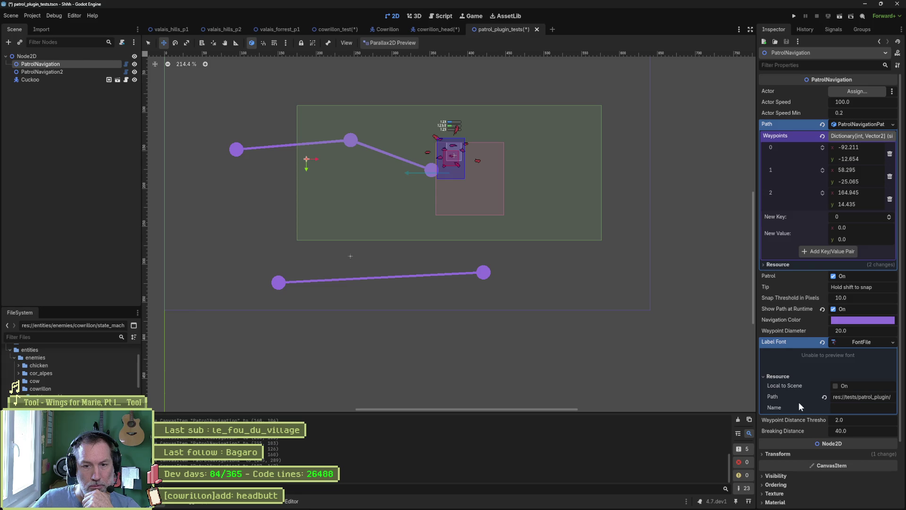
{"action": "left_click", "coordinate": [808, 376]}
Quick Load MedodicaRegular as PatrolNavigation's Label Font and drag its path below the green area.
{"action": "left_click", "coordinate": [892, 342]}
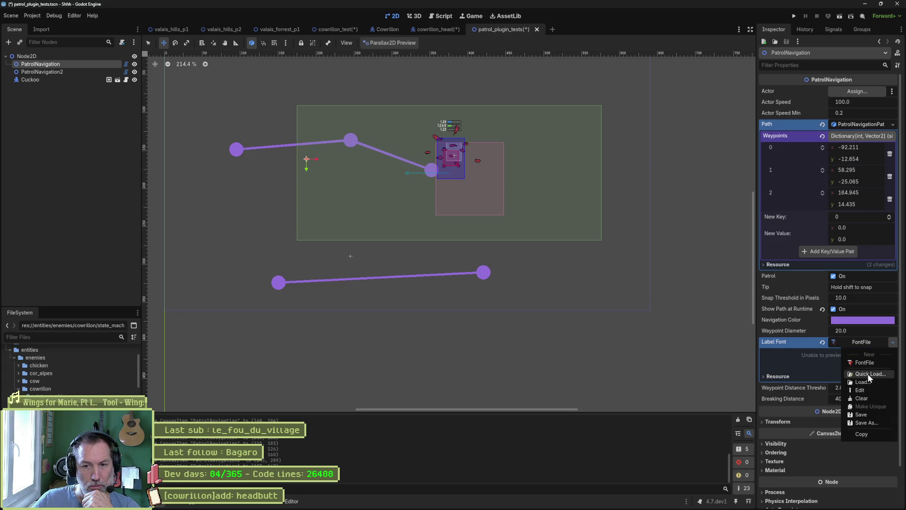
{"action": "left_click", "coordinate": [868, 373]}
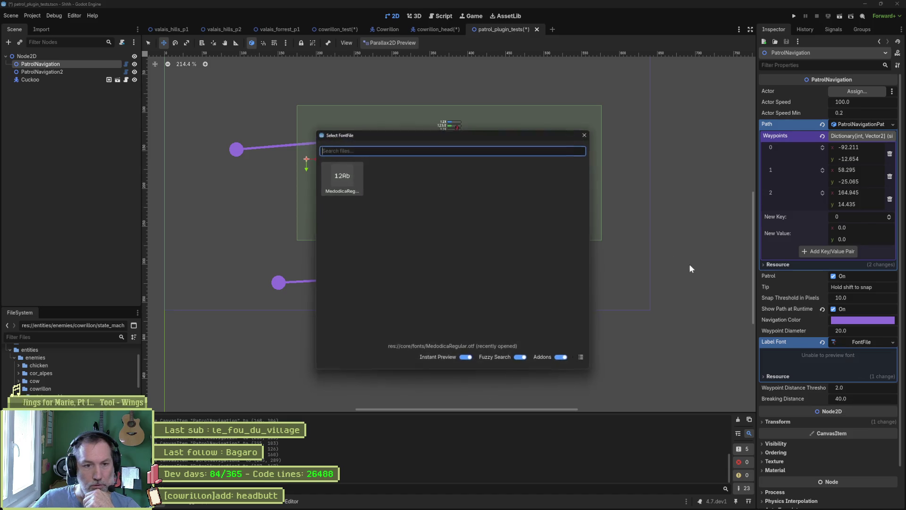
{"action": "double_click", "coordinate": [346, 178]}
{"action": "mouse_move", "coordinate": [374, 198]}
{"action": "left_mouse_down"}
{"action": "mouse_move", "coordinate": [388, 227]}
{"action": "mouse_move", "coordinate": [576, 296]}
{"action": "mouse_move", "coordinate": [562, 298]}
{"action": "left_mouse_up"}
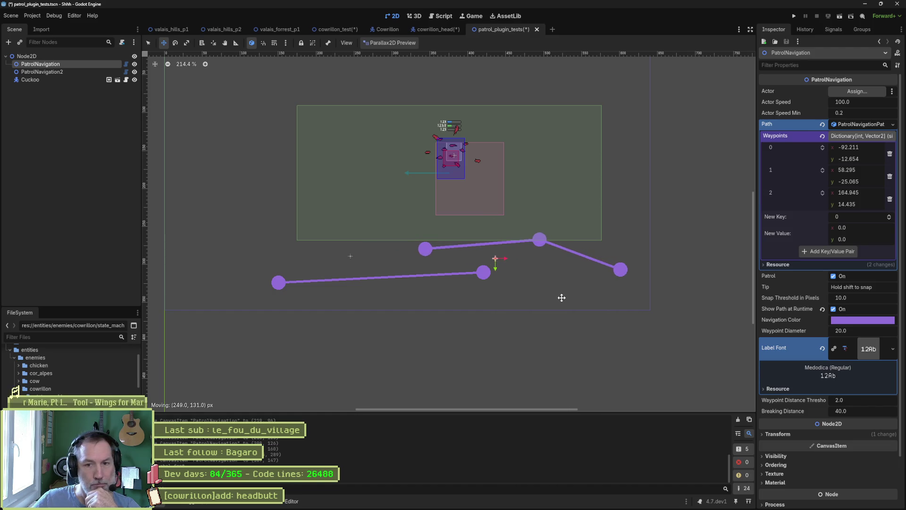
Drag the first path's right, left and middle waypoints into a diagonal from the green area down-right.
{"action": "left_click", "coordinate": [892, 349]}
{"action": "left_click", "coordinate": [802, 349]}
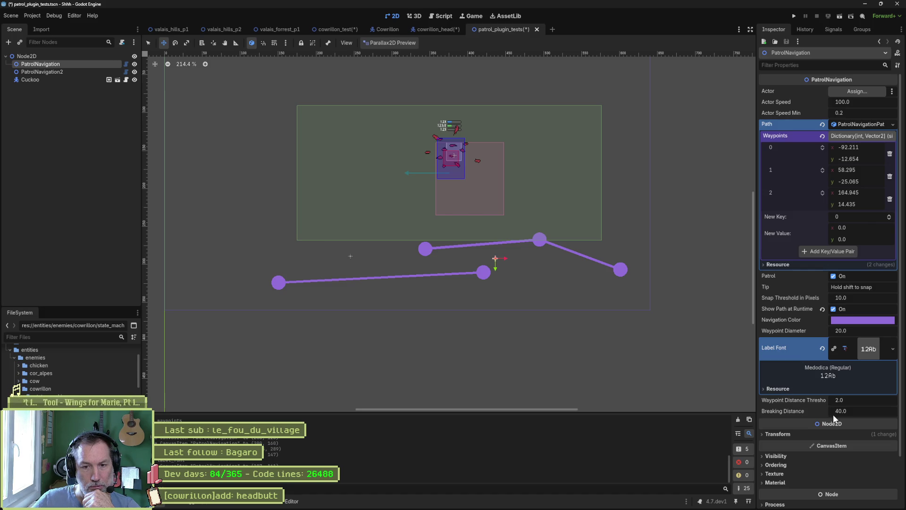
{"action": "left_click_drag", "start_coordinate": [621, 269], "coordinate": [631, 260]}
{"action": "left_click_drag", "start_coordinate": [539, 240], "coordinate": [538, 251]}
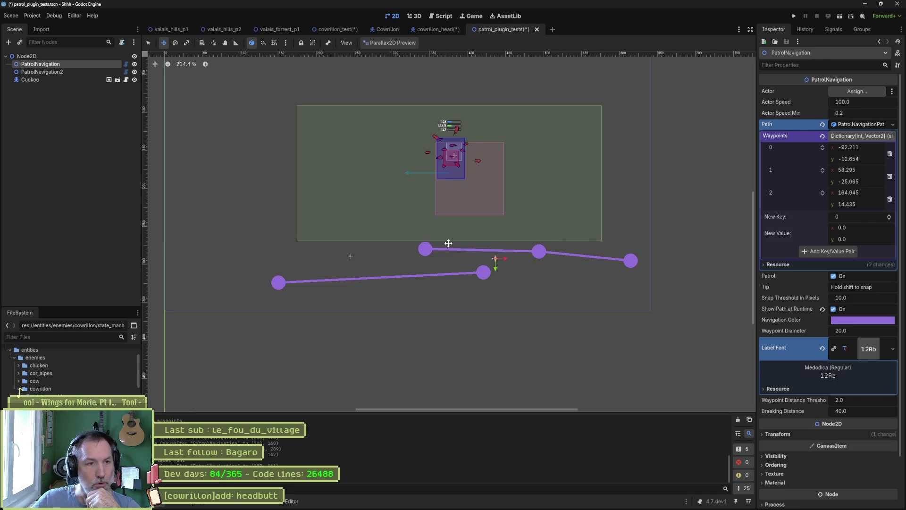
{"action": "mouse_move", "coordinate": [425, 249]}
{"action": "left_mouse_down"}
{"action": "mouse_move", "coordinate": [283, 222]}
{"action": "mouse_move", "coordinate": [267, 196]}
{"action": "left_mouse_up"}
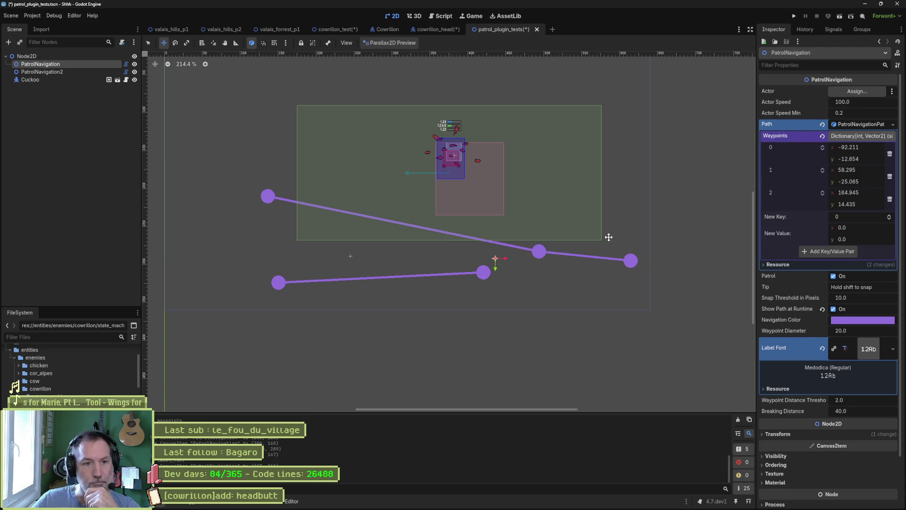
{"action": "left_click_drag", "start_coordinate": [540, 251], "coordinate": [423, 214]}
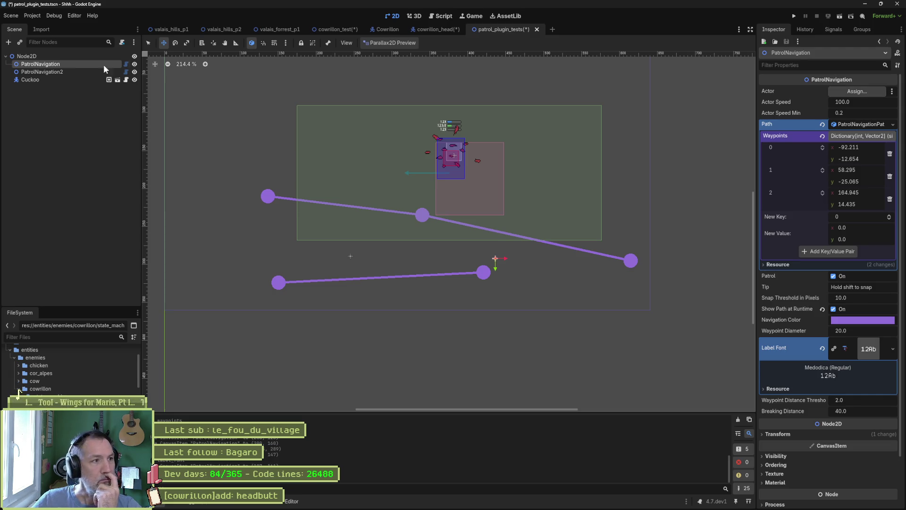
{"action": "left_click", "coordinate": [81, 72]}
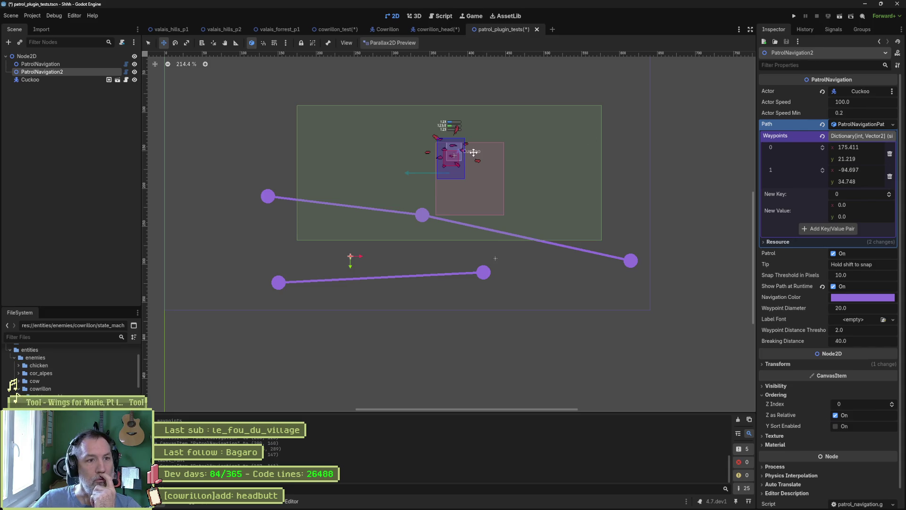
Run the project with F5 to watch the Cuckoo patrol, then stop it with F8.
{"action": "key", "text": "F5"}
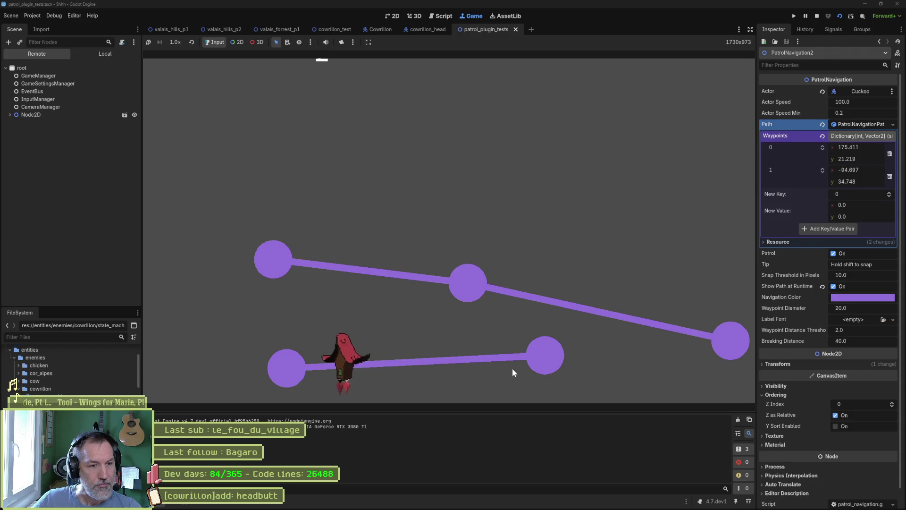
{"action": "key", "text": "F8"}
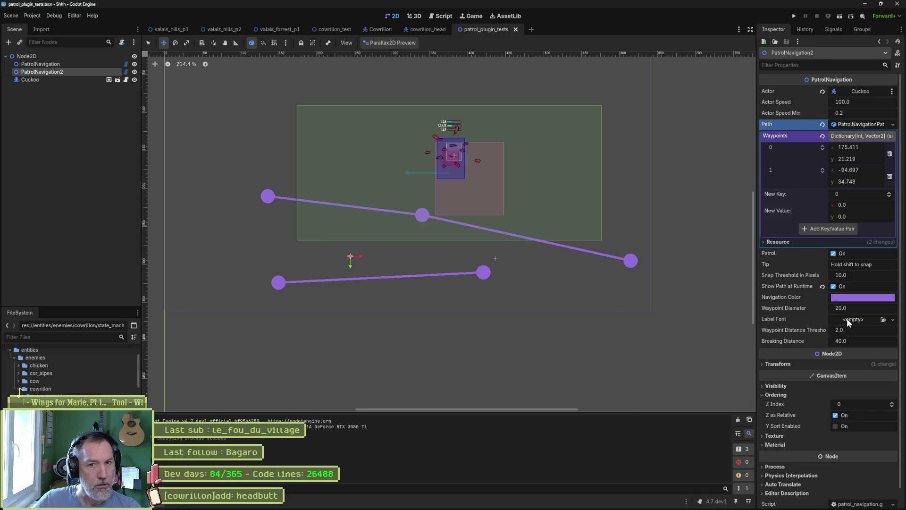
Reselect PatrolNavigation2 and Quick Load MedodicaRegular.otf as its Label Font.
{"action": "left_click", "coordinate": [40, 64]}
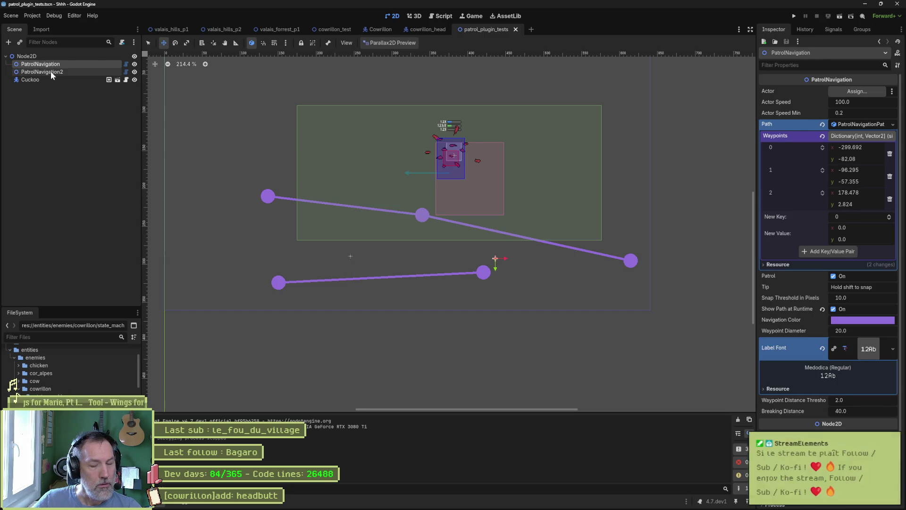
{"action": "left_click", "coordinate": [50, 72]}
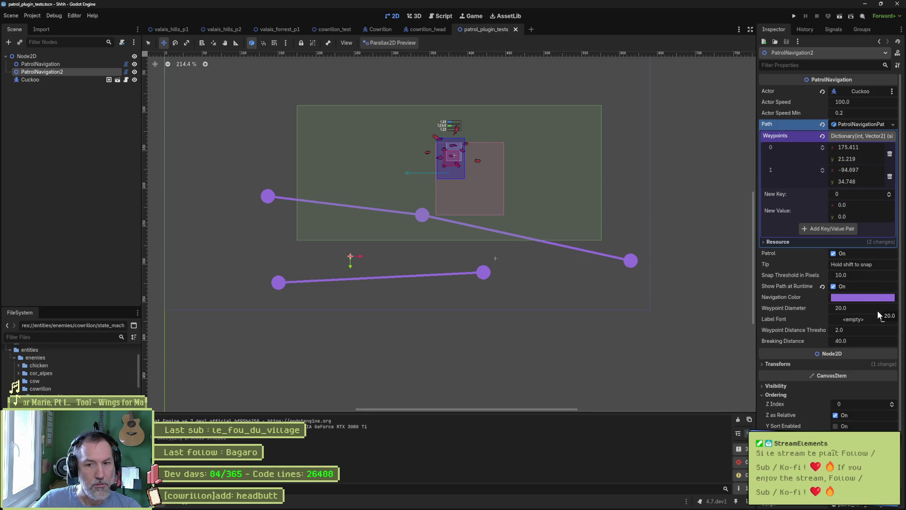
{"action": "left_click", "coordinate": [892, 320]}
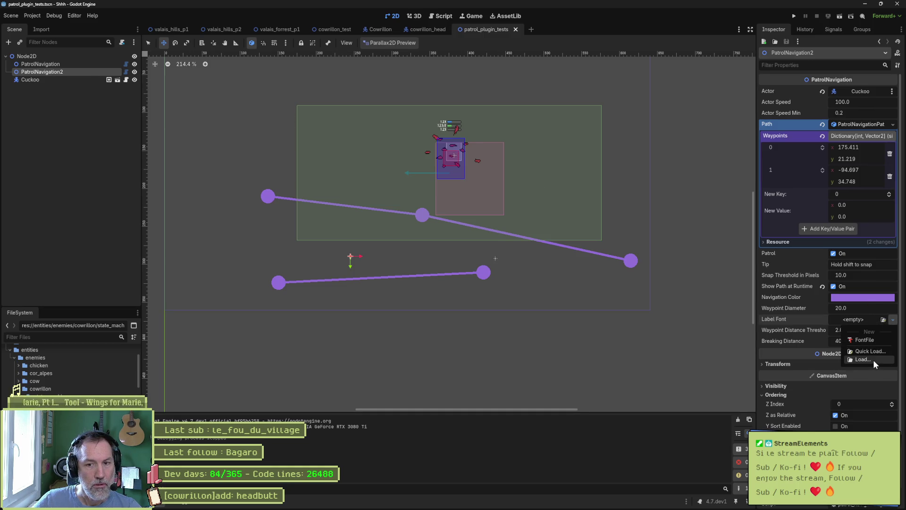
{"action": "left_click", "coordinate": [871, 352]}
{"action": "left_click", "coordinate": [341, 176]}
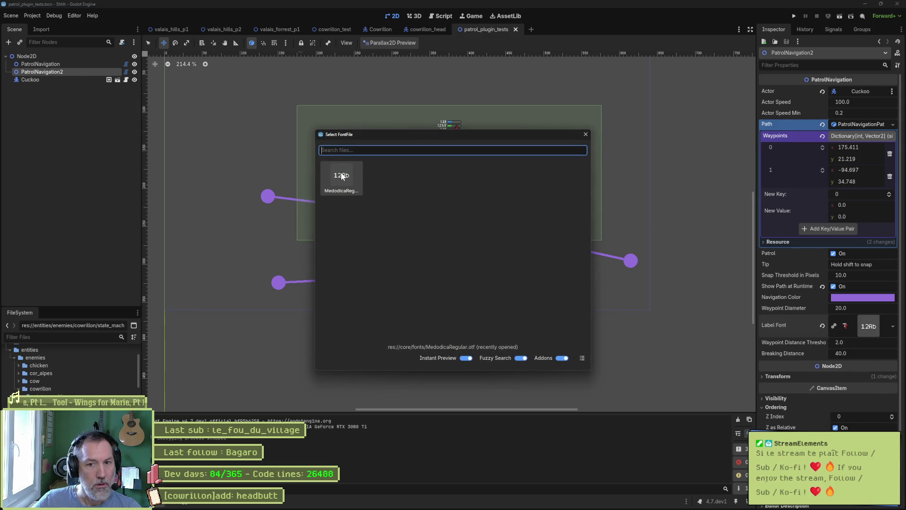
{"action": "double_click", "coordinate": [340, 176]}
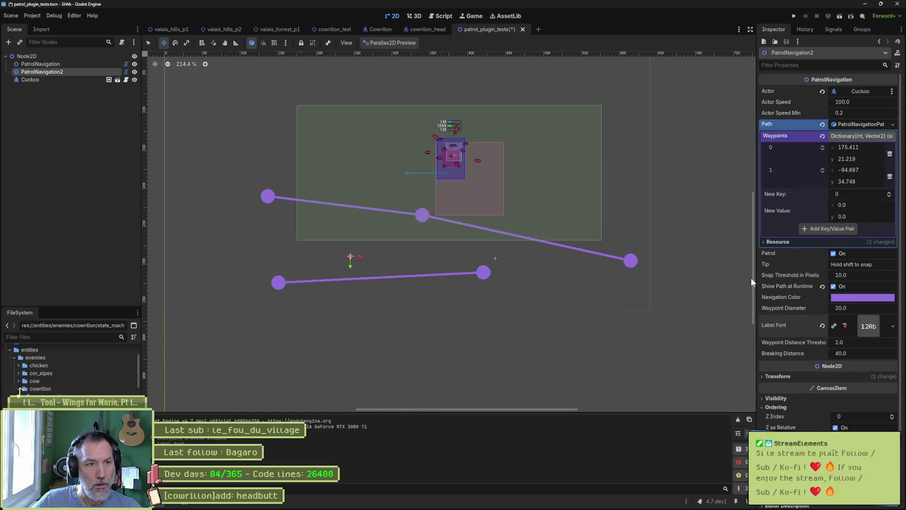
{"action": "key", "text": "F6"}
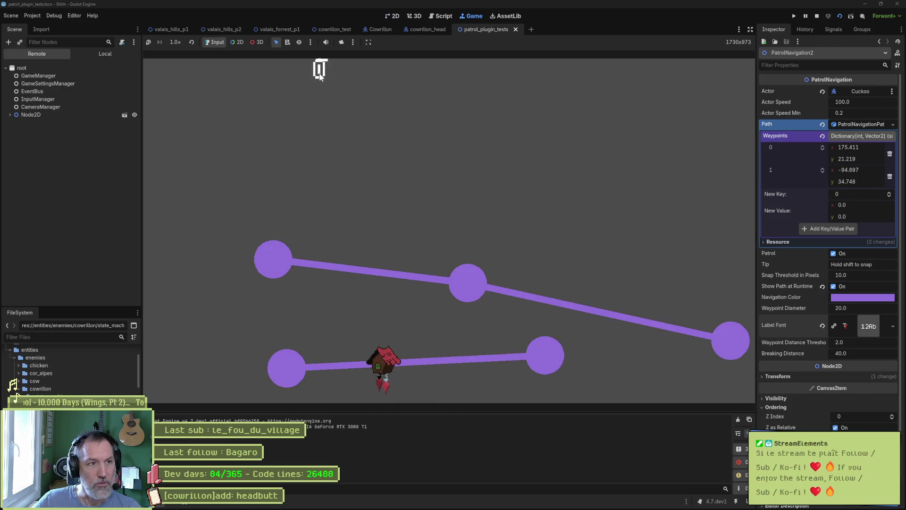
{"action": "key", "text": "F8"}
{"action": "scroll", "coordinate": [417, 195], "scroll_direction": "down", "scroll_amount": 5}
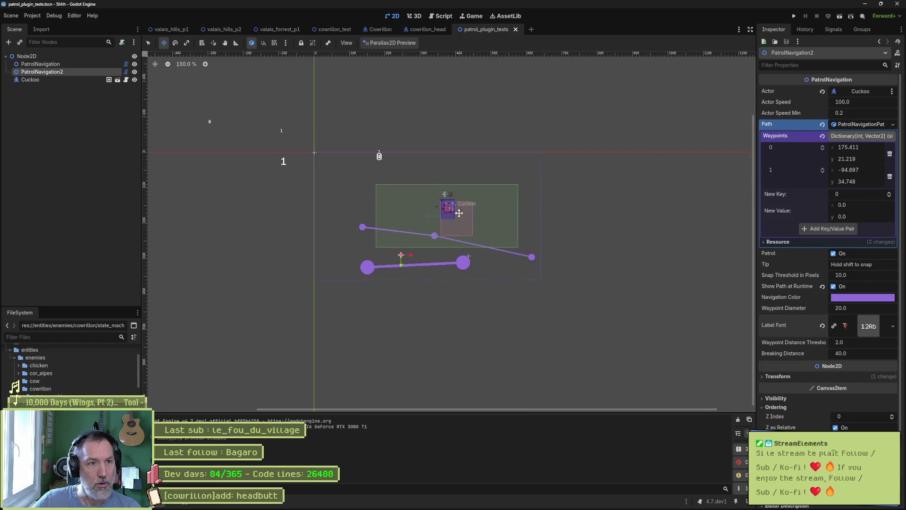
{"action": "scroll", "coordinate": [457, 184], "scroll_direction": "up", "scroll_amount": 4}
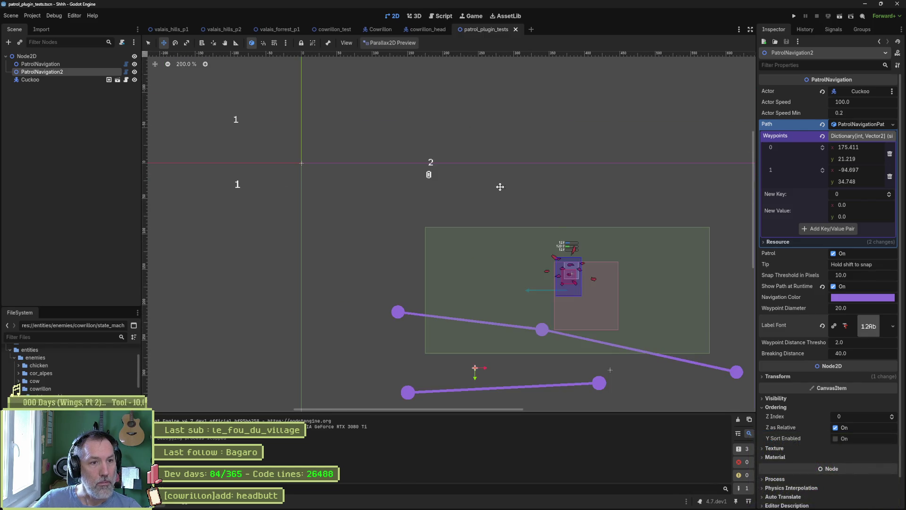
{"action": "left_click_drag", "start_coordinate": [474, 214], "coordinate": [475, 206]}
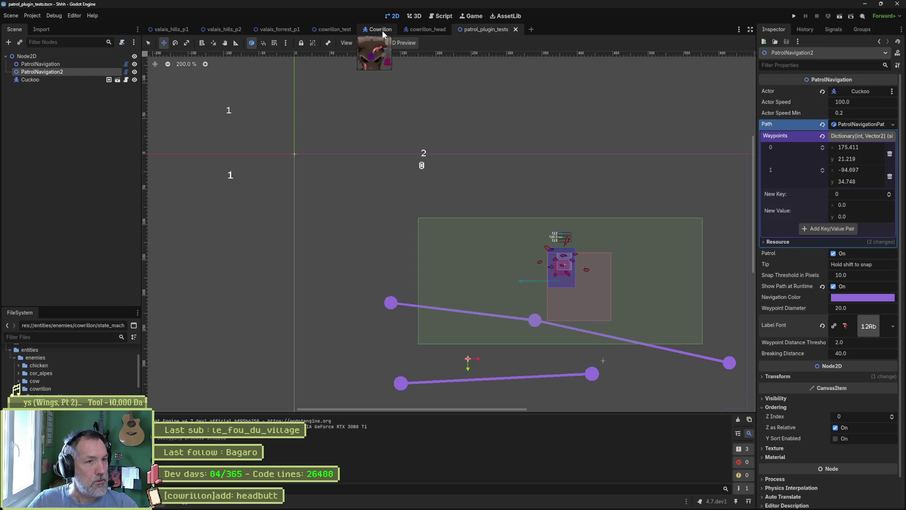
Switch to the cowrillon_head and then Cowrillon scene tabs, panning across the cowrillon head.
{"action": "left_click", "coordinate": [418, 30]}
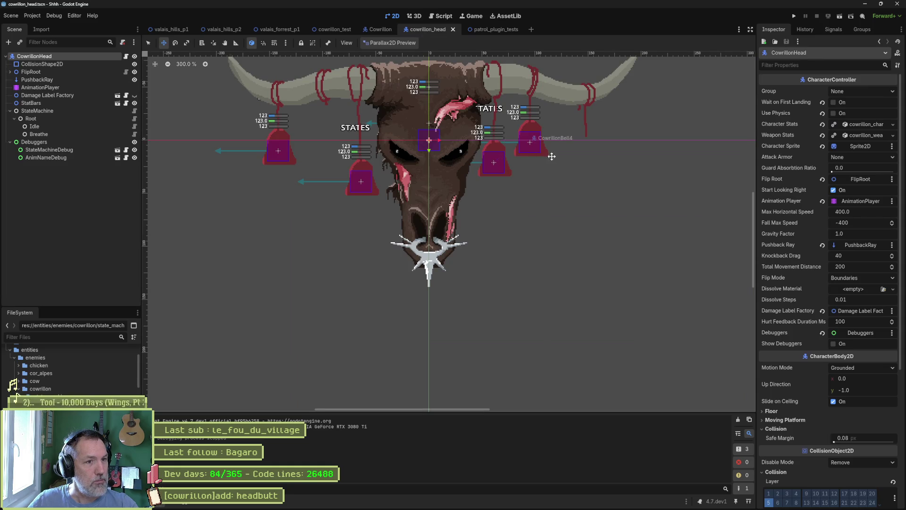
{"action": "left_click", "coordinate": [384, 30]}
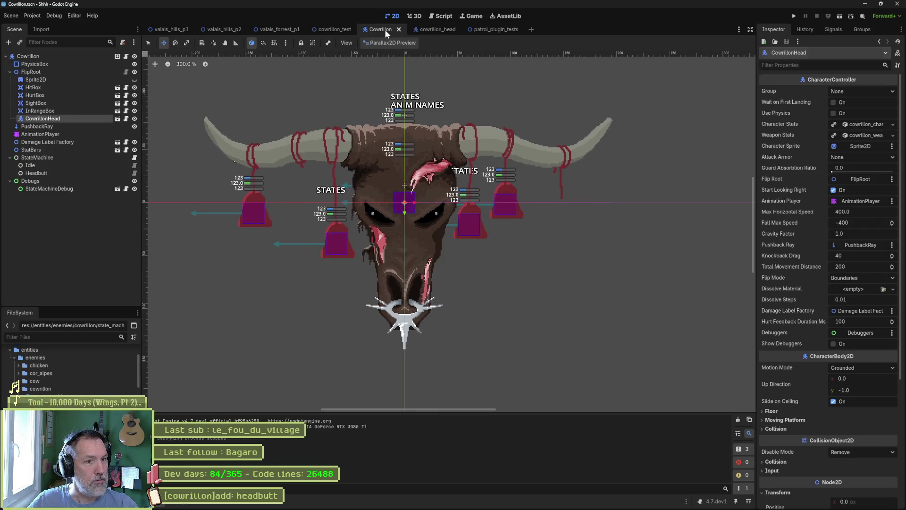
{"action": "left_click_drag", "start_coordinate": [324, 88], "coordinate": [352, 108]}
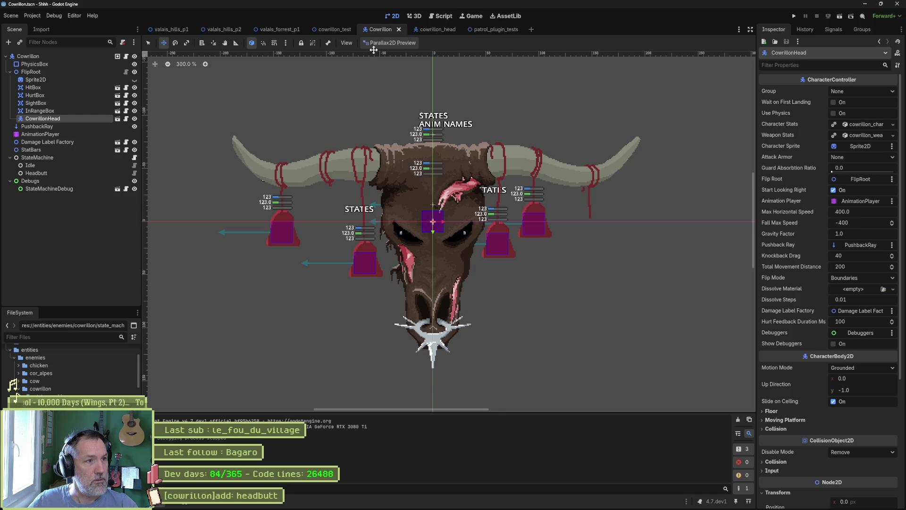
Switch to cowrillon_test and search Quick Open Scene for 'patrol', then close it.
{"action": "left_click", "coordinate": [338, 30]}
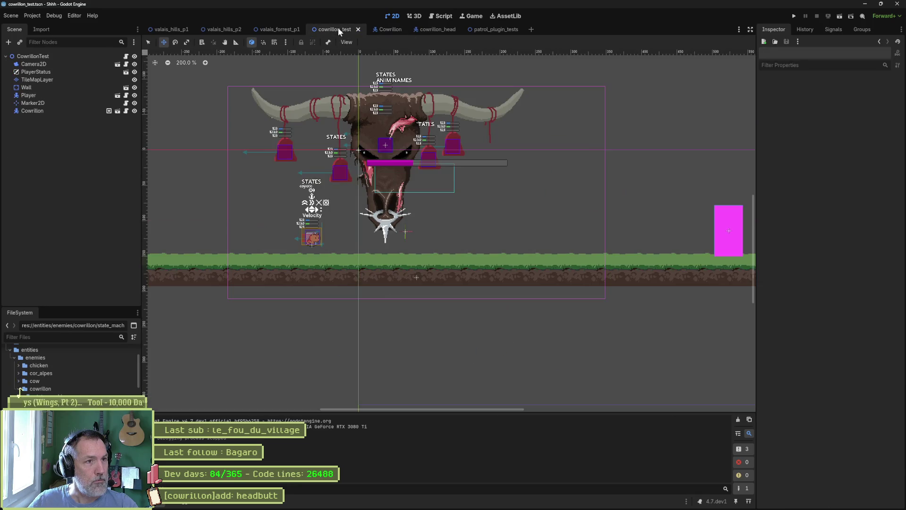
{"action": "scroll", "coordinate": [365, 152], "scroll_direction": "up", "scroll_amount": 3}
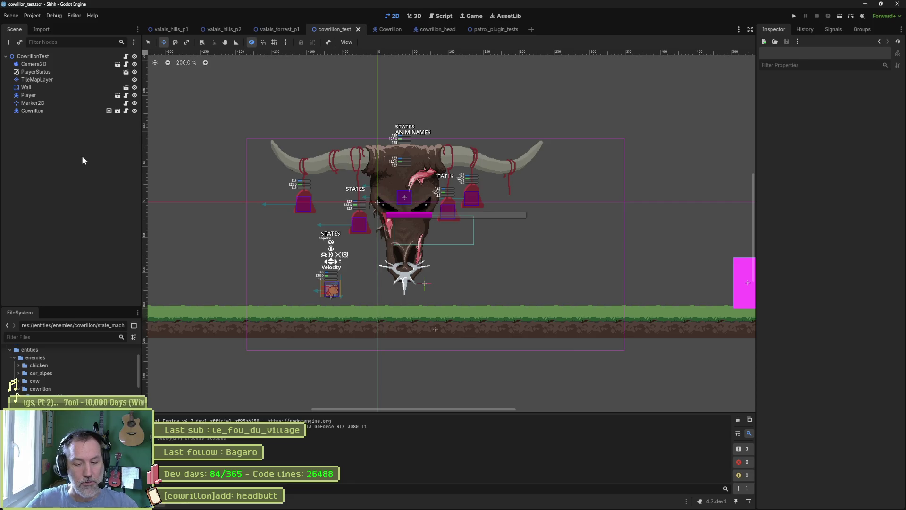
{"action": "key", "text": "ctrl+shift+o"}
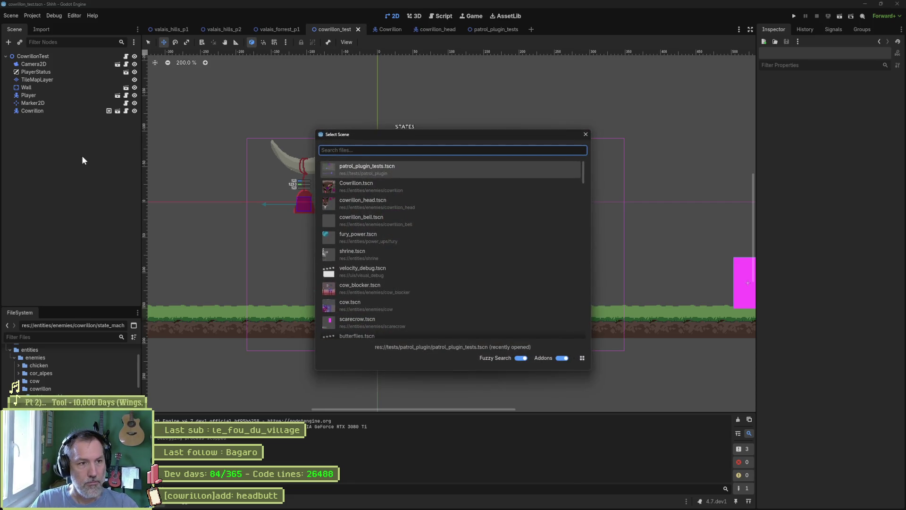
{"action": "type", "text": "patrol"}
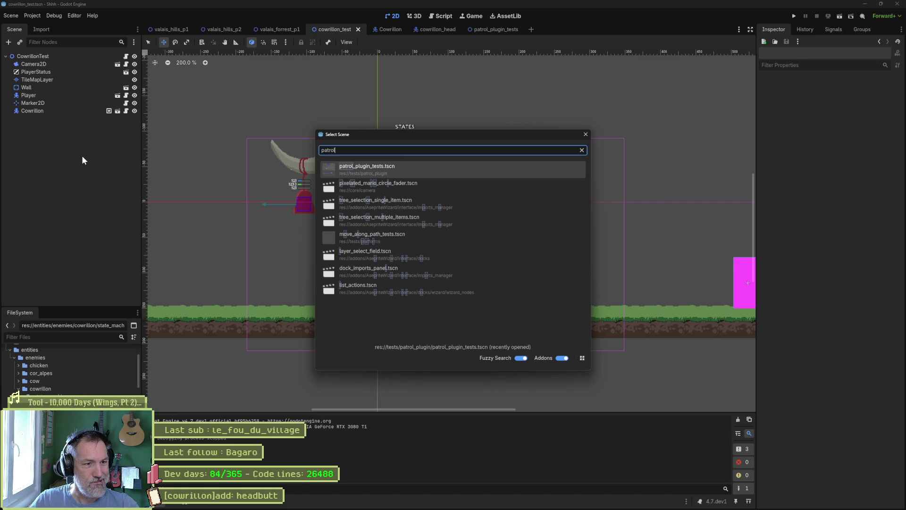
{"action": "key", "text": "BackSpace"}
{"action": "key", "text": "BackSpace"}
{"action": "key", "text": "BackSpace"}
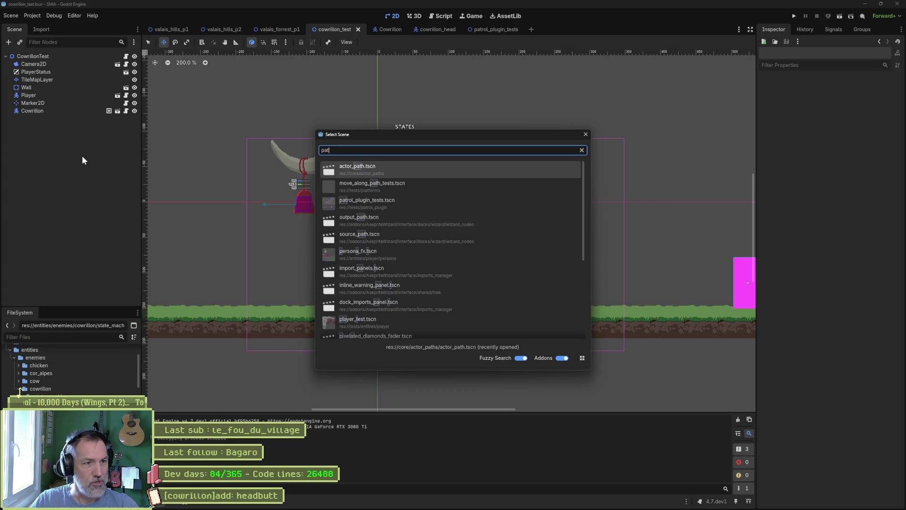
{"action": "key", "text": "BackSpace"}
{"action": "type", "text": "ac"}
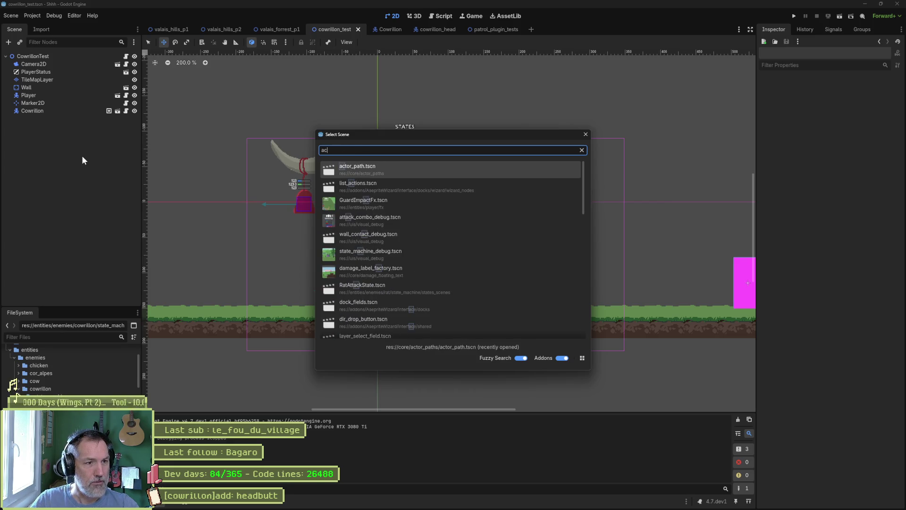
{"action": "key", "text": "Escape"}
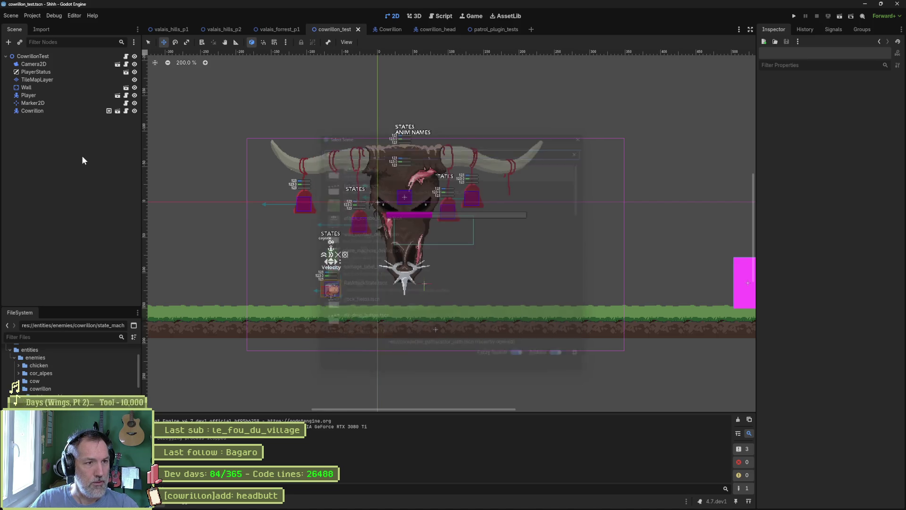
Search Quick Open Resource for 'patrol', then filter Create New Node by 'patrol'.
{"action": "key", "text": "alt+shift+o"}
{"action": "type", "text": "patrol"}
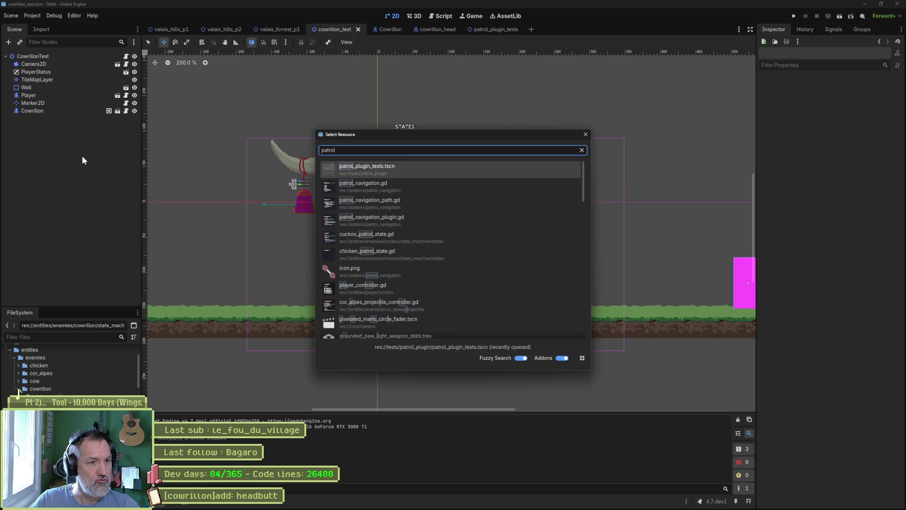
{"action": "key", "text": "Escape"}
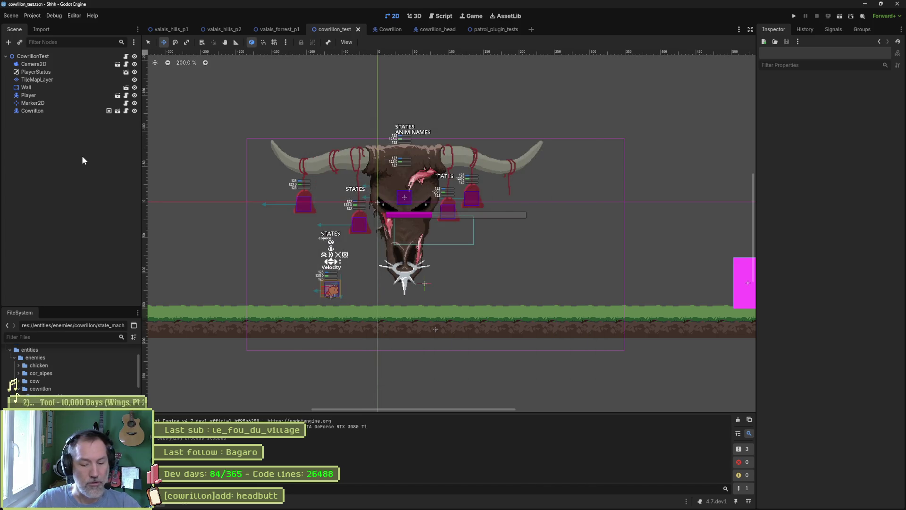
{"action": "key", "text": "ctrl+a"}
{"action": "type", "text": "patrol"}
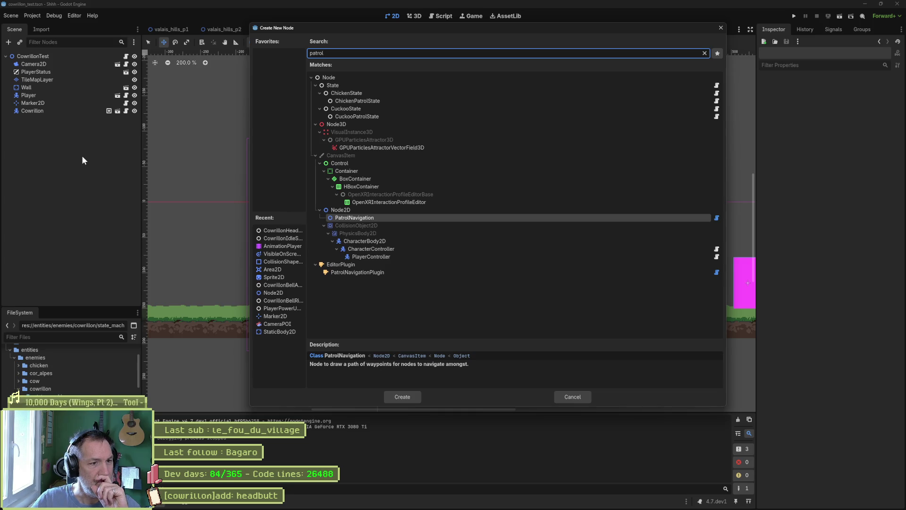
Add the PatrolNavigation node to cowrillon_test and expand the addons folder in FileSystem.
{"action": "key", "text": "Return"}
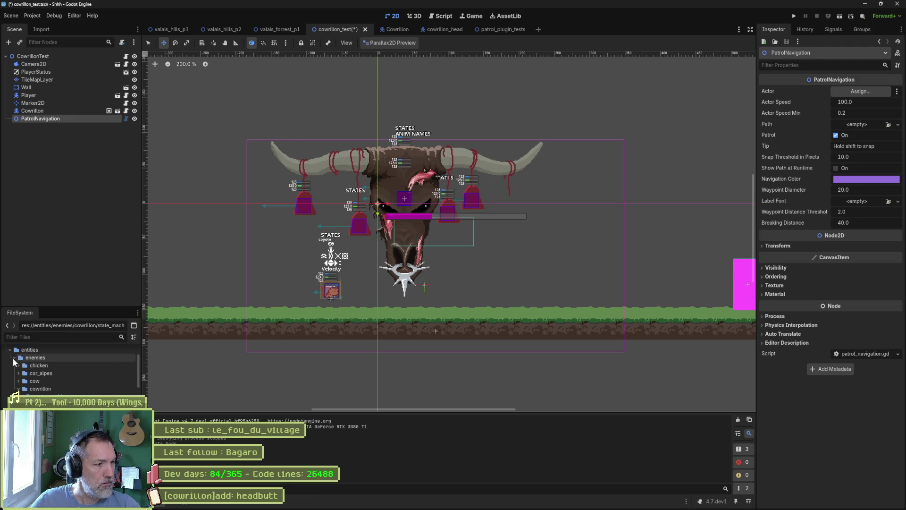
{"action": "scroll", "coordinate": [15, 372], "scroll_direction": "up", "scroll_amount": 3}
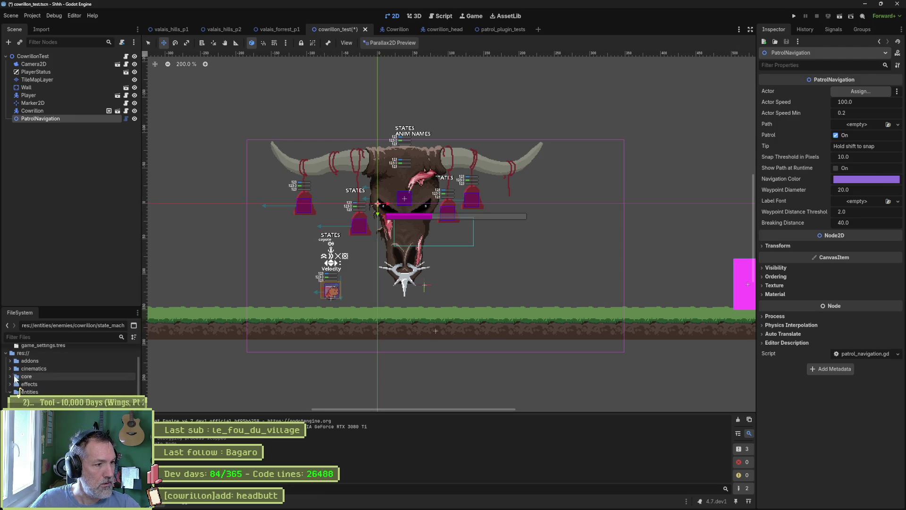
{"action": "scroll", "coordinate": [15, 377], "scroll_direction": "up", "scroll_amount": 1}
{"action": "left_click", "coordinate": [10, 374]}
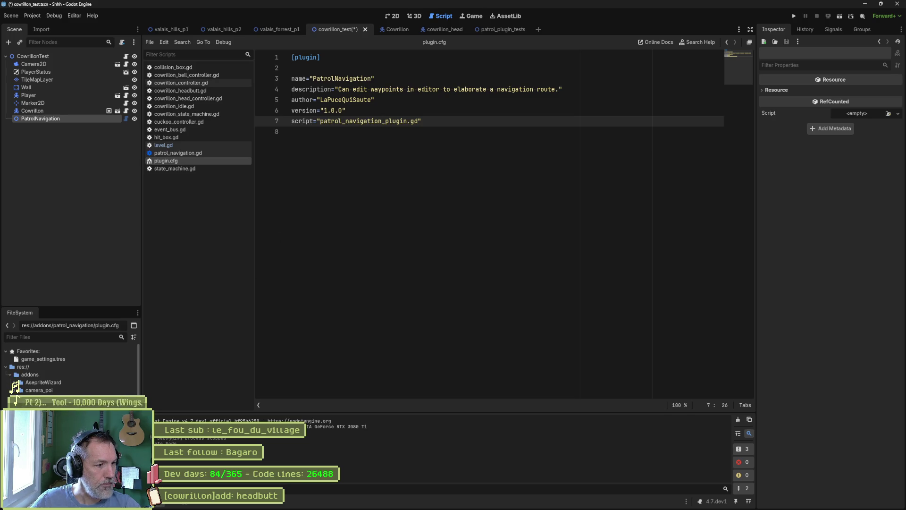
Open patrol_navigation_plugin.gd, fold its functions, and expand _enter_tree to read the PatrolNavigation type registration.
{"action": "left_click", "coordinate": [402, 121], "text": "ctrl"}
{"action": "key", "text": "alt+f"}
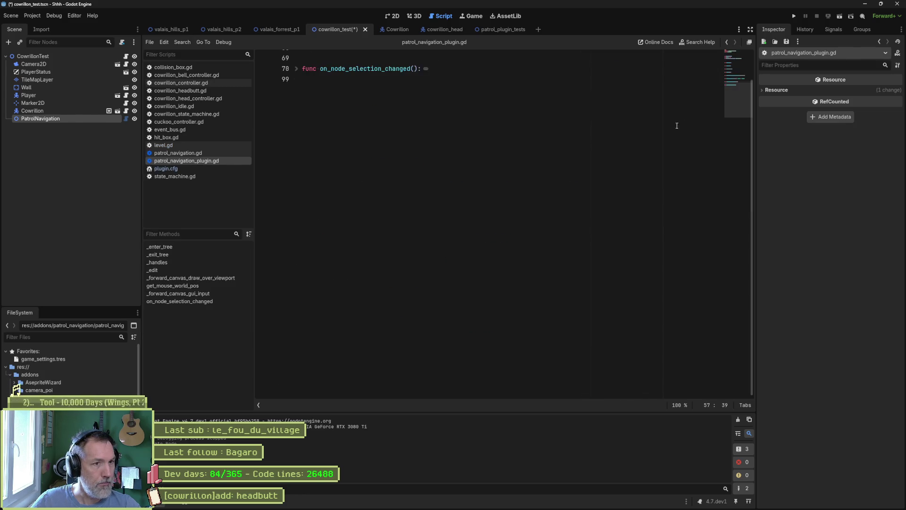
{"action": "left_click", "coordinate": [739, 70]}
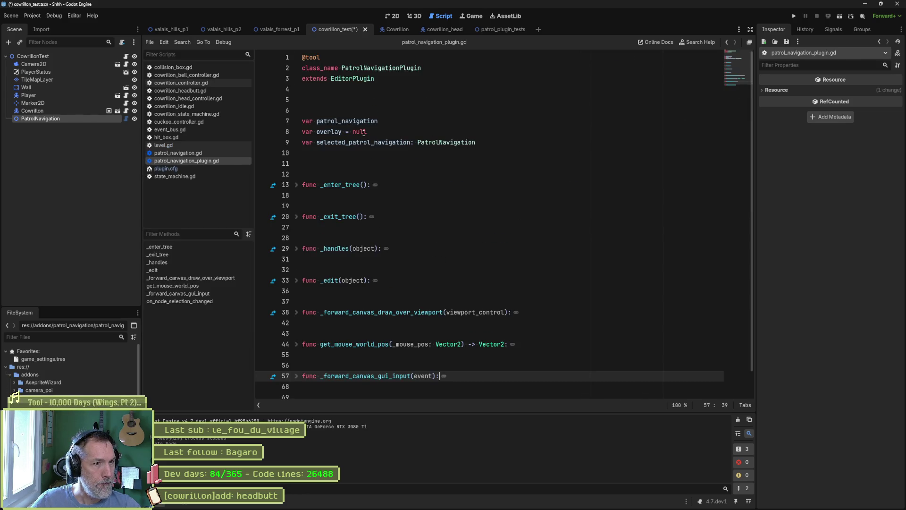
{"action": "left_click", "coordinate": [298, 185]}
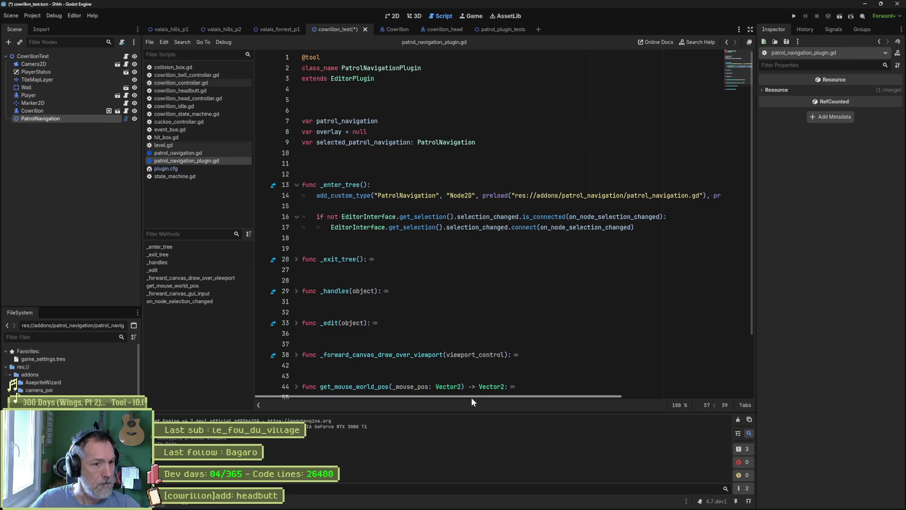
{"action": "left_click_drag", "start_coordinate": [471, 396], "coordinate": [625, 396]}
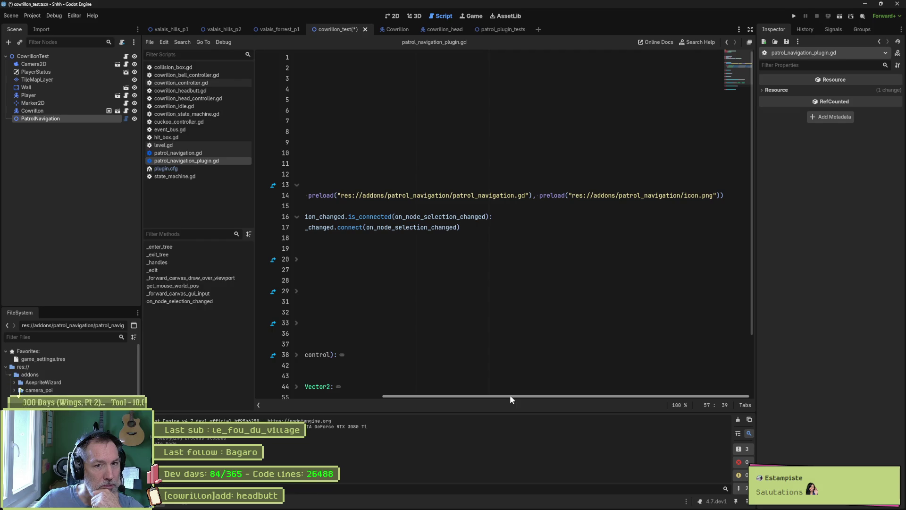
{"action": "left_click_drag", "start_coordinate": [510, 396], "coordinate": [378, 395]}
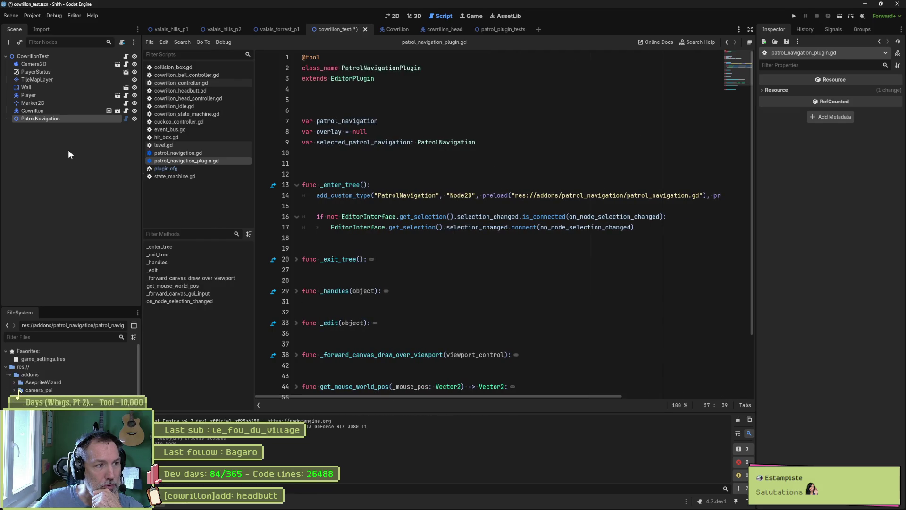
{"action": "left_click", "coordinate": [48, 136]}
{"action": "key", "text": "alt+shift+o"}
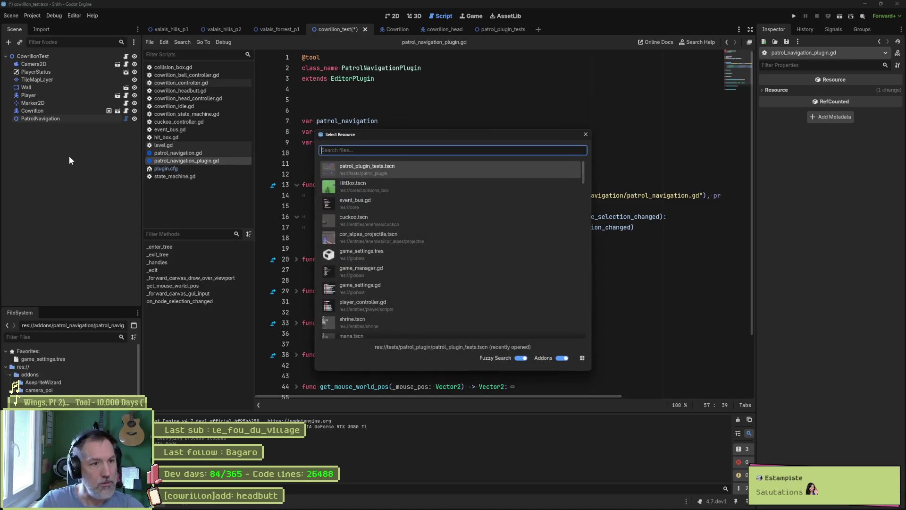
{"action": "type", "text": "poi"}
{"action": "key", "text": "Return"}
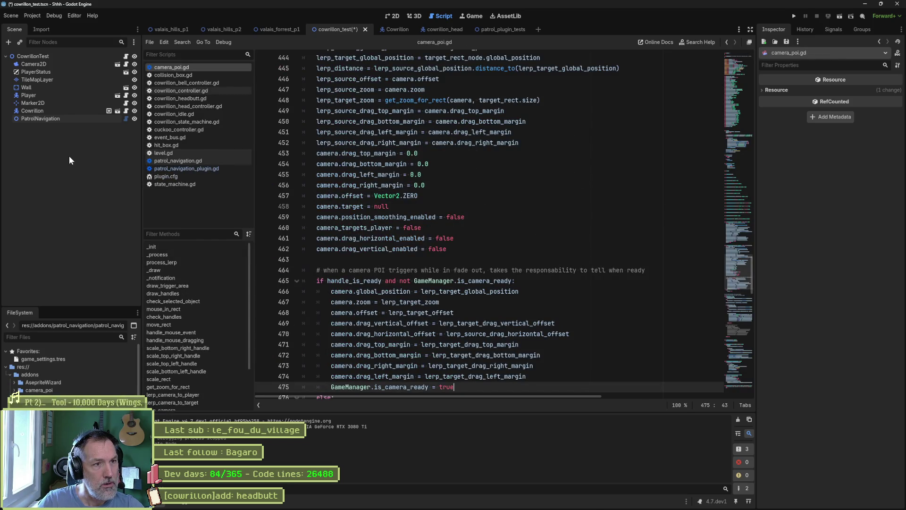
{"action": "key", "text": "ctrl+w"}
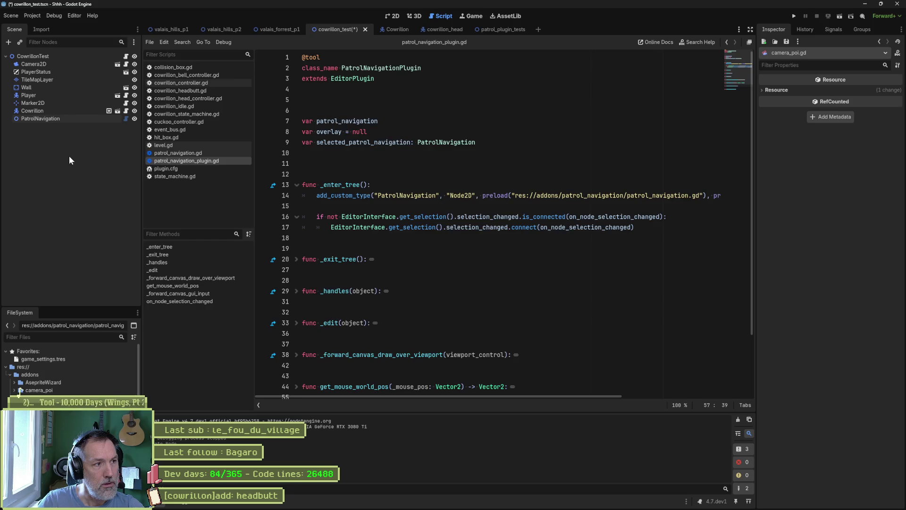
{"action": "key", "text": "ctrl+a"}
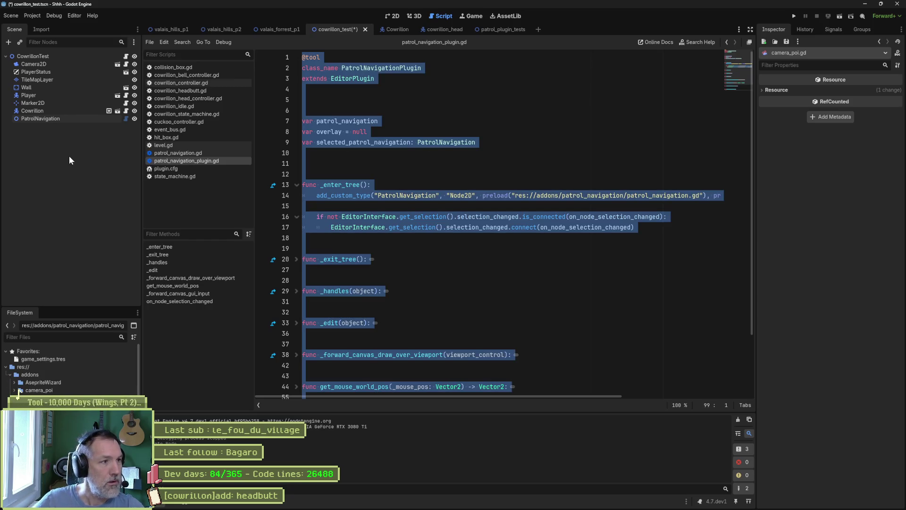
{"action": "key", "text": "ctrl+a"}
{"action": "type", "text": "camera"}
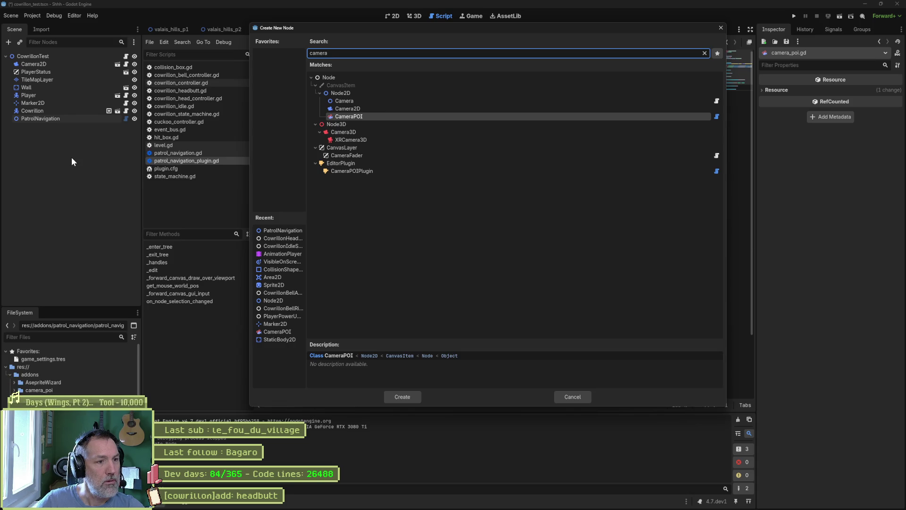
{"action": "key", "text": "Escape"}
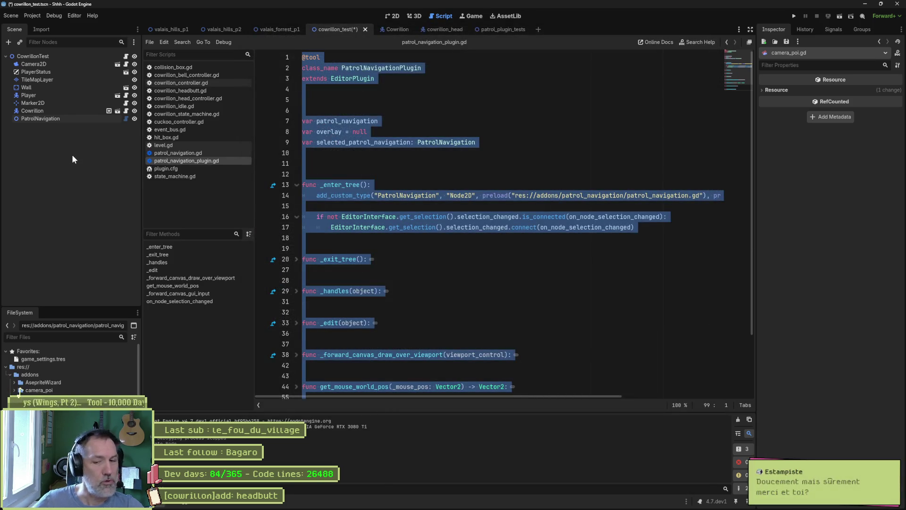
{"action": "left_click", "coordinate": [608, 258]}
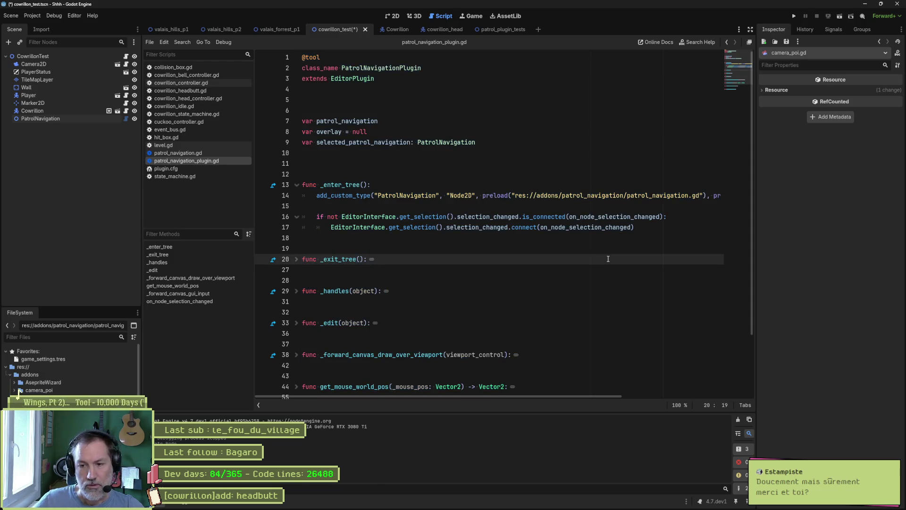
{"action": "left_click", "coordinate": [525, 248]}
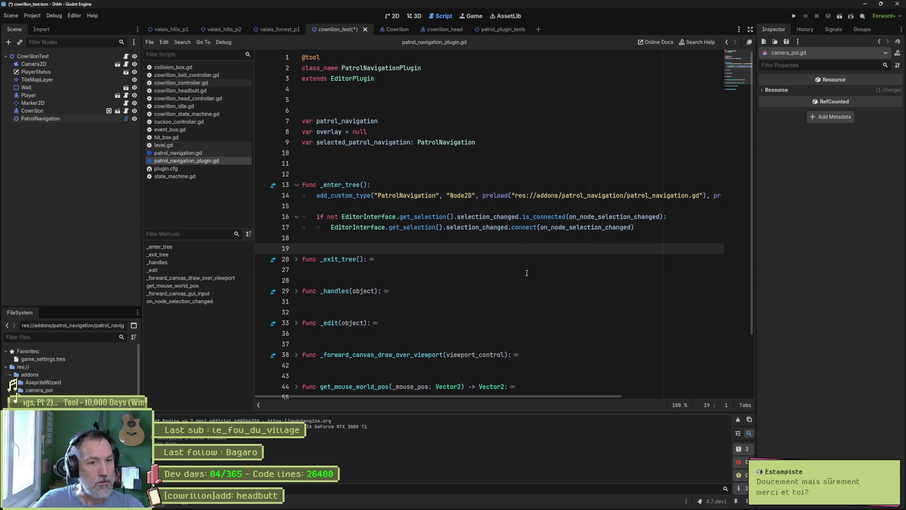
{"action": "left_click", "coordinate": [416, 174]}
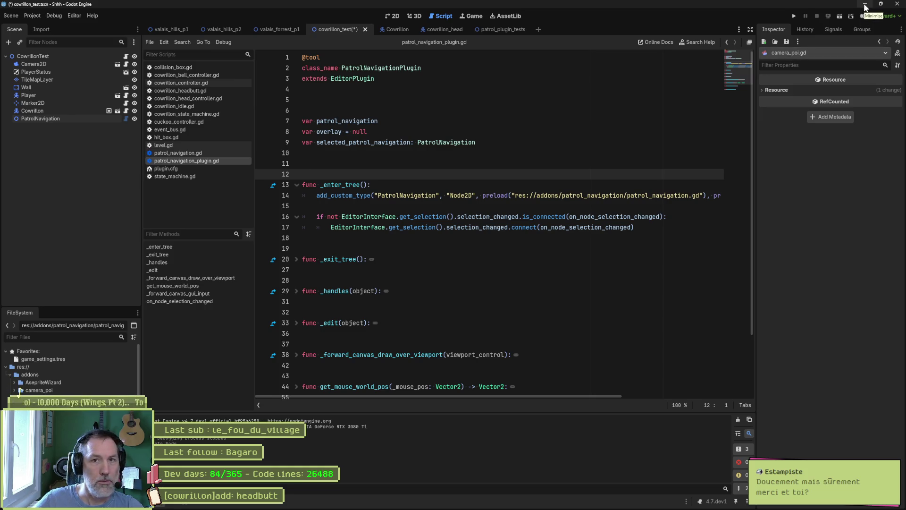
Close Godot with Save & Close on the cowrillon test scene, then relaunch the project.
{"action": "left_click", "coordinate": [897, 4]}
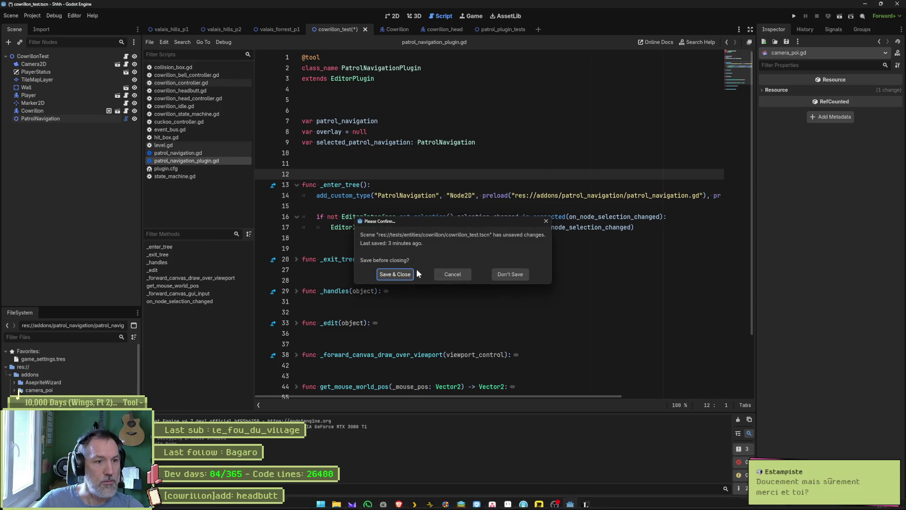
{"action": "left_click", "coordinate": [401, 274]}
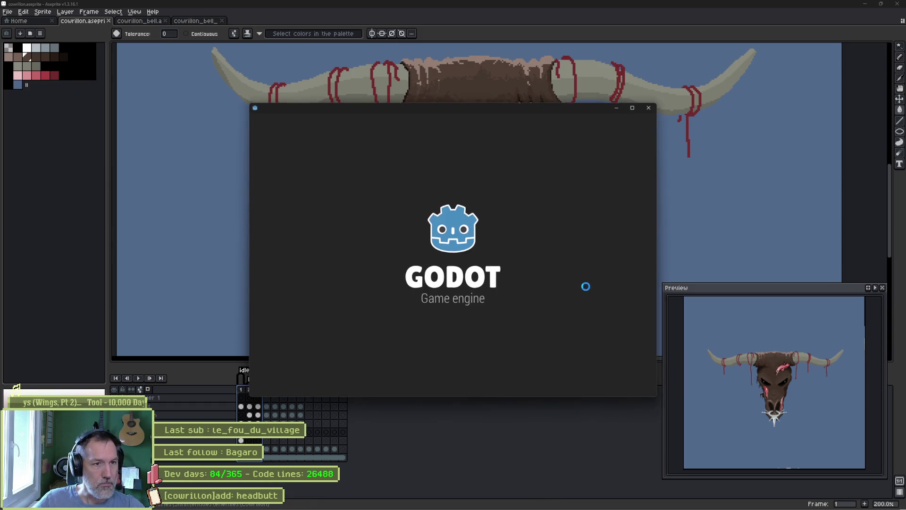
{"action": "key", "text": "alt+Tab"}
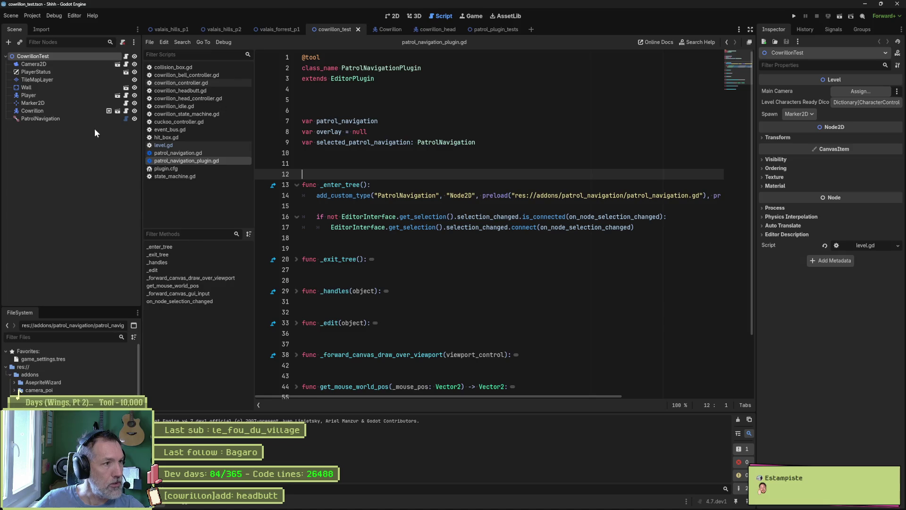
In the 2D view, select PatrolNavigation and move it to the right.
{"action": "left_click", "coordinate": [396, 16]}
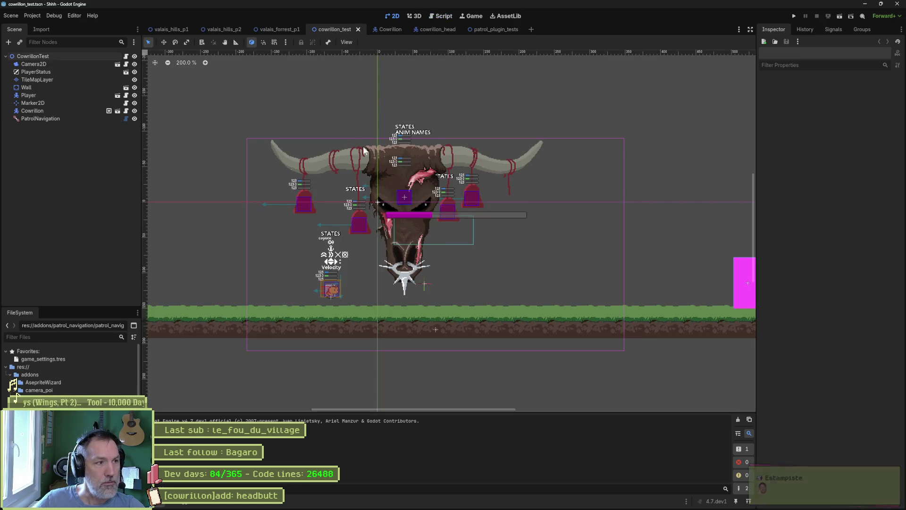
{"action": "left_click", "coordinate": [66, 118]}
{"action": "scroll", "coordinate": [373, 163], "scroll_direction": "down", "scroll_amount": 4}
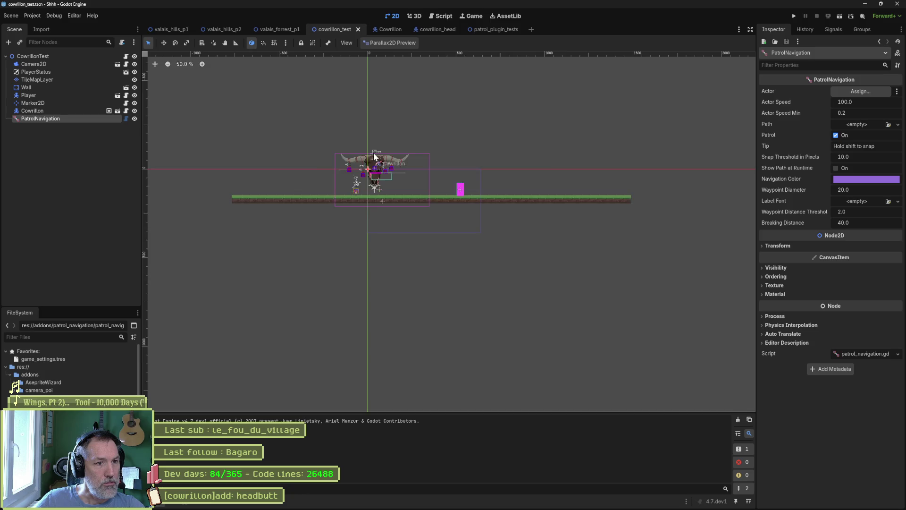
{"action": "scroll", "coordinate": [375, 151], "scroll_direction": "up", "scroll_amount": 4}
{"action": "key", "text": "w"}
{"action": "mouse_move", "coordinate": [427, 262]}
{"action": "left_mouse_down"}
{"action": "mouse_move", "coordinate": [645, 273]}
{"action": "mouse_move", "coordinate": [654, 259]}
{"action": "left_mouse_up"}
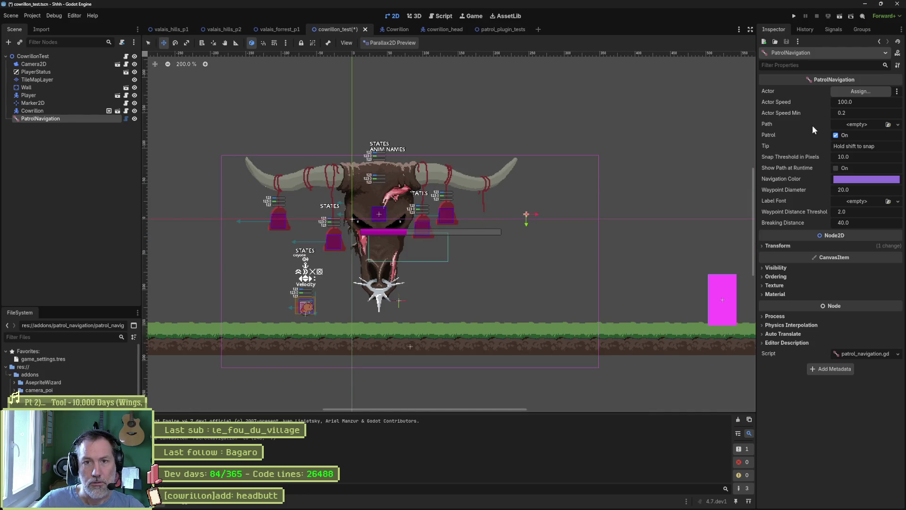
Turn Patrol on, give Path a new PatrolNavigationPath, and add waypoint 0.
{"action": "left_click", "coordinate": [836, 135]}
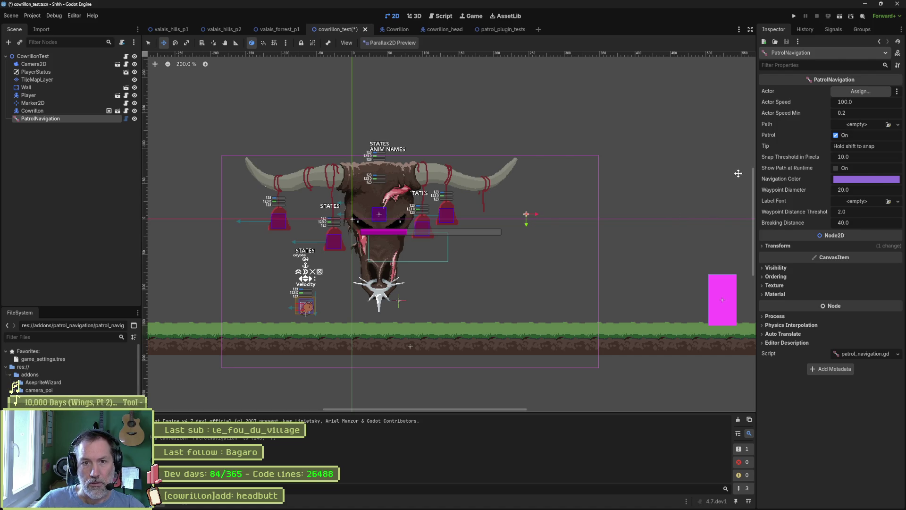
{"action": "left_click", "coordinate": [867, 124]}
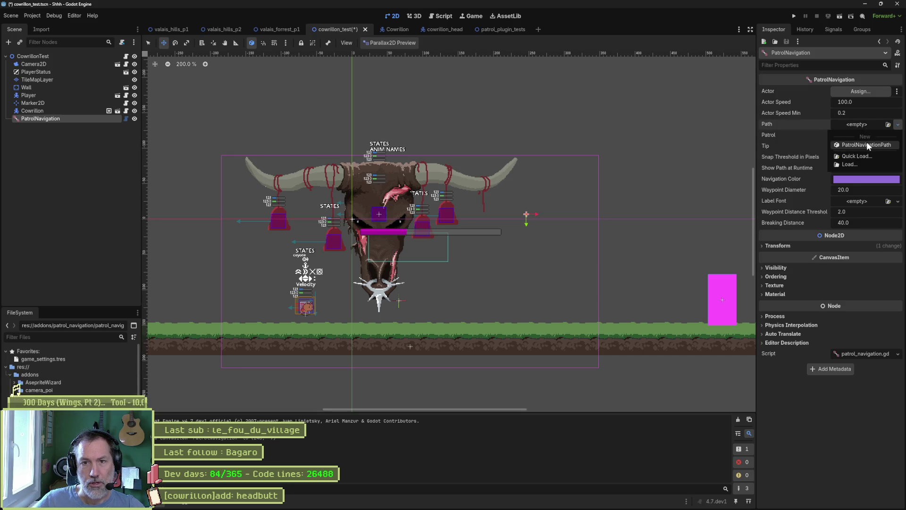
{"action": "left_click", "coordinate": [867, 144]}
{"action": "left_click", "coordinate": [860, 136]}
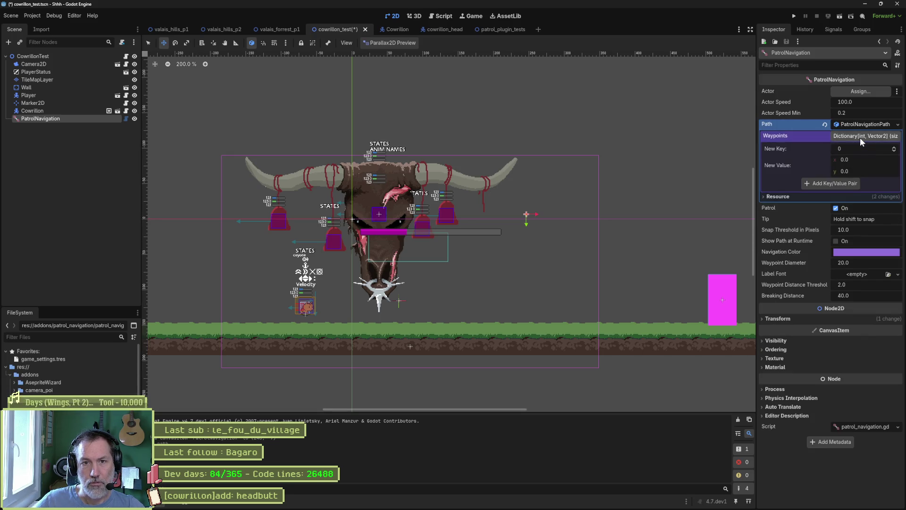
{"action": "left_click", "coordinate": [701, 209]}
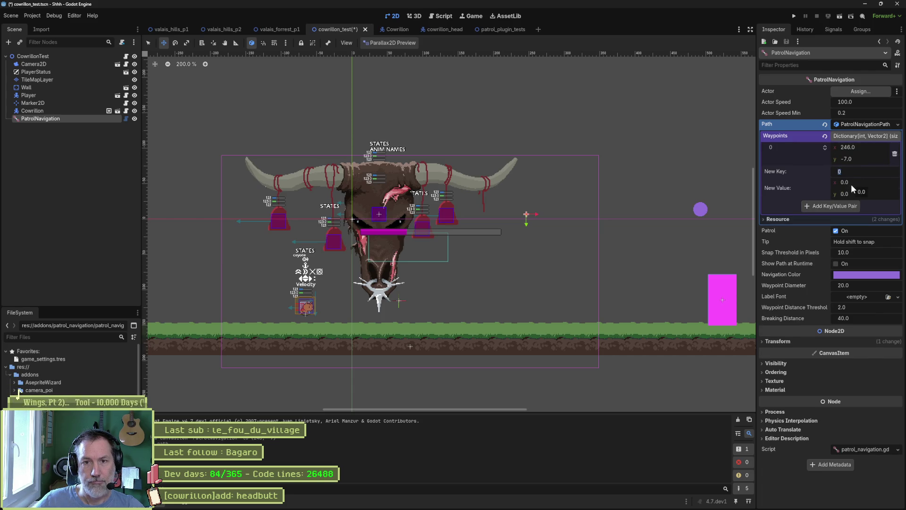
{"action": "type", "text": "1"}
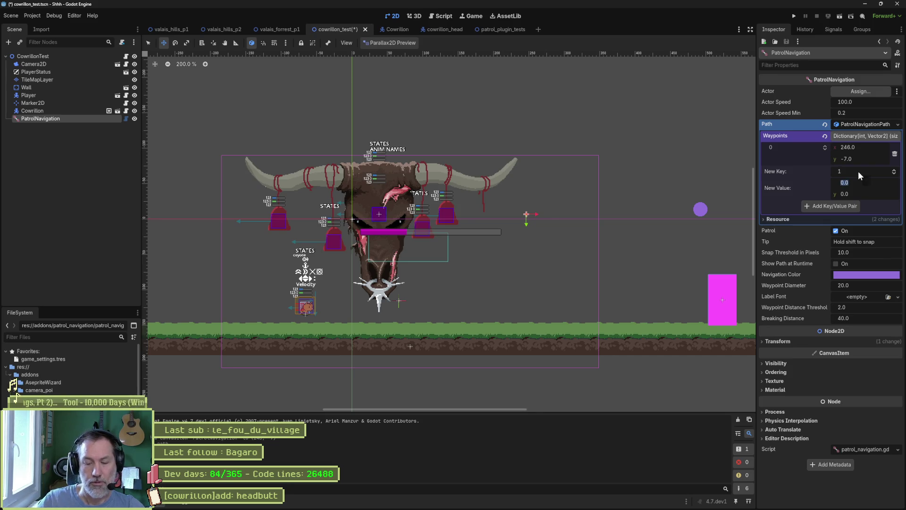
{"action": "key", "text": "Return"}
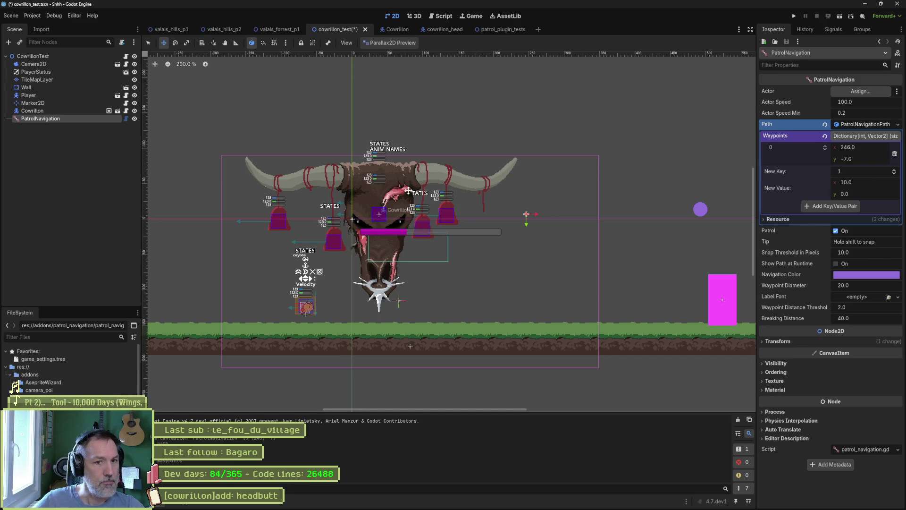
Reset waypoint 0 to the node's origin and add waypoint 1.
{"action": "scroll", "coordinate": [334, 241], "scroll_direction": "down", "scroll_amount": 3}
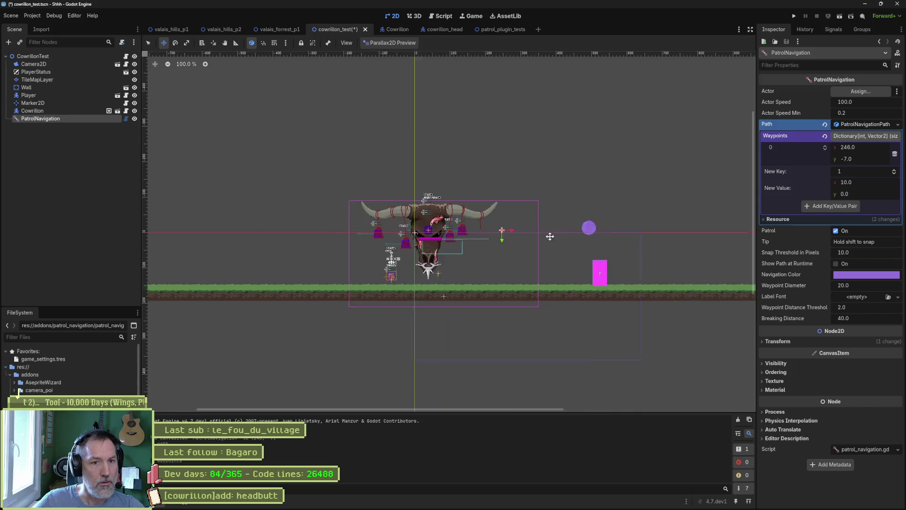
{"action": "left_click", "coordinate": [67, 113]}
{"action": "left_click", "coordinate": [68, 117]}
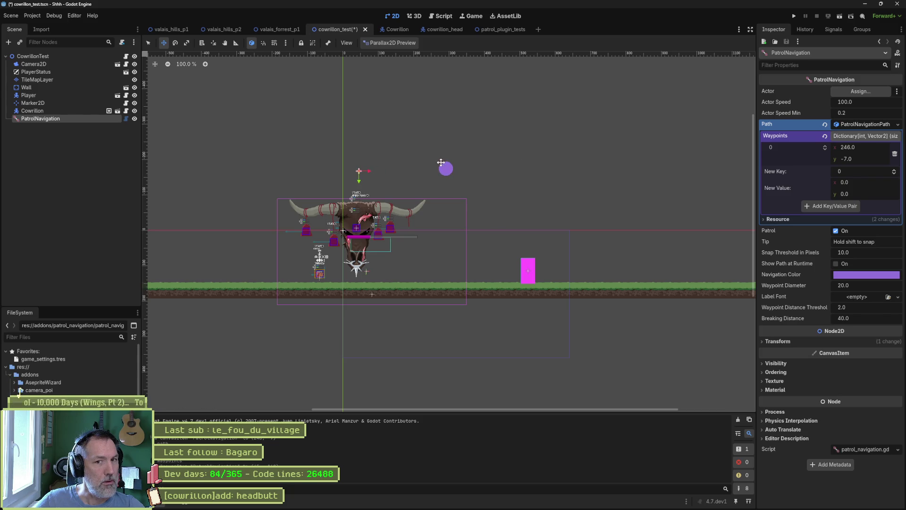
{"action": "left_click", "coordinate": [830, 207]}
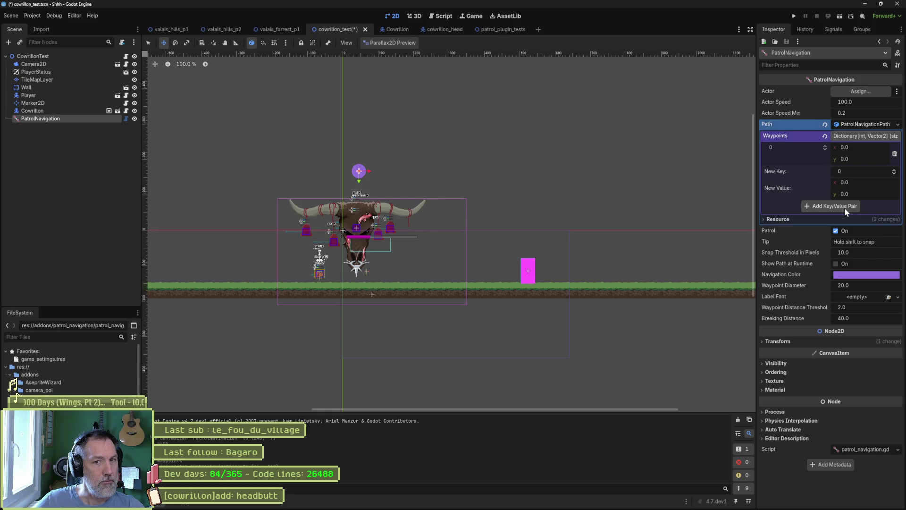
{"action": "left_click", "coordinate": [848, 171]}
{"action": "type", "text": "1"}
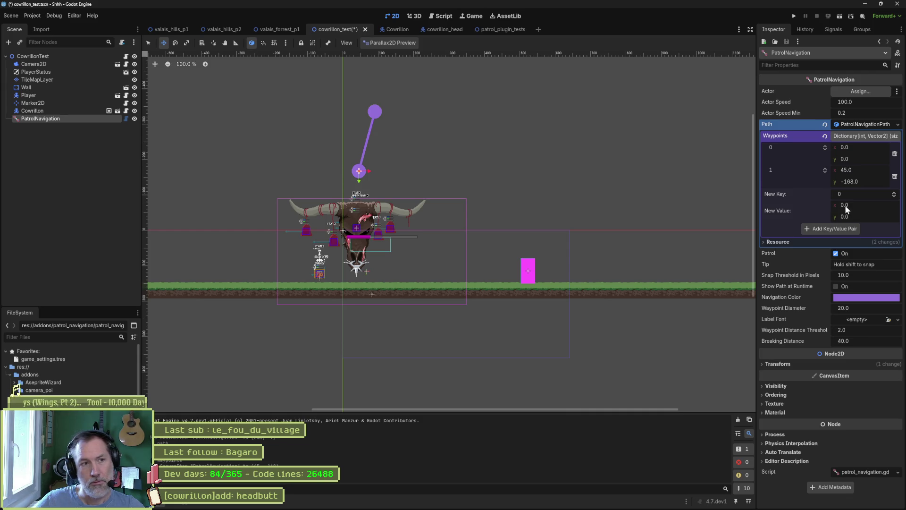
Drag the two waypoints into a line above the bull, at (-114, -20) and (177, -37).
{"action": "left_click_drag", "start_coordinate": [375, 111], "coordinate": [403, 147]}
{"action": "mouse_move", "coordinate": [358, 171]}
{"action": "left_mouse_down"}
{"action": "mouse_move", "coordinate": [318, 174]}
{"action": "mouse_move", "coordinate": [295, 156]}
{"action": "left_mouse_up"}
{"action": "mouse_move", "coordinate": [403, 147]}
{"action": "left_mouse_down"}
{"action": "mouse_move", "coordinate": [420, 169]}
{"action": "mouse_move", "coordinate": [422, 157]}
{"action": "left_mouse_up"}
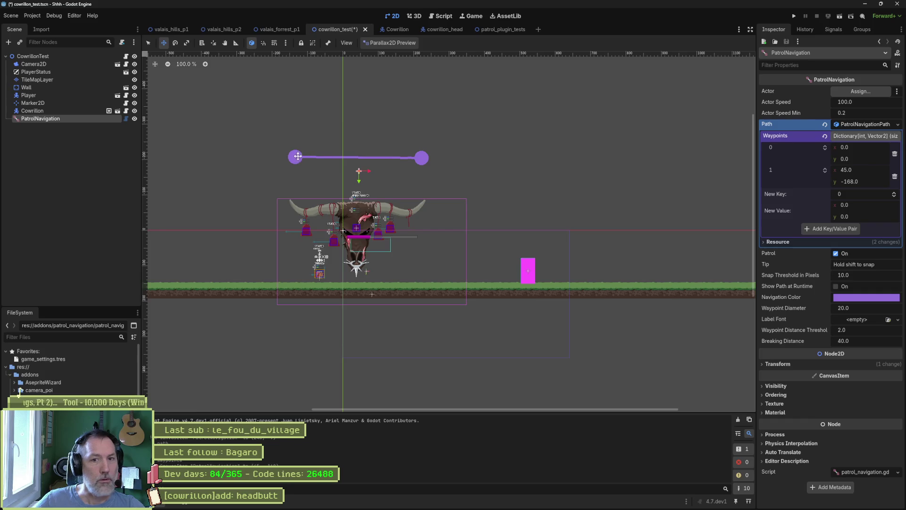
{"action": "left_click_drag", "start_coordinate": [298, 156], "coordinate": [319, 164]}
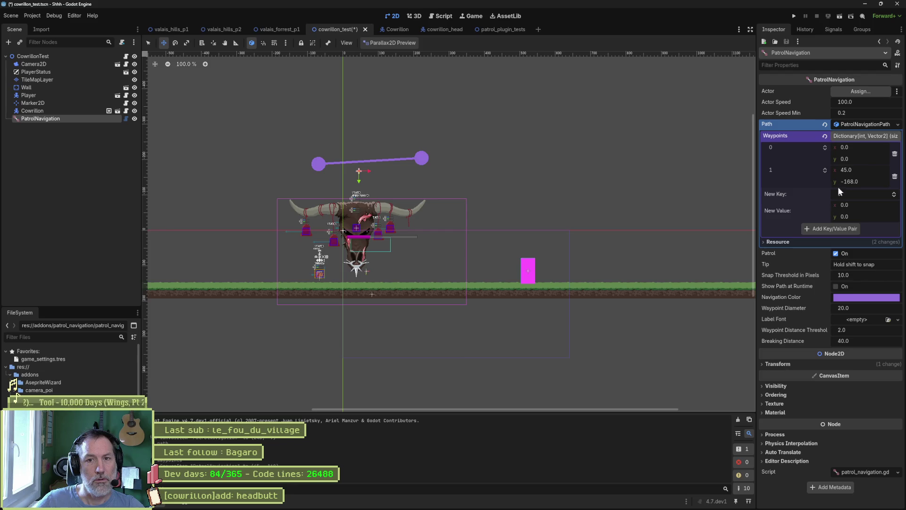
{"action": "left_click", "coordinate": [859, 134]}
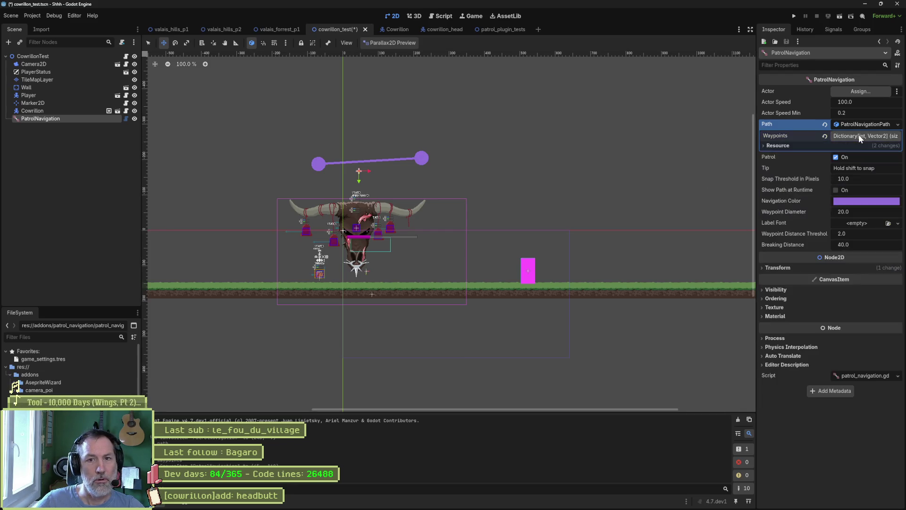
{"action": "left_click", "coordinate": [859, 134]}
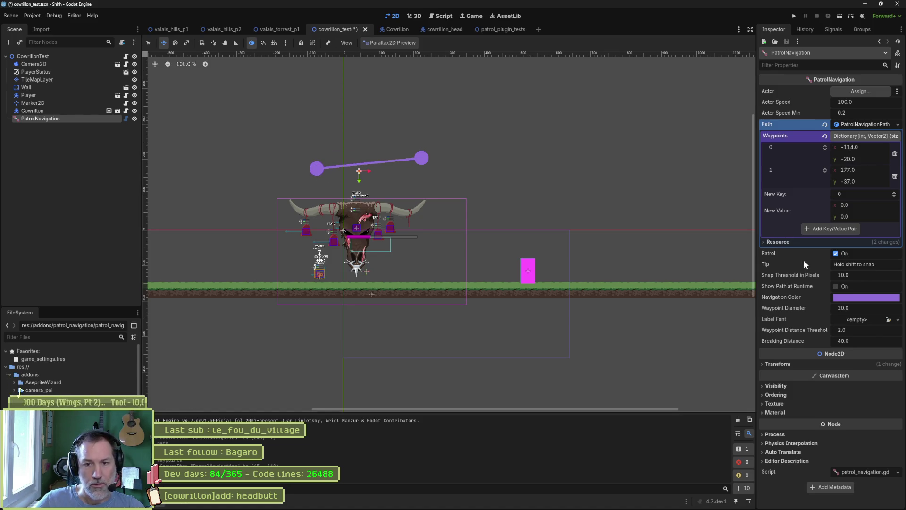
Quick-load MedodicaRegular.otf as PatrolNavigation's Label Font.
{"action": "left_click", "coordinate": [870, 319]}
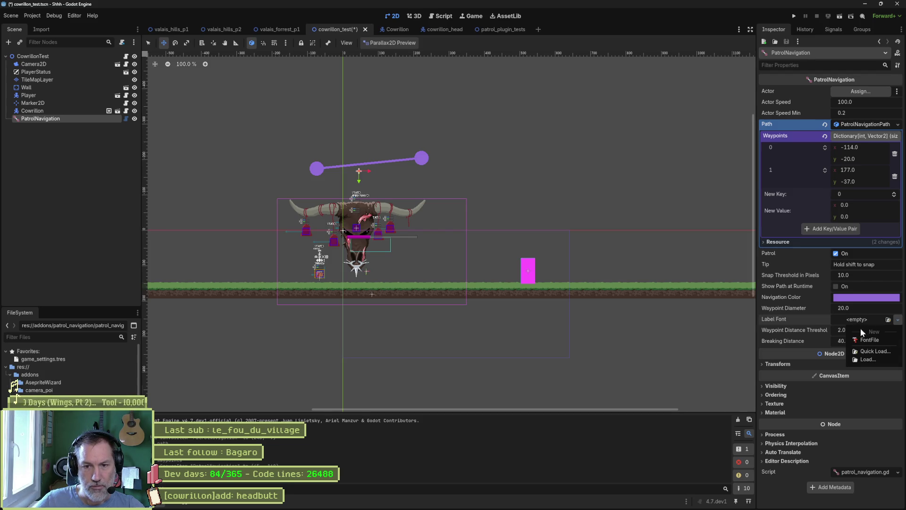
{"action": "left_click", "coordinate": [872, 351]}
{"action": "double_click", "coordinate": [348, 181]}
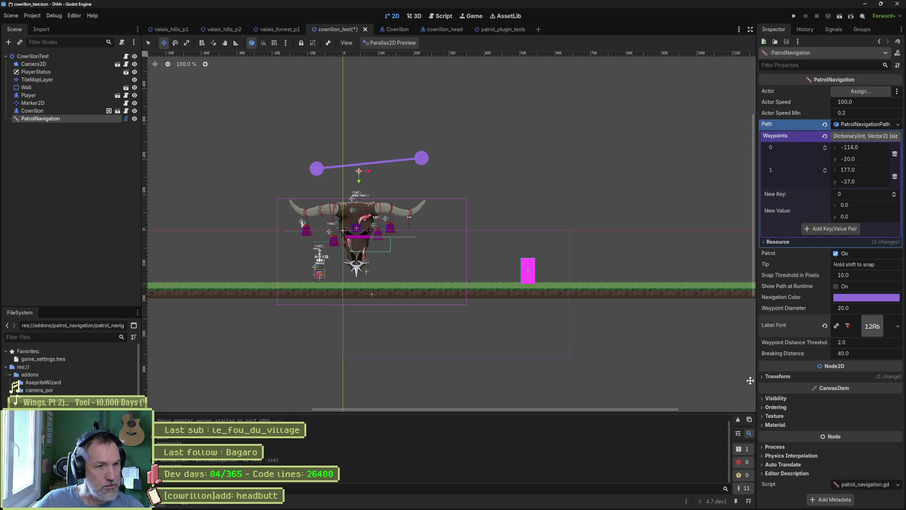
Expand the Label Font resource, then collapse addons and expand core in the FileSystem dock.
{"action": "left_click", "coordinate": [894, 332]}
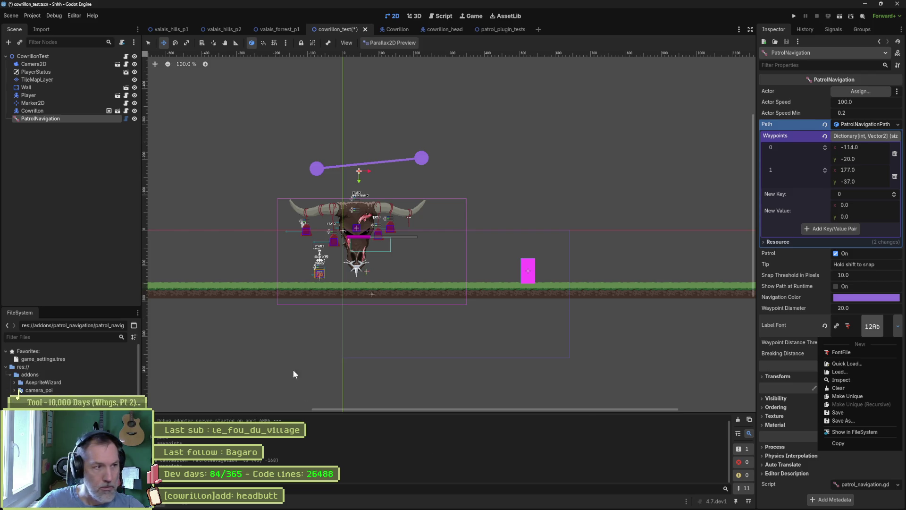
{"action": "left_click", "coordinate": [849, 329]}
{"action": "left_click", "coordinate": [851, 327]}
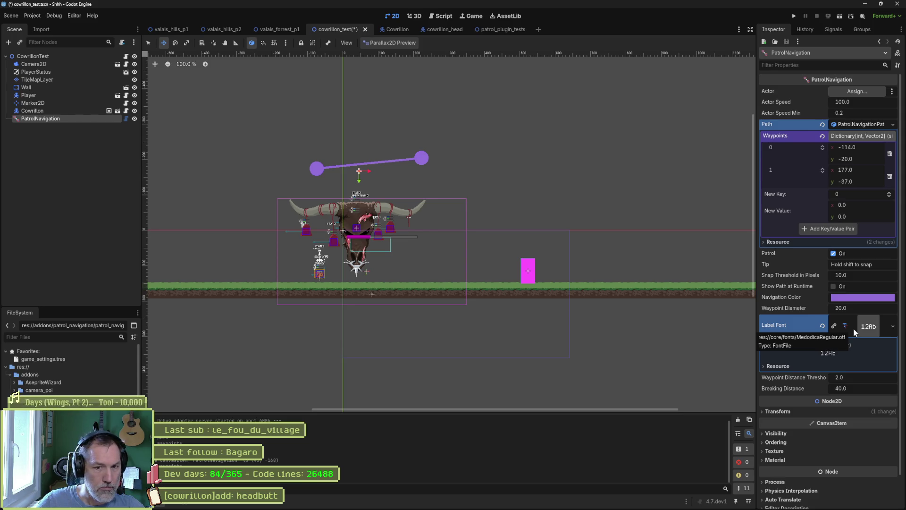
{"action": "left_click", "coordinate": [10, 375]}
{"action": "left_click", "coordinate": [10, 390]}
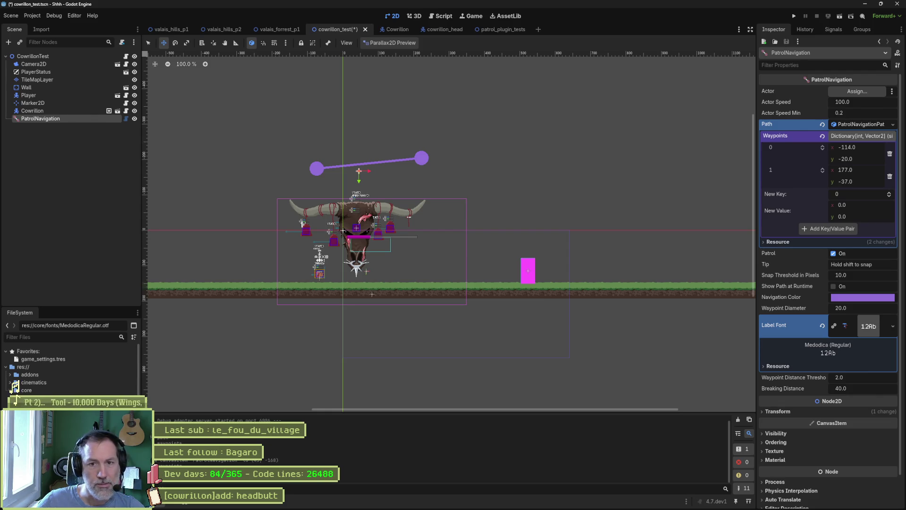
Review MedodicaRegular.otf's Advanced Import Settings and reimport it with antialiasing left at None.
{"action": "double_click", "coordinate": [16, 395]}
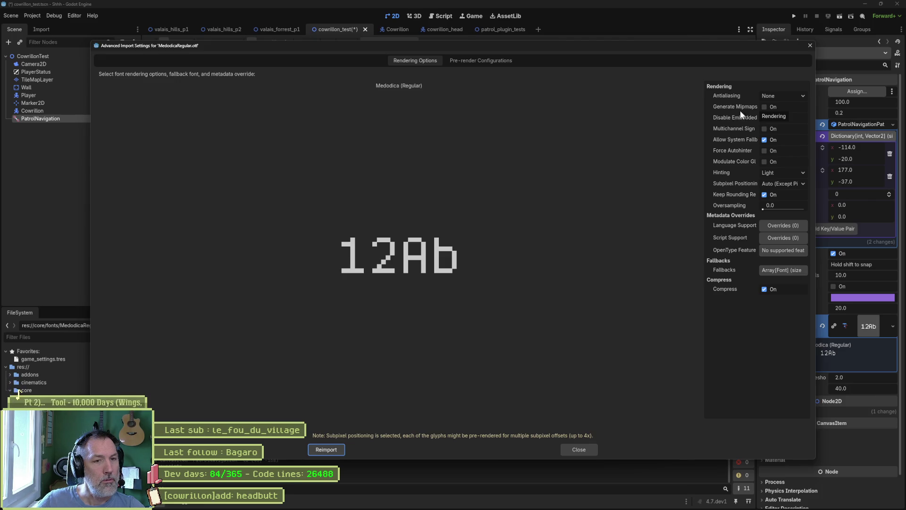
{"action": "left_click", "coordinate": [338, 449]}
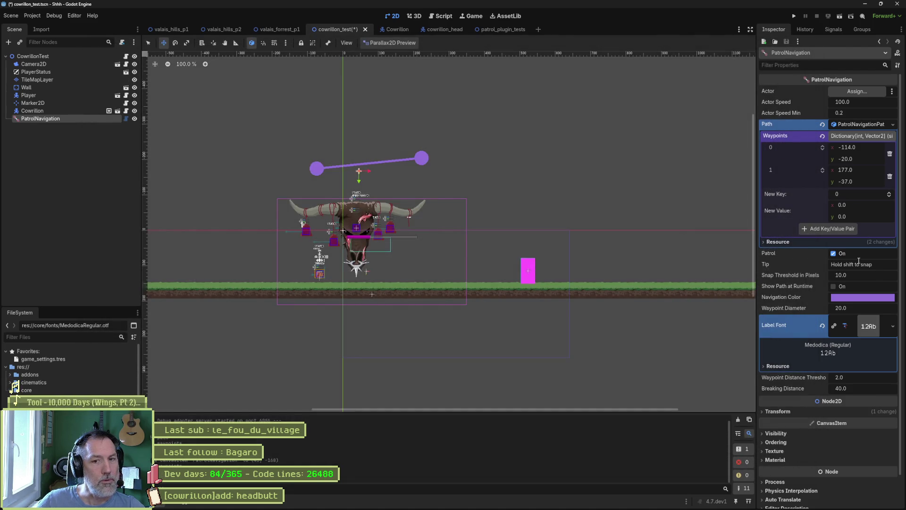
Enable Show Path at Runtime and reposition the path and both waypoints above the bull.
{"action": "left_click", "coordinate": [834, 286]}
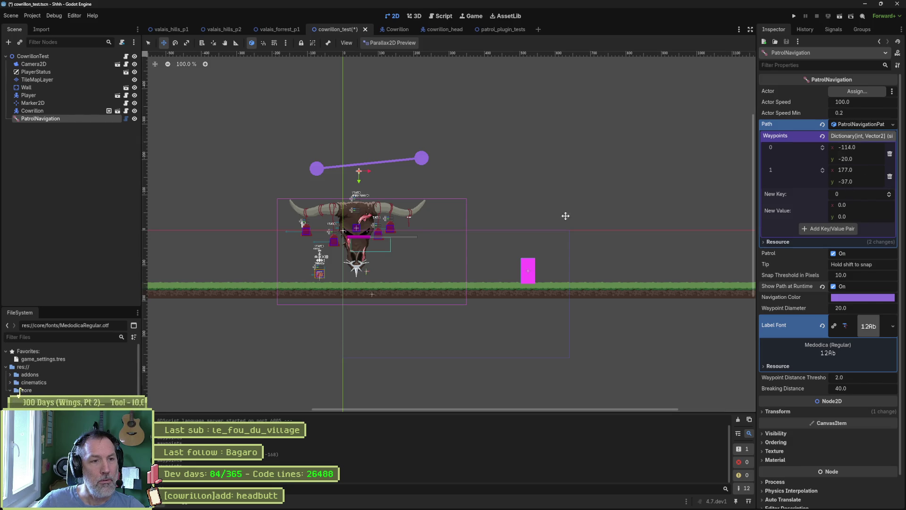
{"action": "mouse_move", "coordinate": [317, 166]}
{"action": "left_mouse_down"}
{"action": "mouse_move", "coordinate": [308, 176]}
{"action": "mouse_move", "coordinate": [275, 129]}
{"action": "mouse_move", "coordinate": [254, 138]}
{"action": "left_mouse_up"}
{"action": "mouse_move", "coordinate": [422, 156]}
{"action": "left_mouse_down"}
{"action": "mouse_move", "coordinate": [461, 117]}
{"action": "mouse_move", "coordinate": [537, 140]}
{"action": "mouse_move", "coordinate": [455, 150]}
{"action": "left_mouse_up"}
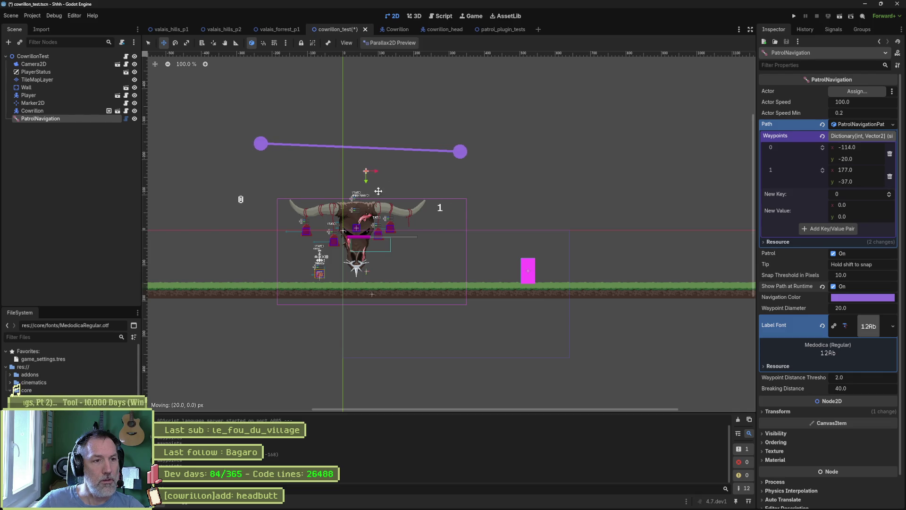
{"action": "left_click_drag", "start_coordinate": [375, 177], "coordinate": [368, 188]}
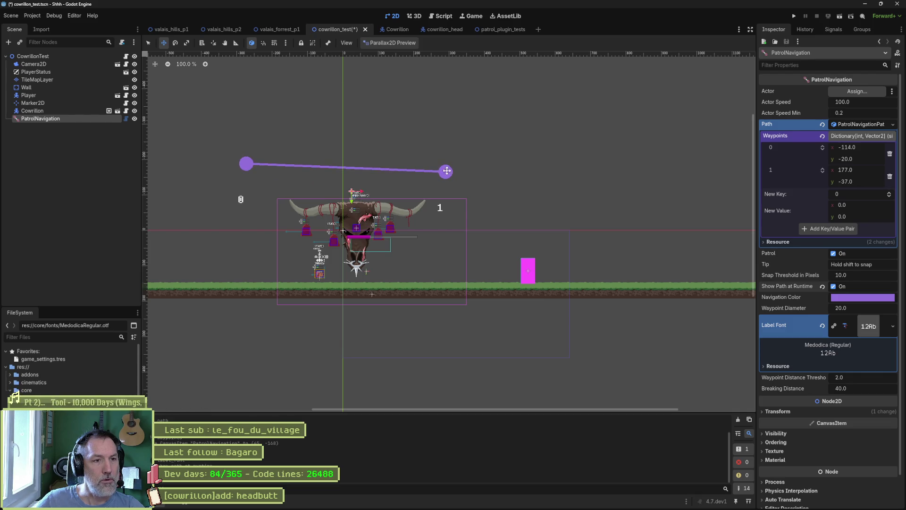
{"action": "left_click_drag", "start_coordinate": [446, 170], "coordinate": [449, 178]}
{"action": "left_click_drag", "start_coordinate": [380, 193], "coordinate": [363, 215]}
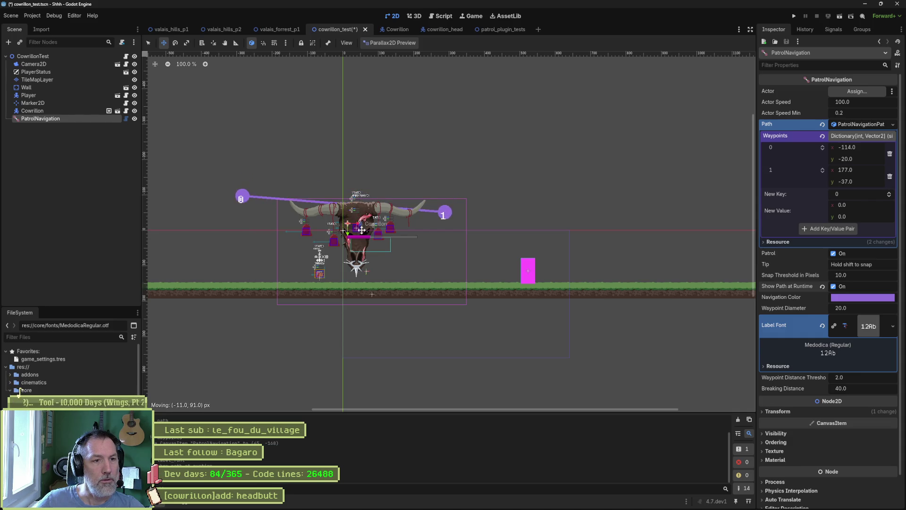
{"action": "mouse_move", "coordinate": [443, 216]}
{"action": "left_mouse_down"}
{"action": "mouse_move", "coordinate": [431, 215]}
{"action": "mouse_move", "coordinate": [464, 189]}
{"action": "left_mouse_up"}
{"action": "left_click_drag", "start_coordinate": [245, 197], "coordinate": [296, 149]}
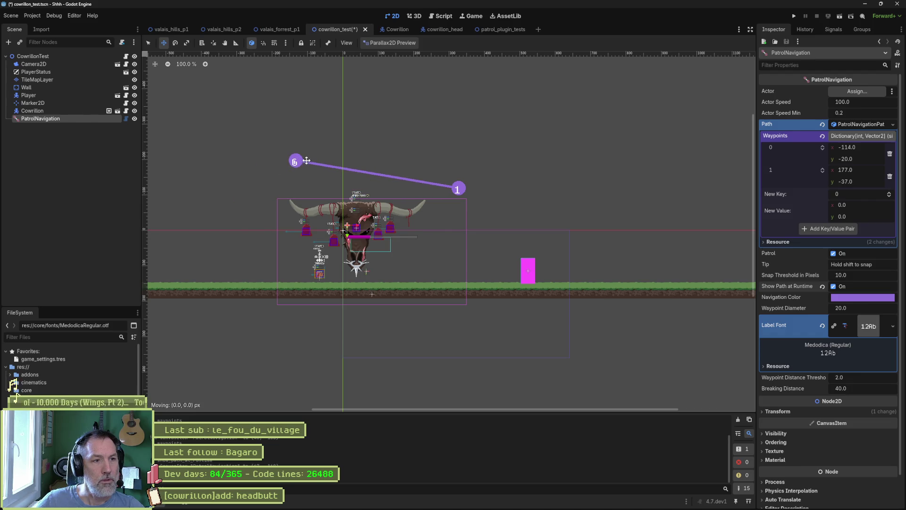
Zoom the canvas to 200% and lower waypoint 0 to flatten the path.
{"action": "key", "text": "2"}
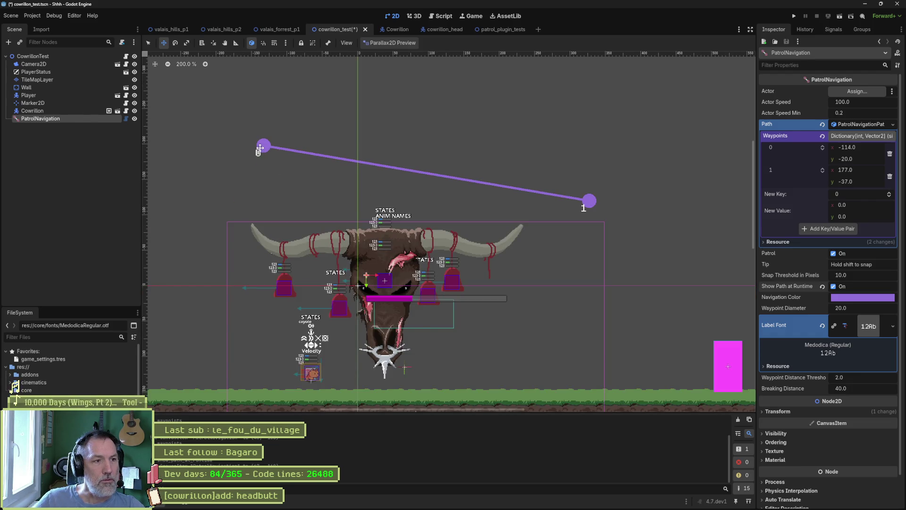
{"action": "scroll", "coordinate": [285, 150], "scroll_direction": "up", "scroll_amount": 3}
{"action": "scroll", "coordinate": [288, 154], "scroll_direction": "down", "scroll_amount": 1}
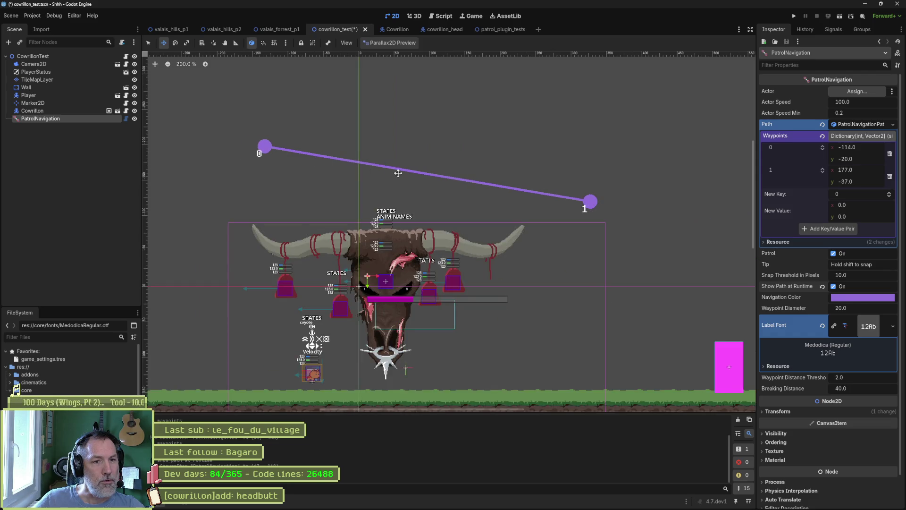
{"action": "scroll", "coordinate": [264, 151], "scroll_direction": "right", "scroll_amount": 2}
{"action": "mouse_move", "coordinate": [230, 148]}
{"action": "left_mouse_down"}
{"action": "mouse_move", "coordinate": [248, 168]}
{"action": "mouse_move", "coordinate": [226, 202]}
{"action": "left_mouse_up"}
Assign Cowrillon as the patrol Actor, then save and test-run the scene before stopping it.
{"action": "left_click", "coordinate": [865, 93]}
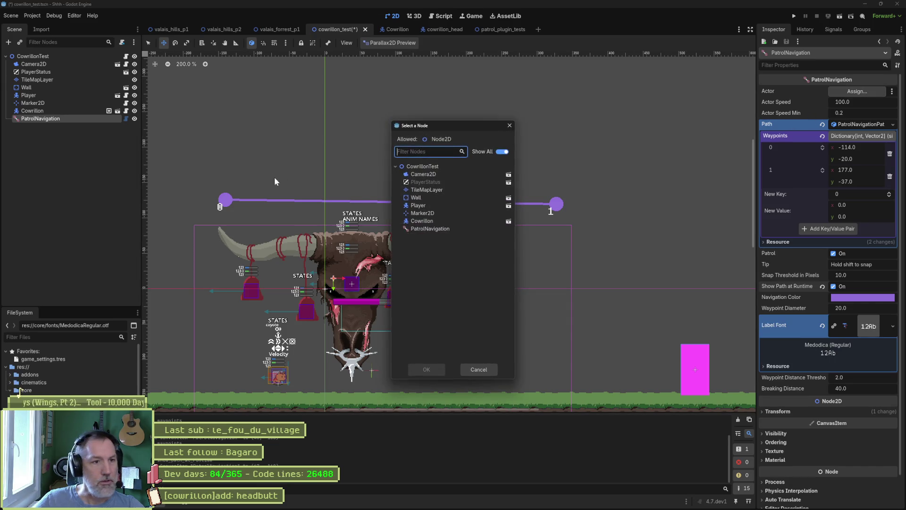
{"action": "left_click", "coordinate": [428, 222]}
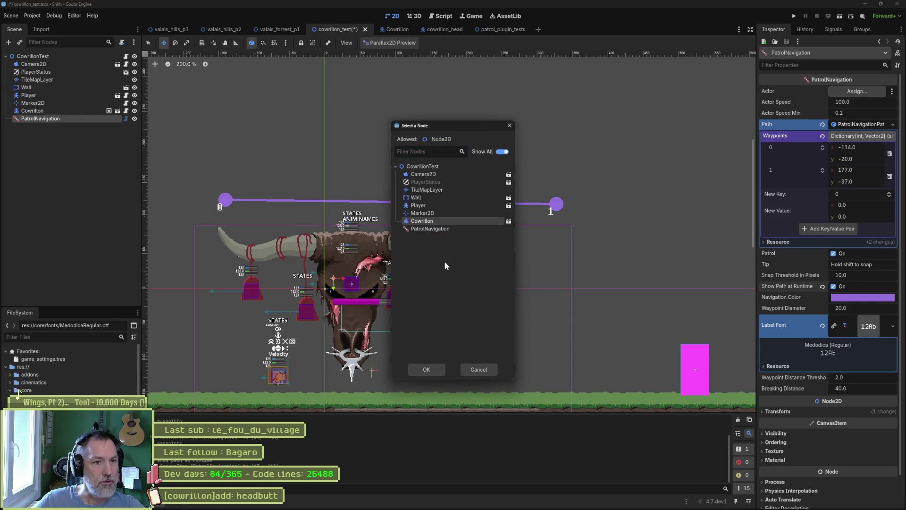
{"action": "left_click", "coordinate": [425, 370]}
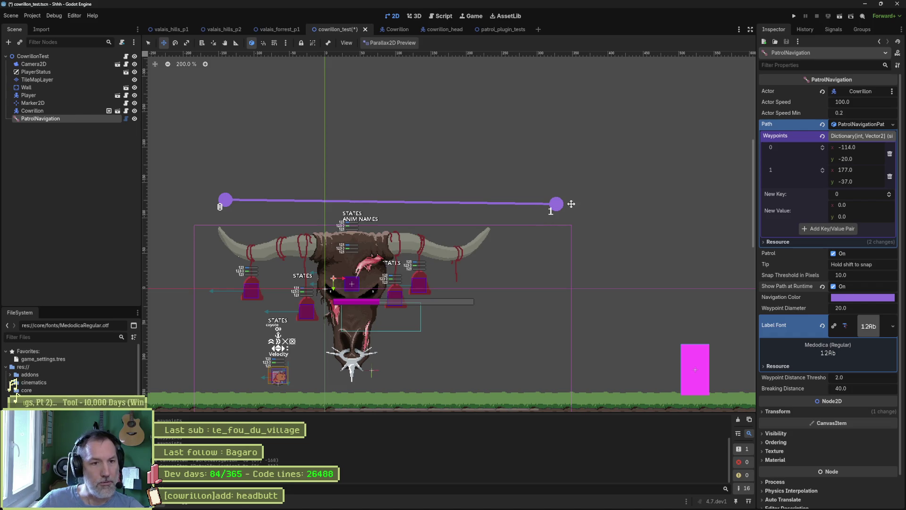
{"action": "key", "text": "F6"}
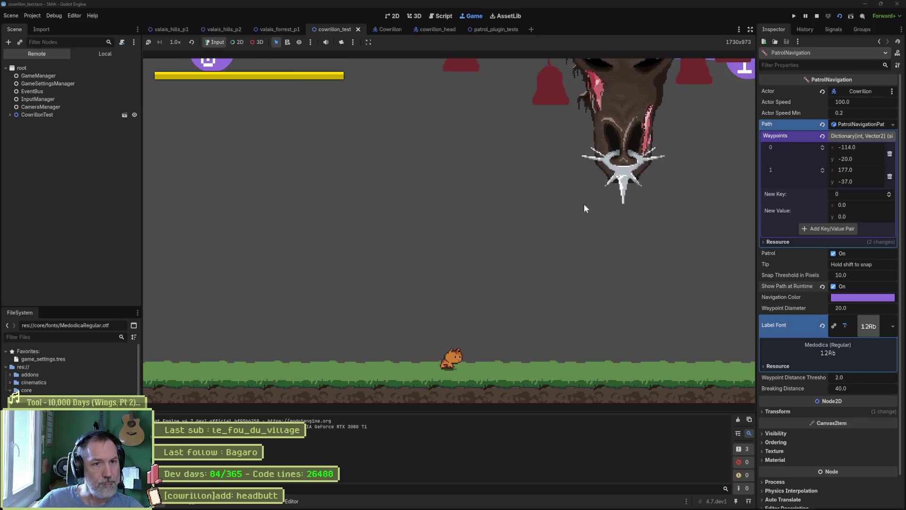
{"action": "key", "text": "F8"}
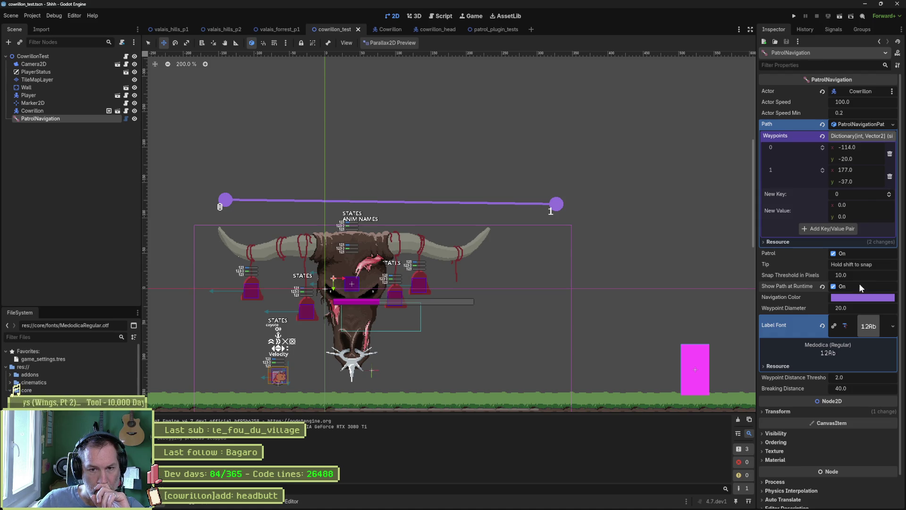
Pull waypoint 1 inward, then drag PatrolNavigation down so both waypoints sit at y -111.
{"action": "mouse_move", "coordinate": [557, 204]}
{"action": "left_mouse_down"}
{"action": "mouse_move", "coordinate": [566, 202]}
{"action": "mouse_move", "coordinate": [496, 204]}
{"action": "left_mouse_up"}
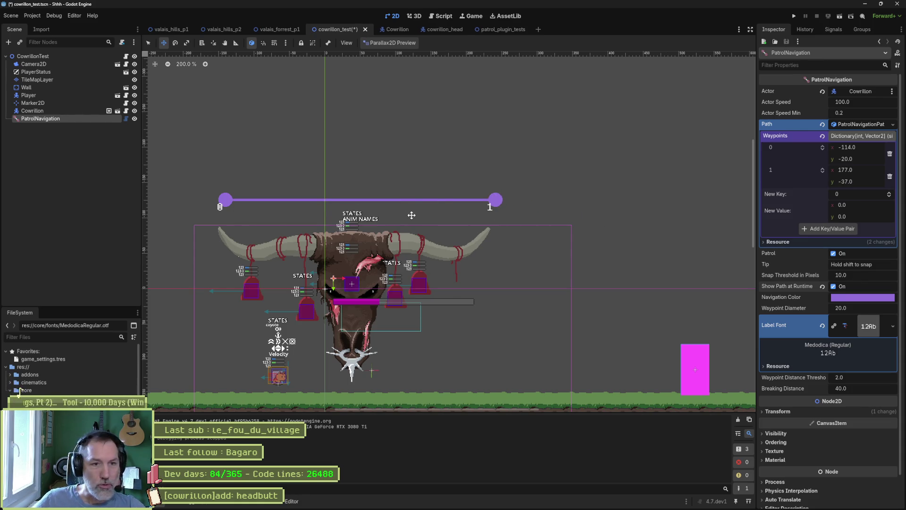
{"action": "left_click", "coordinate": [30, 119]}
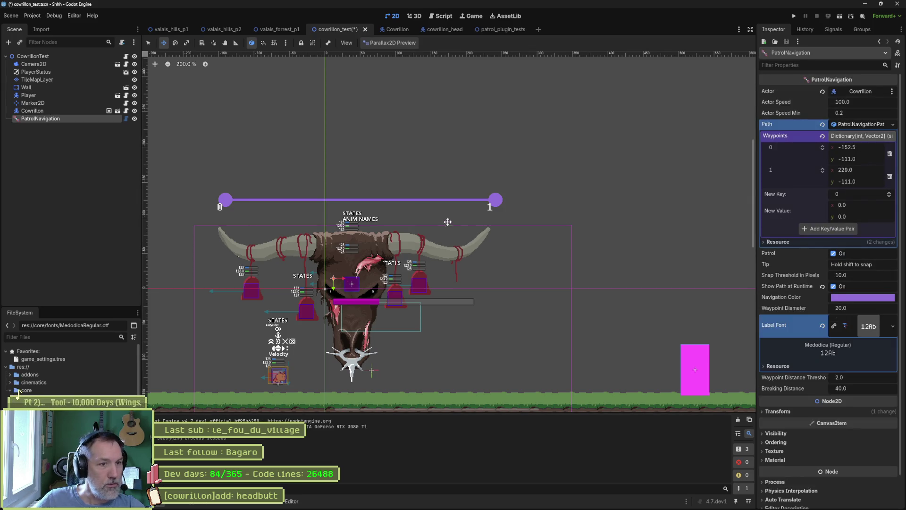
{"action": "mouse_move", "coordinate": [447, 222]}
{"action": "left_mouse_down"}
{"action": "mouse_move", "coordinate": [467, 271]}
{"action": "mouse_move", "coordinate": [461, 292]}
{"action": "mouse_move", "coordinate": [439, 301]}
{"action": "left_mouse_up"}
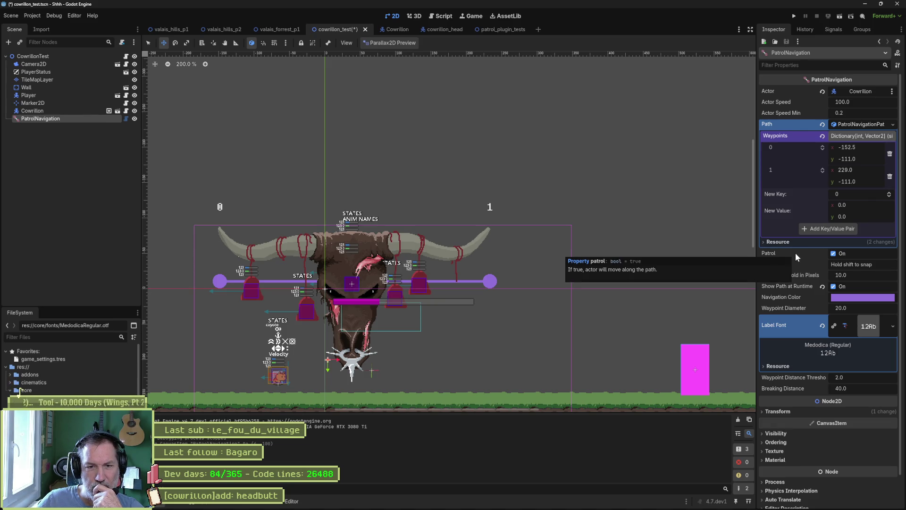
Run the scene with F6 to watch Cowrillon patrol the path, then stop it with F8.
{"action": "key", "text": "F6"}
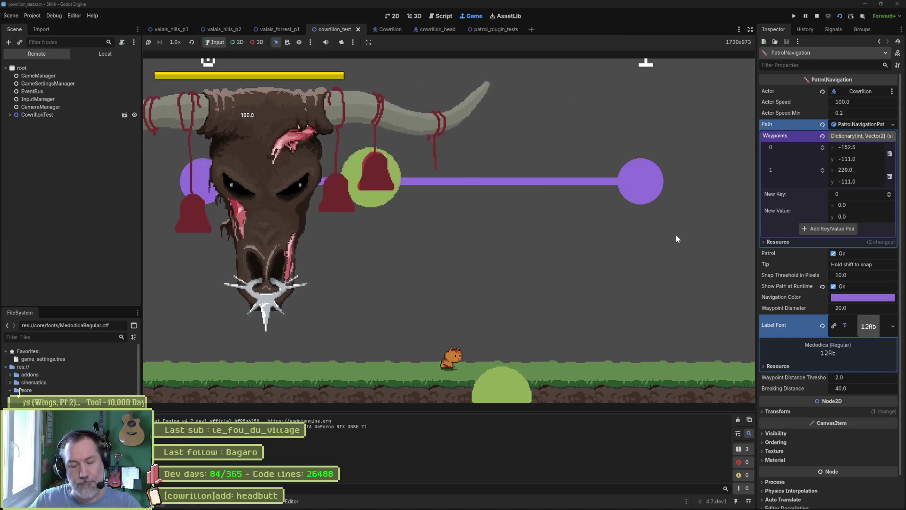
{"action": "key", "text": "F8"}
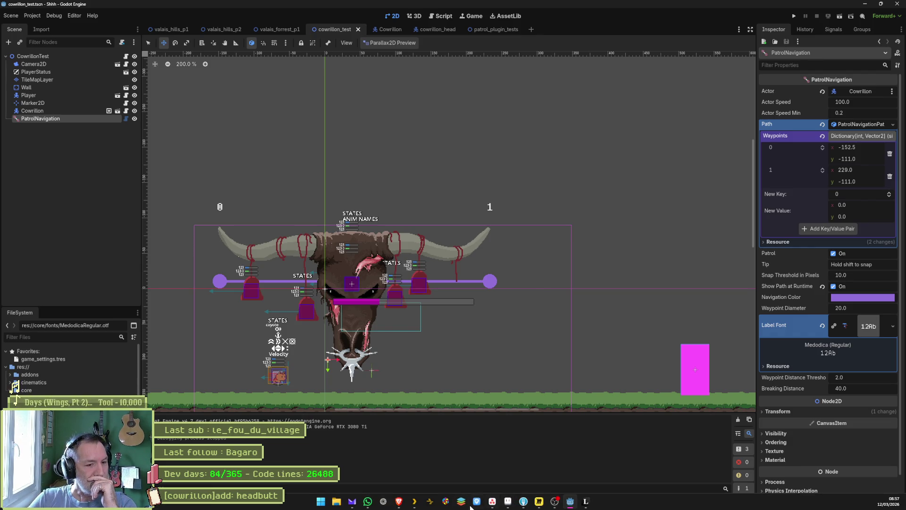
Add the '[patrol plugin]add: flip optional' card to the In progress column.
{"action": "left_click", "coordinate": [493, 503]}
{"action": "scroll", "coordinate": [387, 361], "scroll_direction": "down", "scroll_amount": 5}
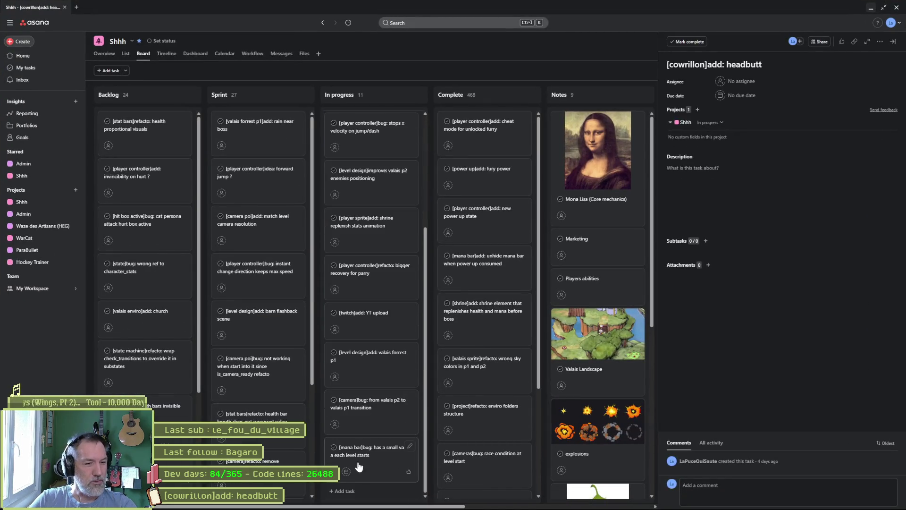
{"action": "left_click", "coordinate": [345, 490]}
{"action": "type", "text": "[]"}
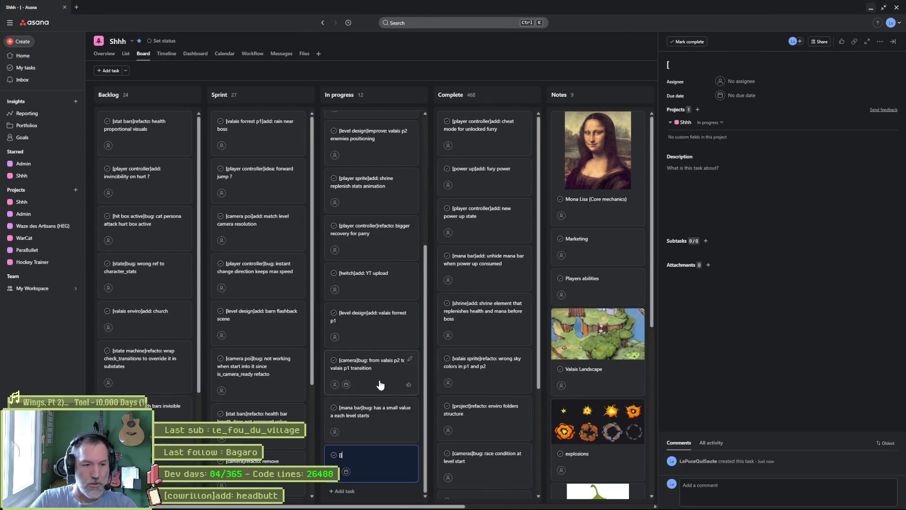
{"action": "type", "text": "atrol plugin"}
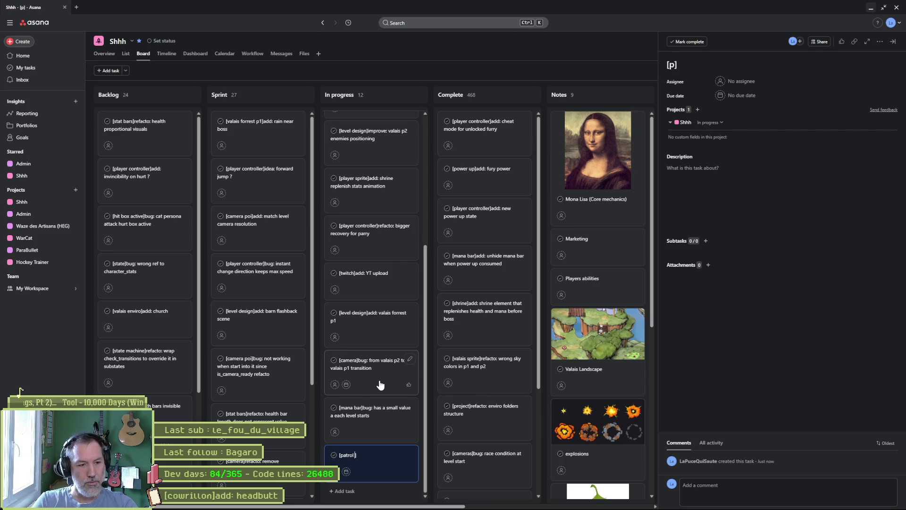
{"action": "key", "text": "Right"}
{"action": "type", "text": "add>"}
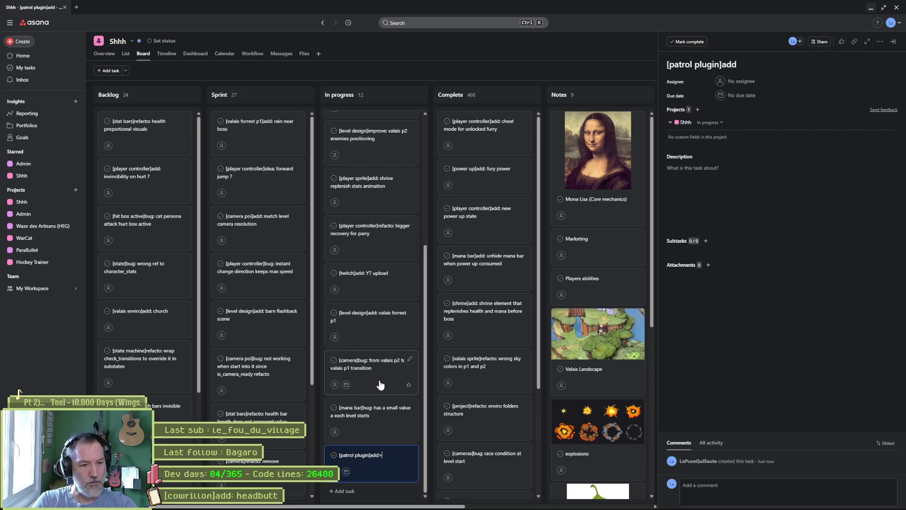
{"action": "type", "text": "optional"}
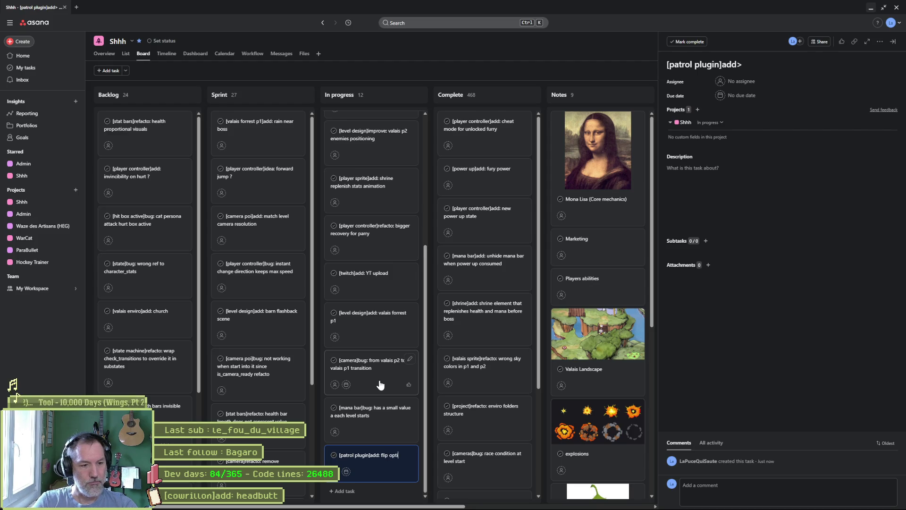
{"action": "key", "text": "Return"}
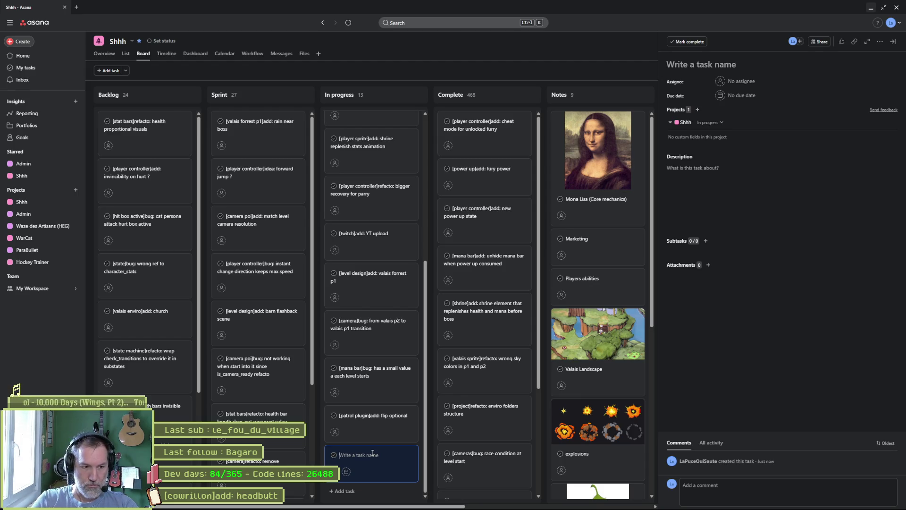
Add a second card titled '[patrol plugin]add: ease in/out'.
{"action": "type", "text": "["}
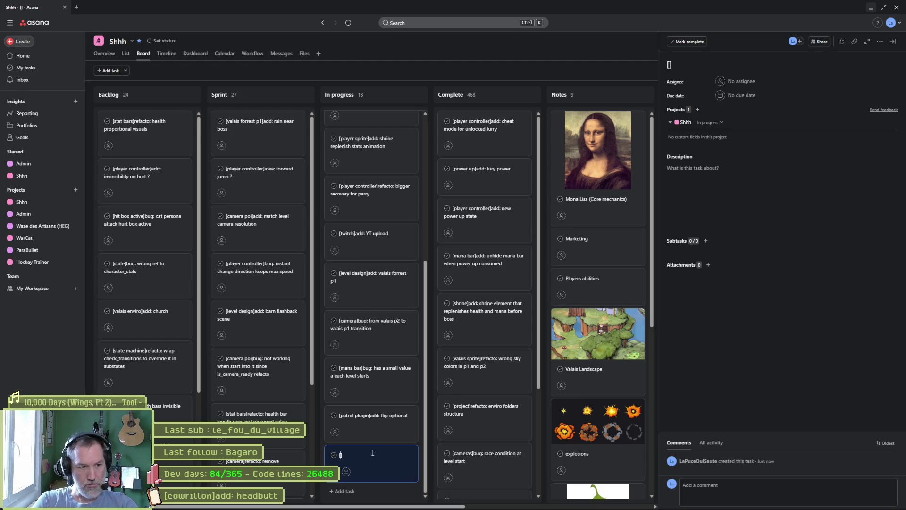
{"action": "type", "text": "patrol plugin]"}
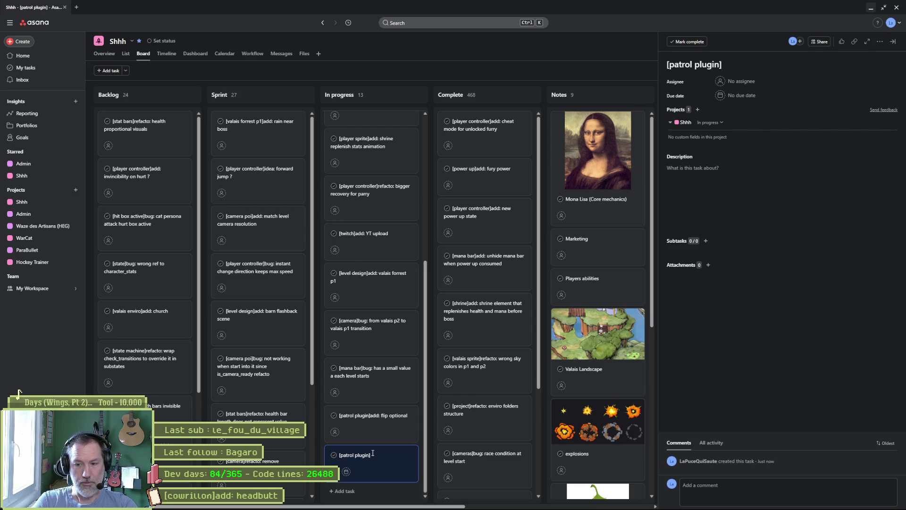
{"action": "type", "text": "add"}
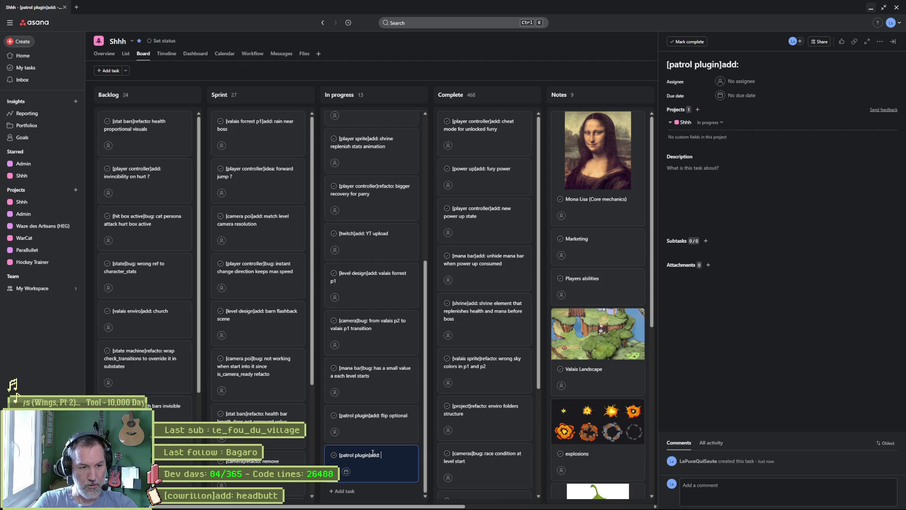
{"action": "type", "text": ": smooth"}
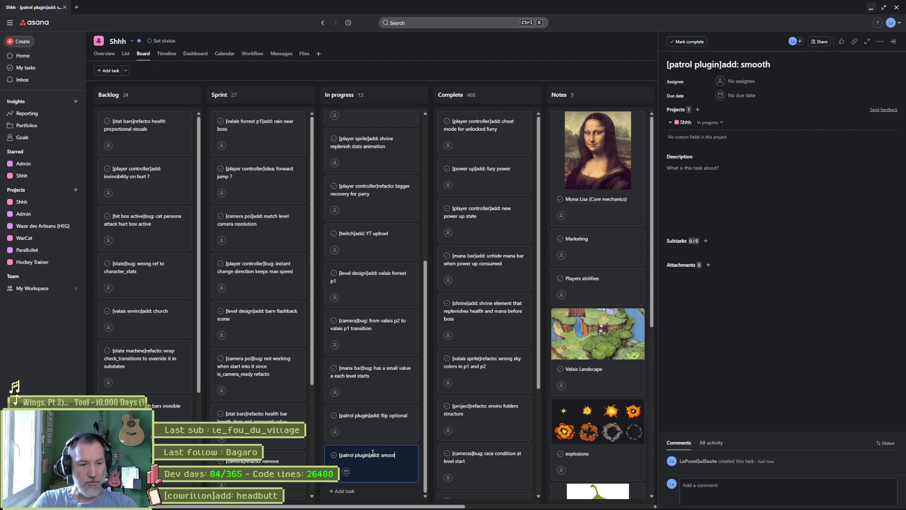
{"action": "type", "text": "a"}
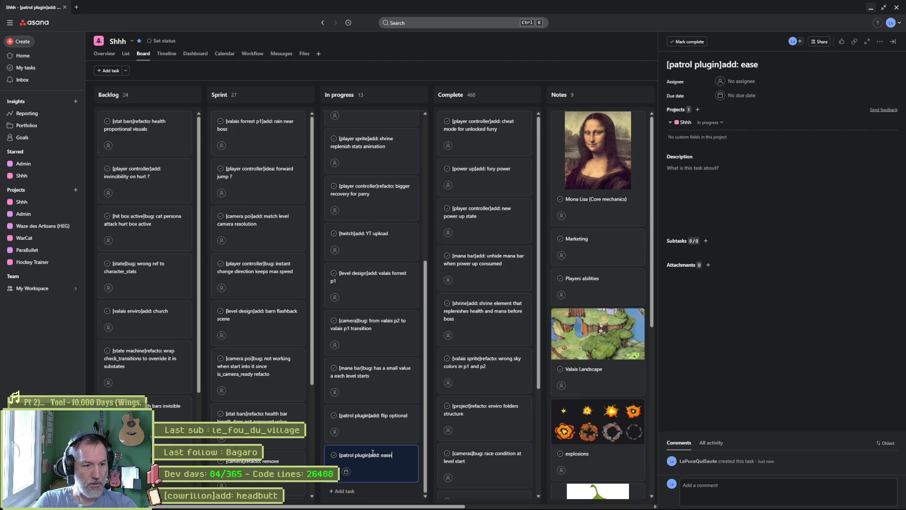
{"action": "type", "text": "n/ou"}
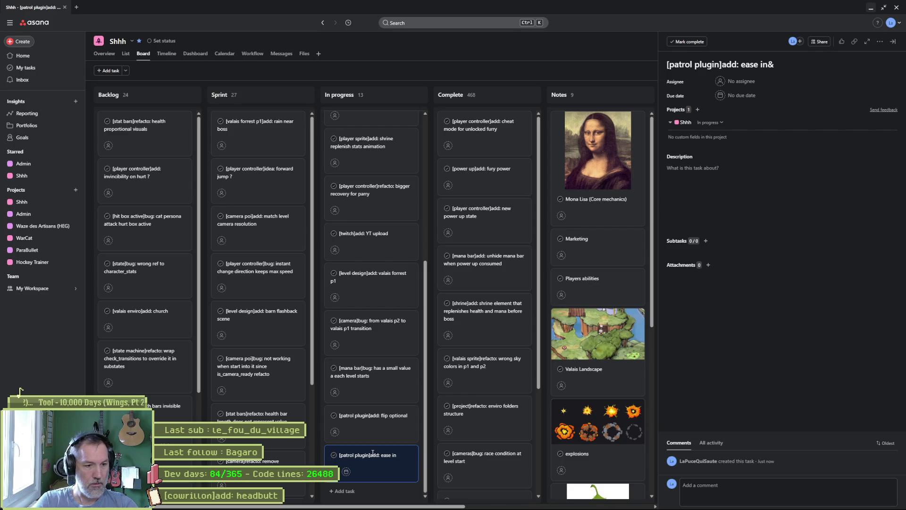
{"action": "type", "text": "t"}
{"action": "key", "text": "Return"}
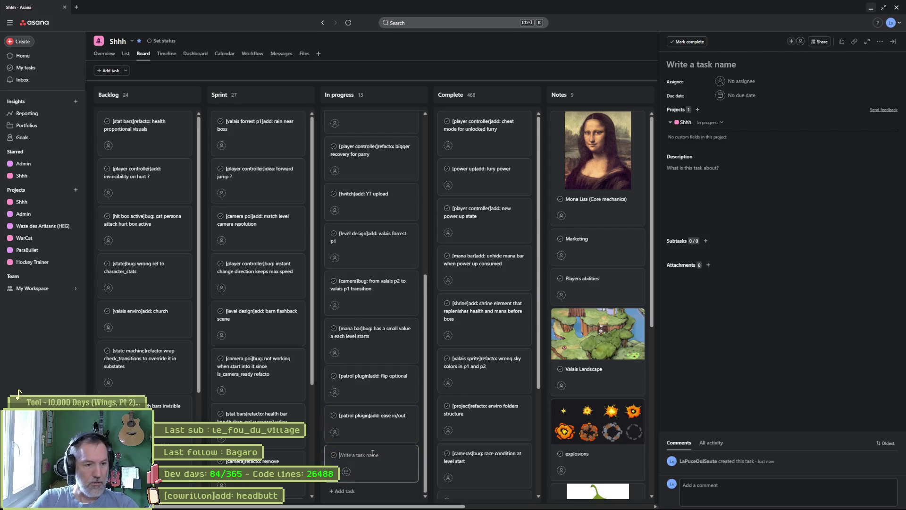
Add a task titled '[patrol plugin]bug: waypoint label offset' to the In progress column.
{"action": "type", "text": "["}
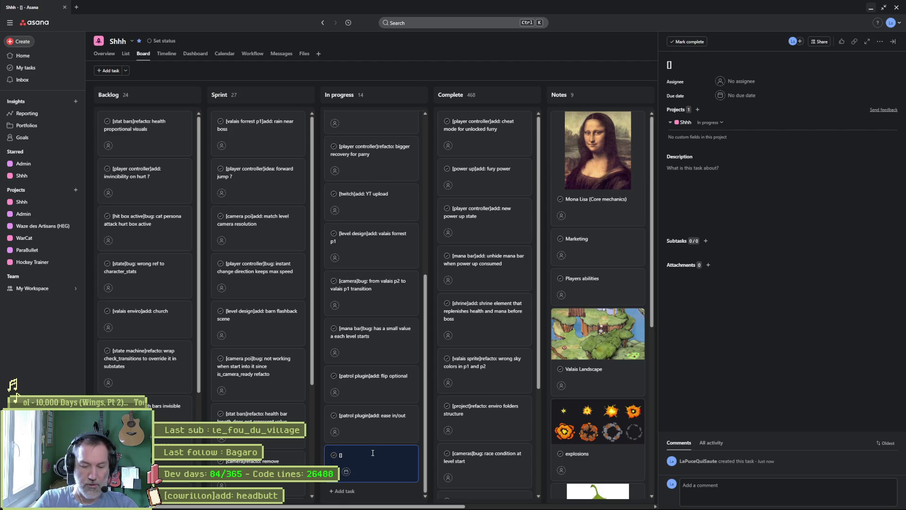
{"action": "type", "text": "patrol plu"}
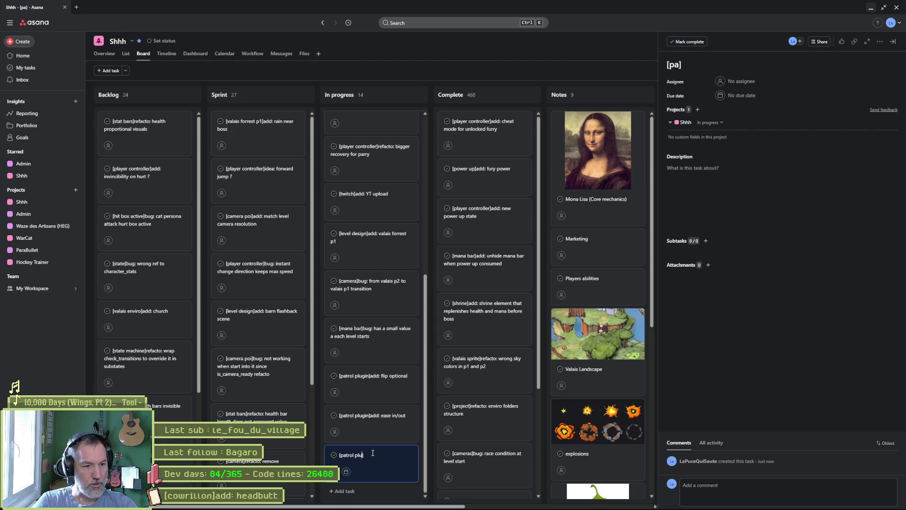
{"action": "type", "text": "gin]b"}
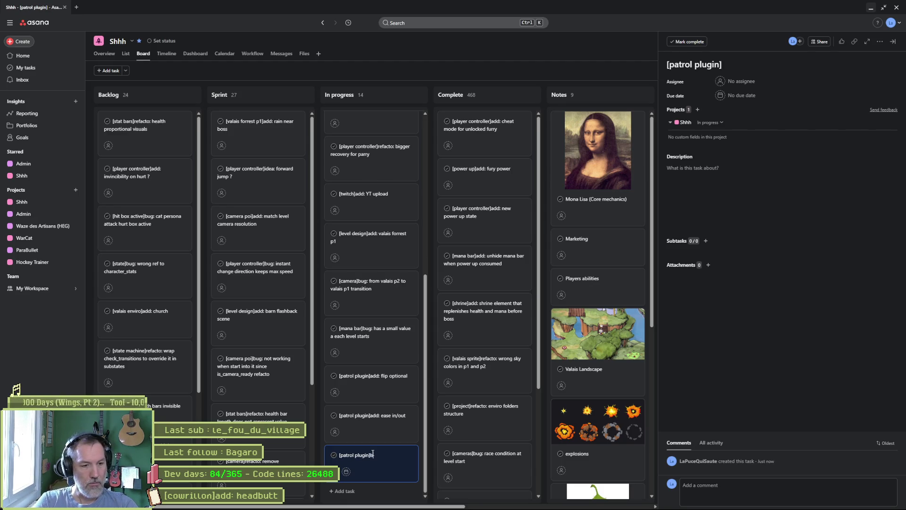
{"action": "type", "text": "ug: tzpe"}
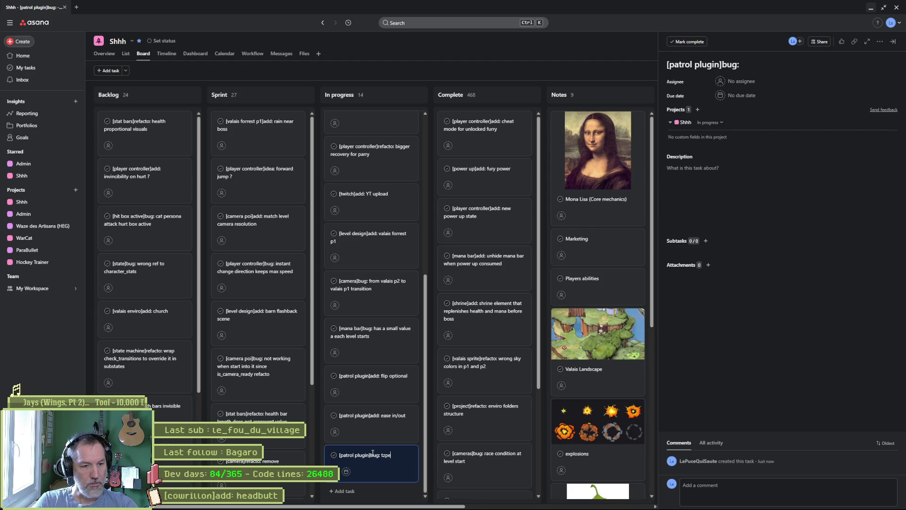
{"action": "key", "text": "BackSpace"}
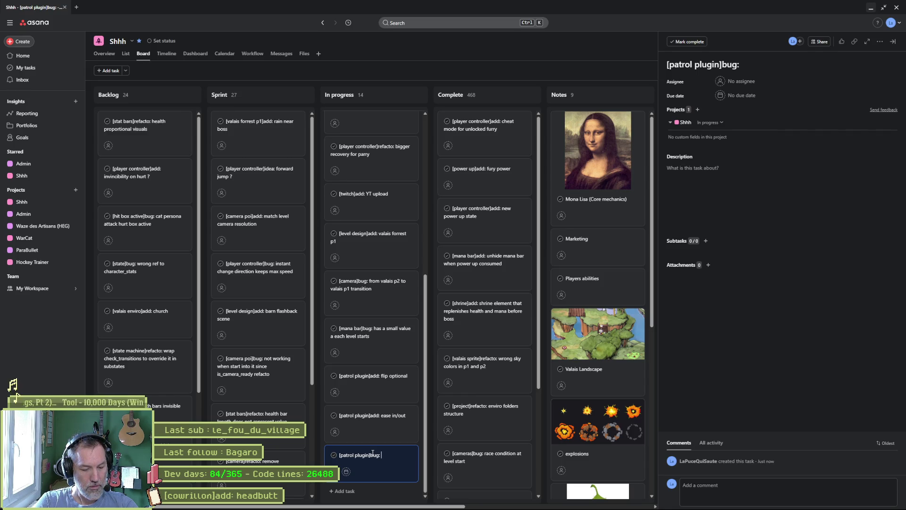
{"action": "type", "text": "waypoint lab"}
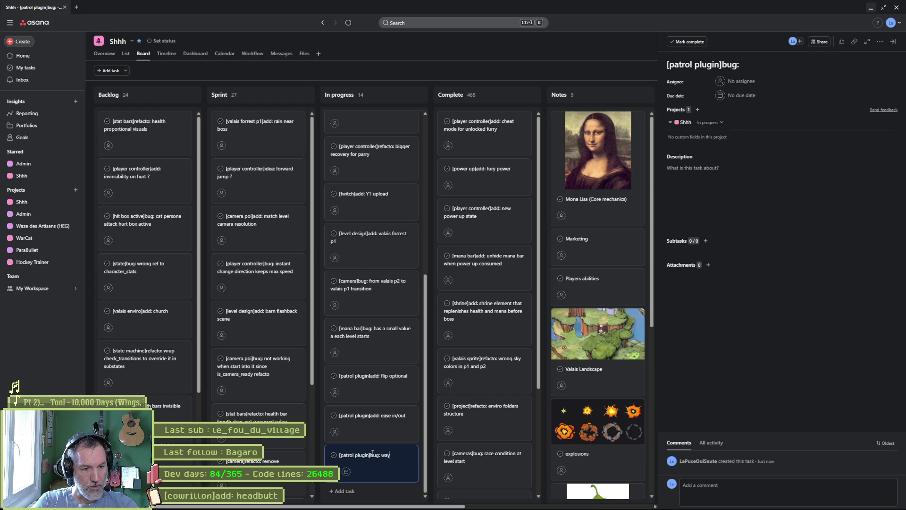
{"action": "type", "text": "el offs"}
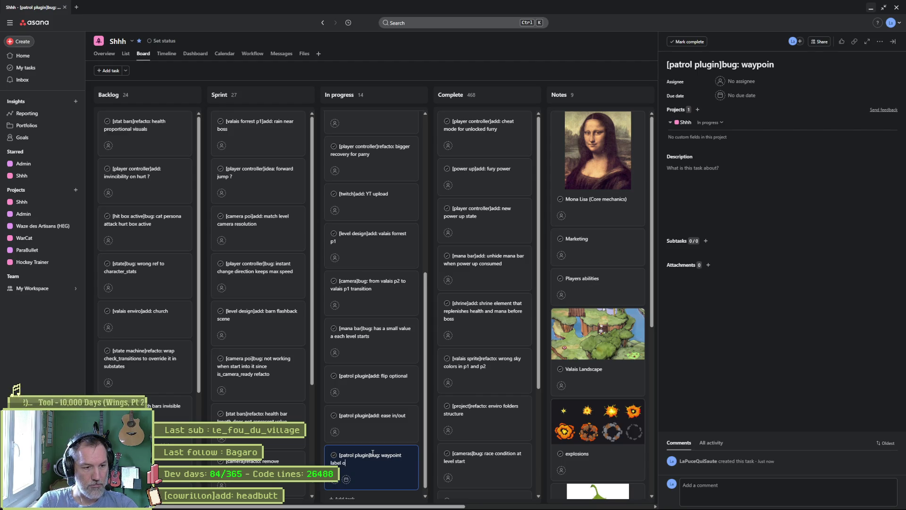
{"action": "type", "text": "et"}
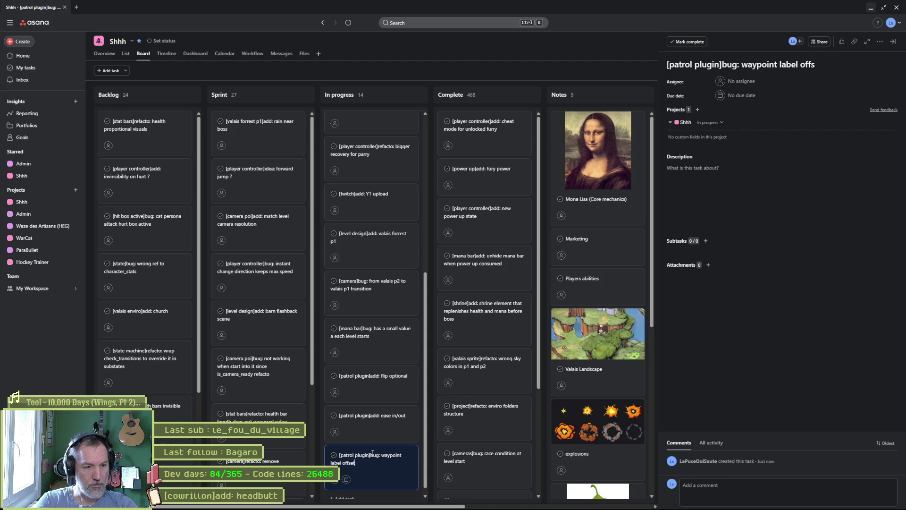
{"action": "key", "text": "Return"}
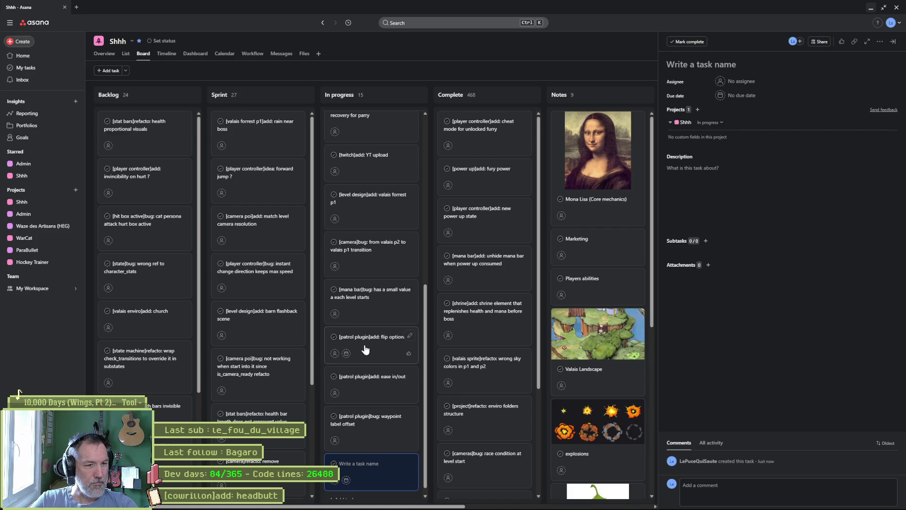
Close the empty draft, move the flip optional card to the top of In progress, and return to Godot.
{"action": "key", "text": "Escape"}
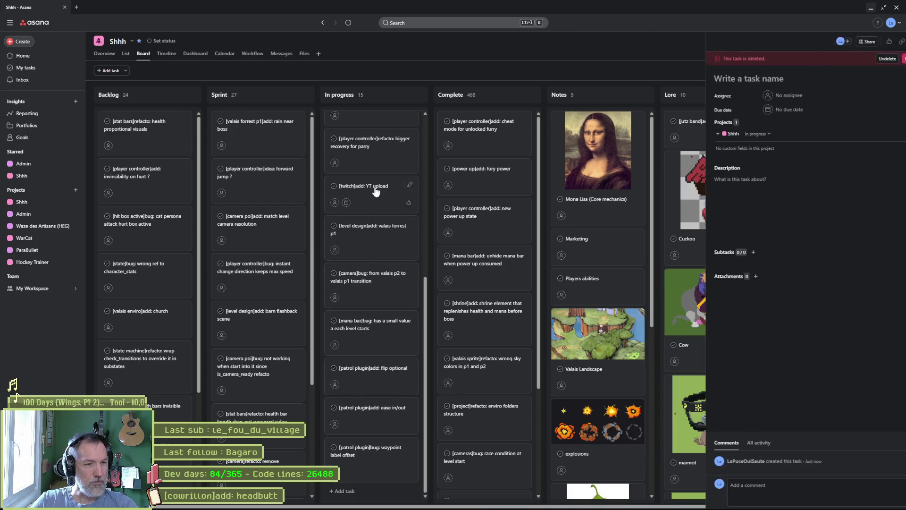
{"action": "left_click_drag", "start_coordinate": [385, 378], "coordinate": [384, 120]}
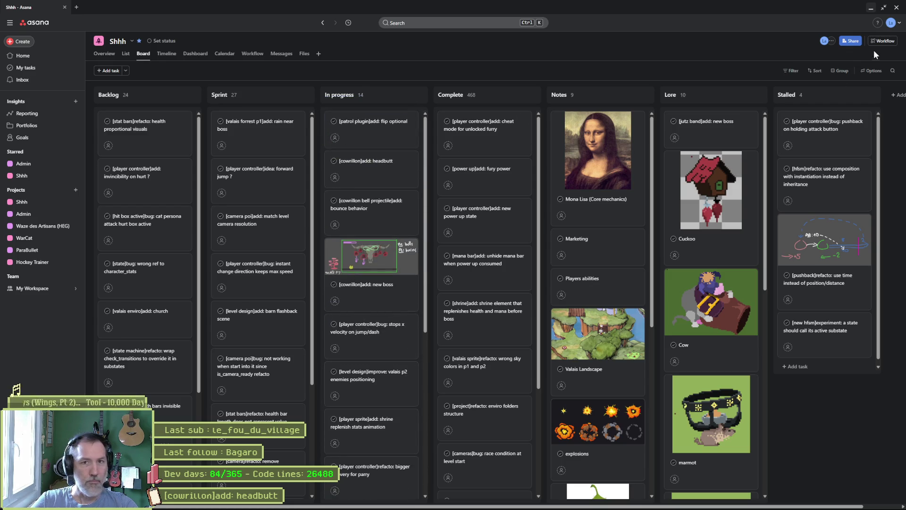
{"action": "left_click", "coordinate": [873, 8]}
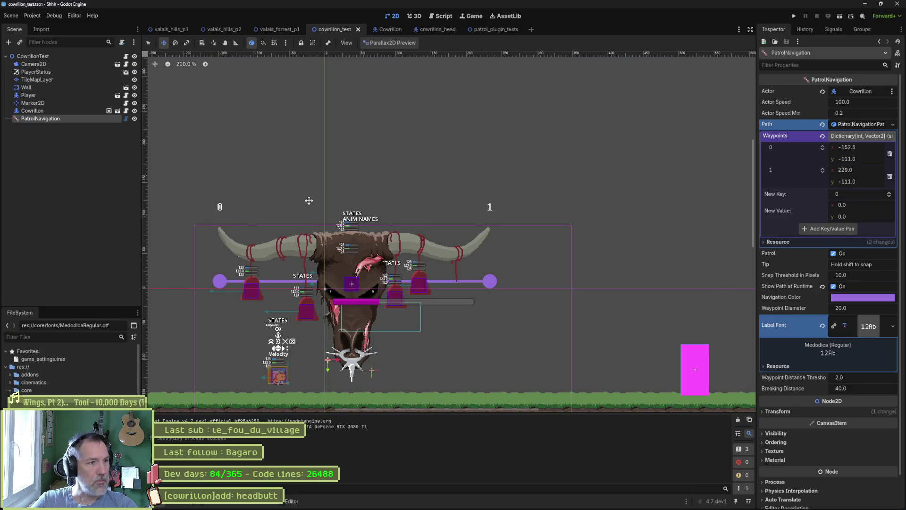
Open the PatrolNavigation script, fold every function, and jump to flip().
{"action": "scroll", "coordinate": [522, 122], "scroll_direction": "up", "scroll_amount": 2}
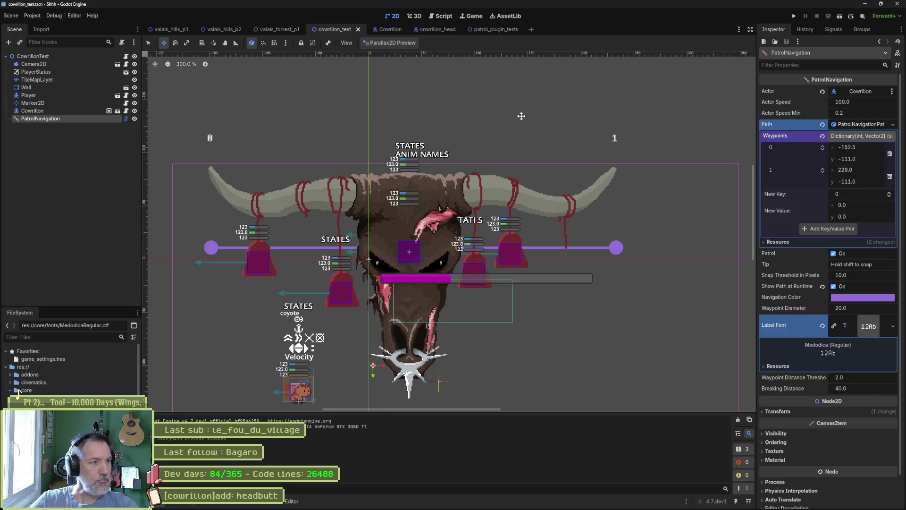
{"action": "left_click", "coordinate": [126, 119]}
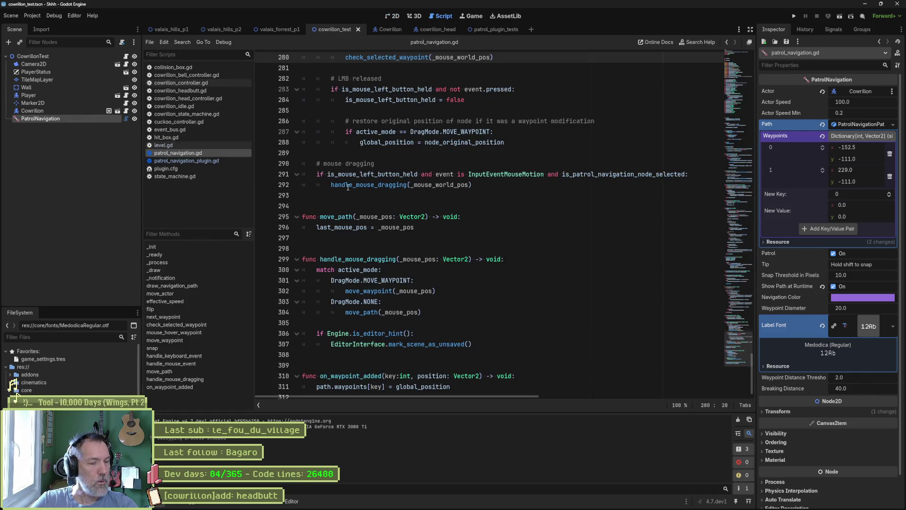
{"action": "key", "text": "ctrl+alt+f"}
{"action": "scroll", "coordinate": [432, 210], "scroll_direction": "up", "scroll_amount": 10}
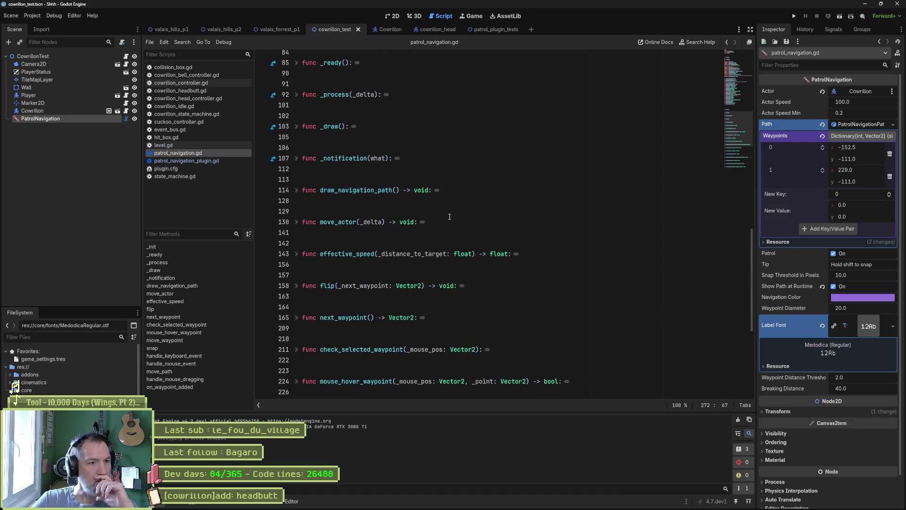
{"action": "left_click", "coordinate": [241, 309]}
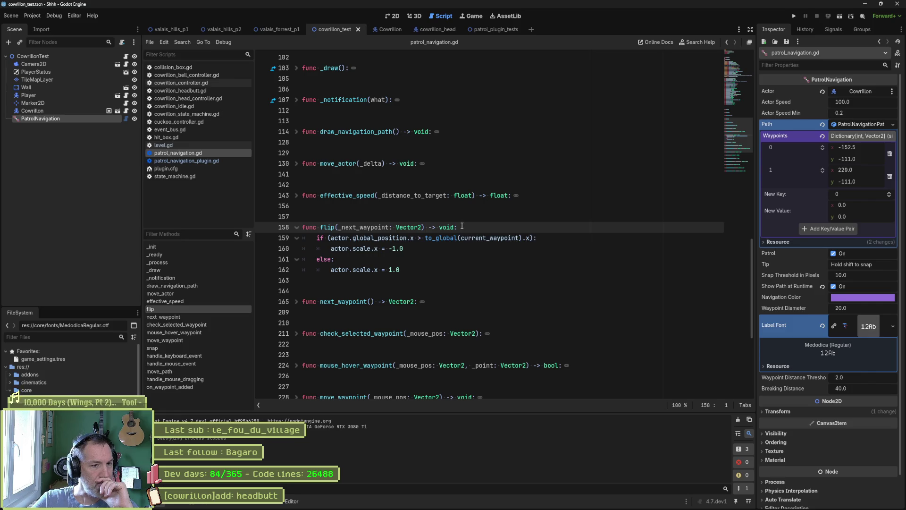
Insert a new first line 'if is_flip_enabled:' at the top of flip().
{"action": "key", "text": "Return"}
{"action": "type", "text": "if do"}
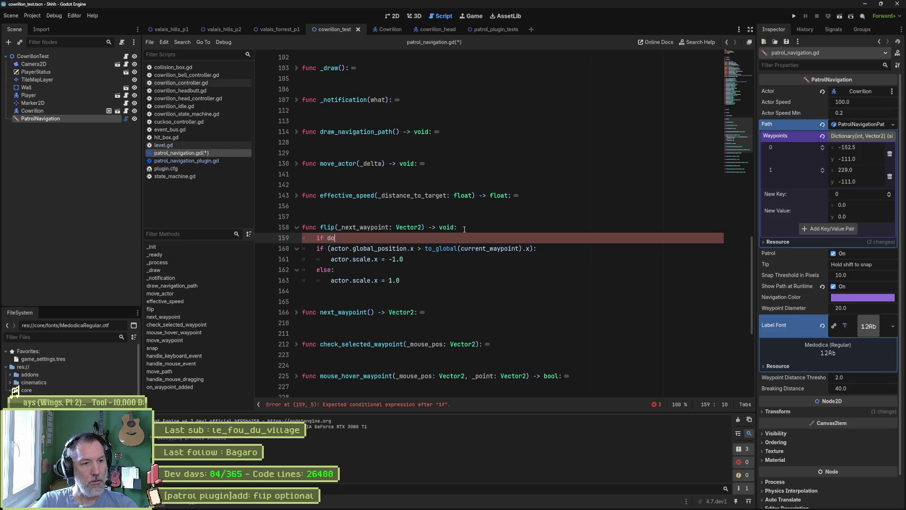
{"action": "key", "text": "ctrl+space"}
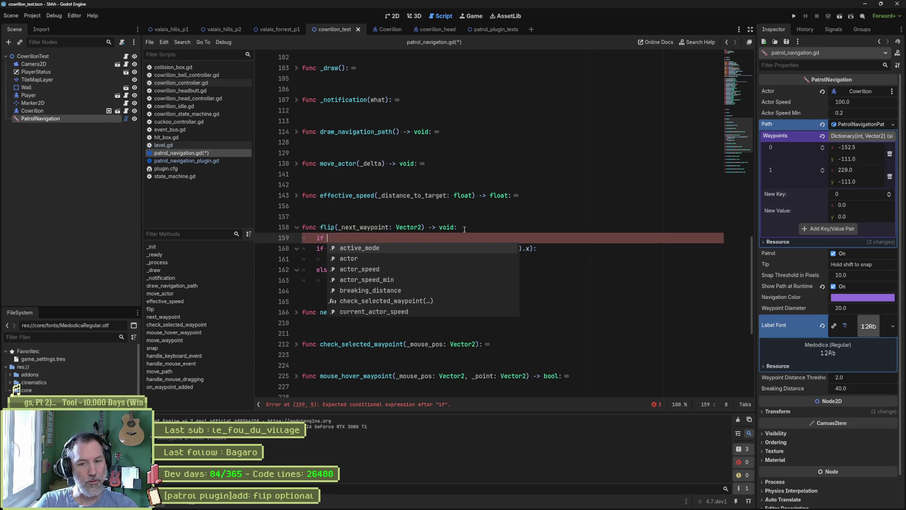
{"action": "type", "text": "if_flip"}
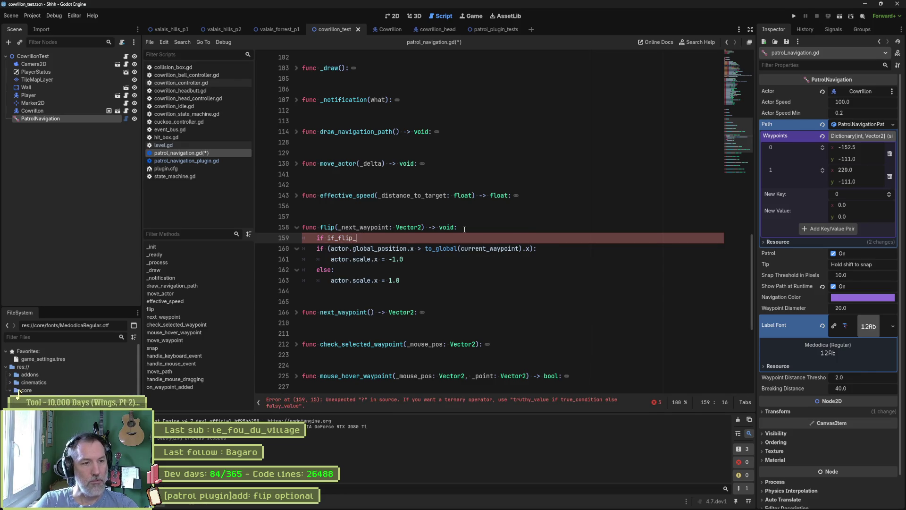
{"action": "type", "text": "_"}
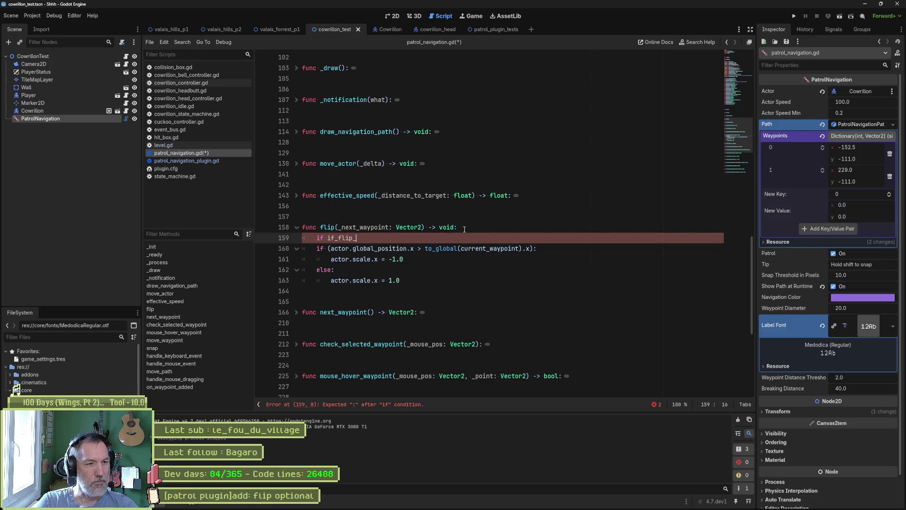
{"action": "type", "text": "enabled"}
{"action": "key", "text": "Delete"}
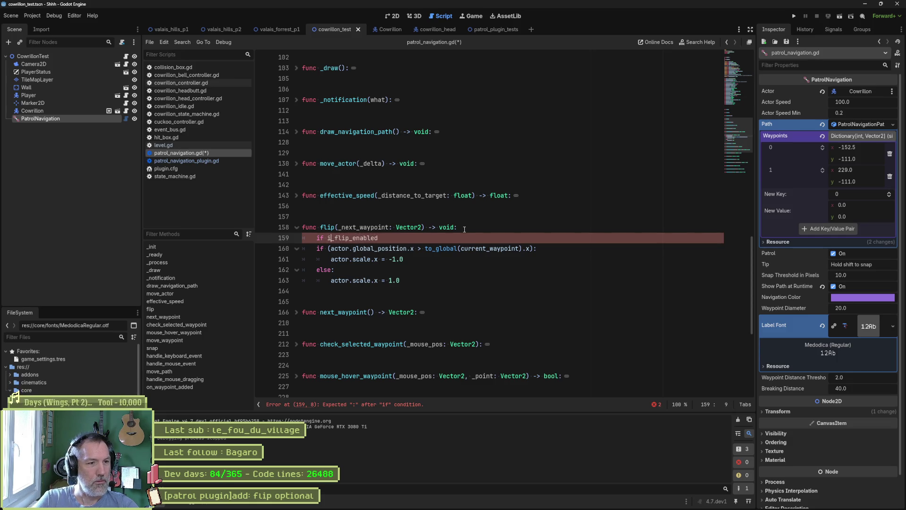
{"action": "type", "text": "s"}
{"action": "scroll", "coordinate": [465, 230], "scroll_direction": "down", "scroll_amount": 1}
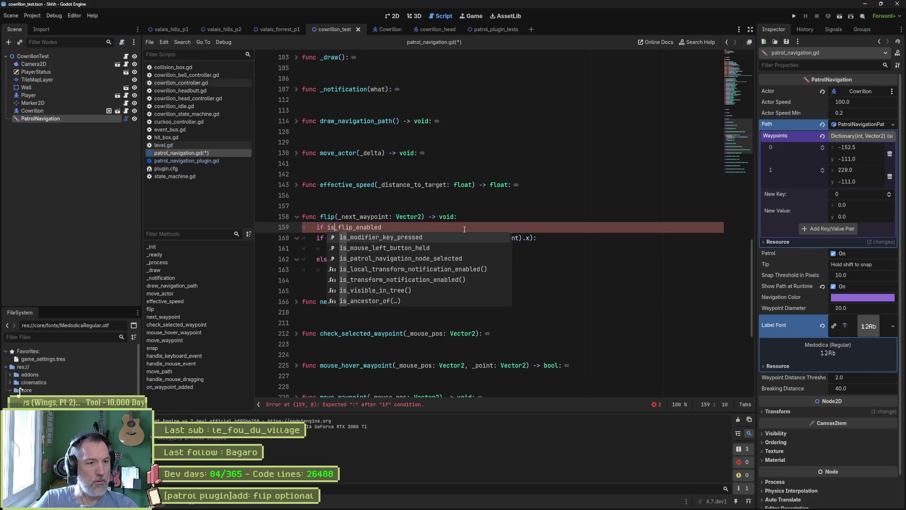
{"action": "left_click", "coordinate": [465, 229]}
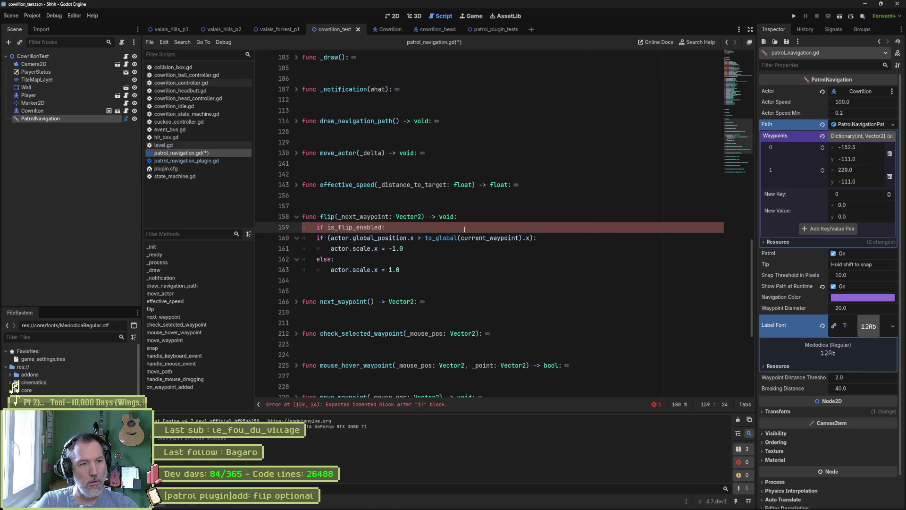
Indent the old flip body under the new condition and scroll to the variable declarations.
{"action": "key", "text": "Down"}
{"action": "key", "text": "shift+Down"}
{"action": "key", "text": "shift+Down"}
{"action": "key", "text": "shift+Down"}
{"action": "key", "text": "Tab"}
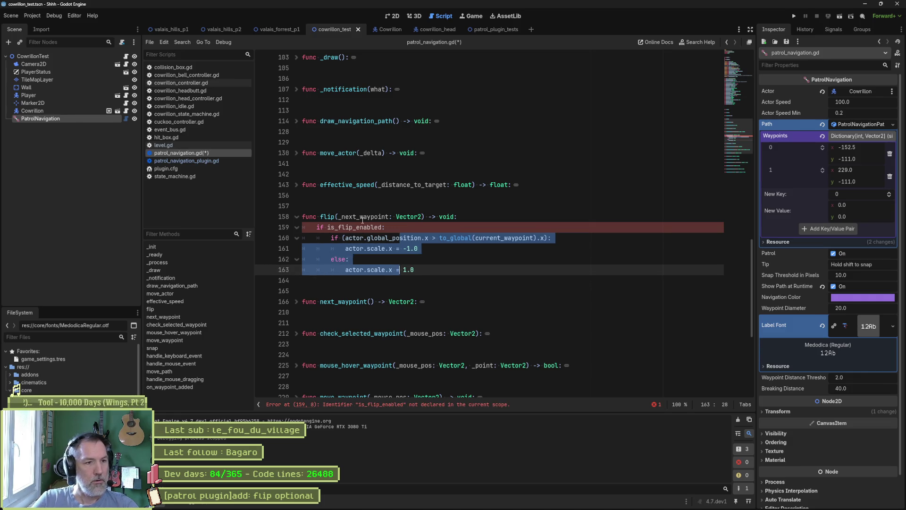
{"action": "double_click", "coordinate": [354, 227]}
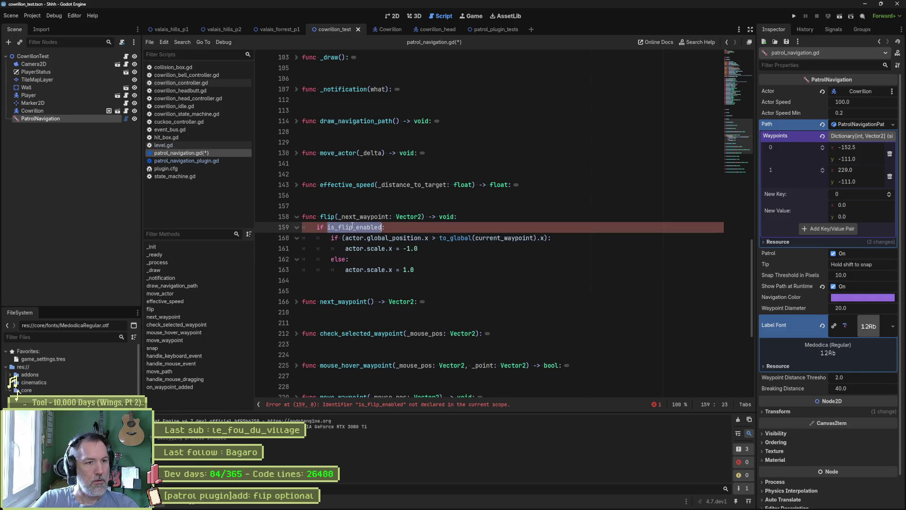
{"action": "left_click", "coordinate": [745, 75]}
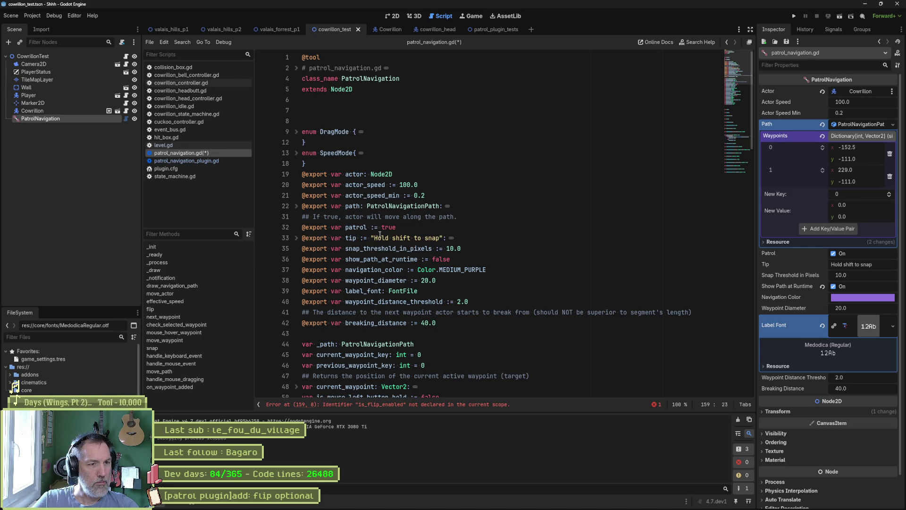
{"action": "left_click", "coordinate": [494, 228]}
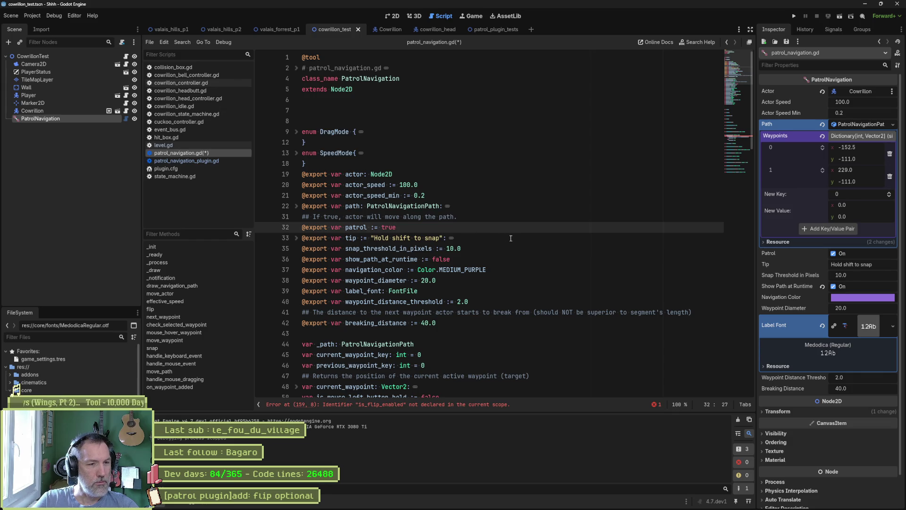
{"action": "key", "text": "Return"}
{"action": "type", "text": "@export "}
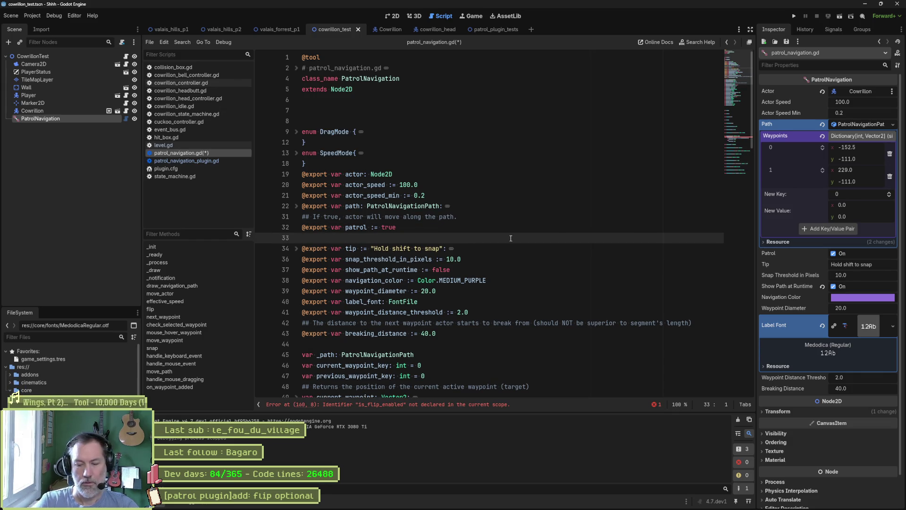
{"action": "type", "text": "var is_flip_enabled"}
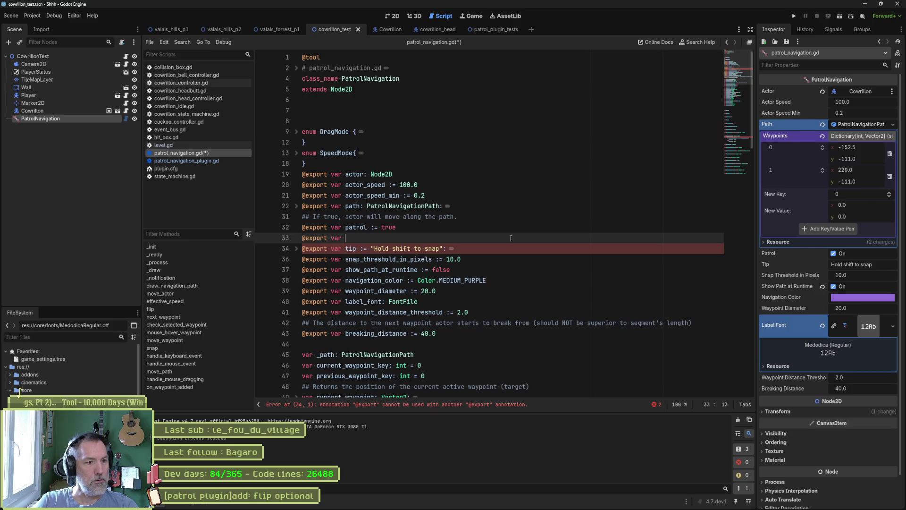
{"action": "type", "text": " := true"}
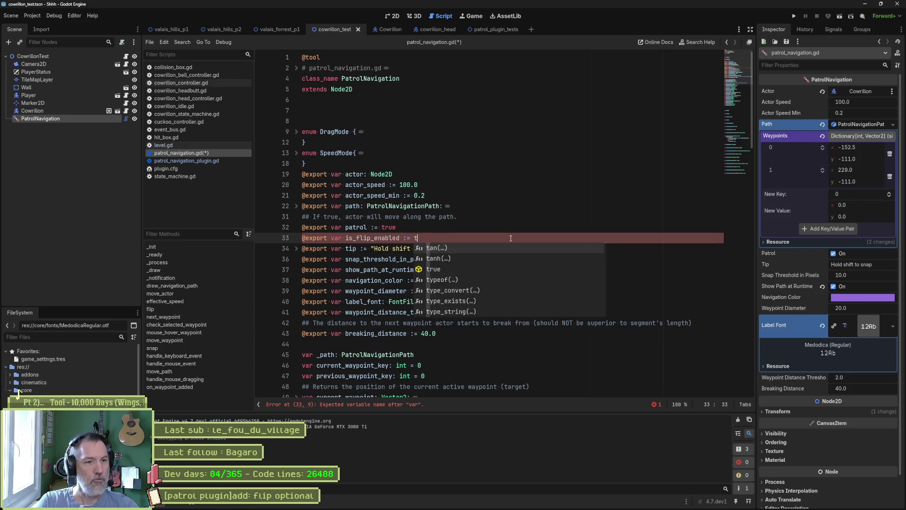
{"action": "key", "text": "ctrl+s"}
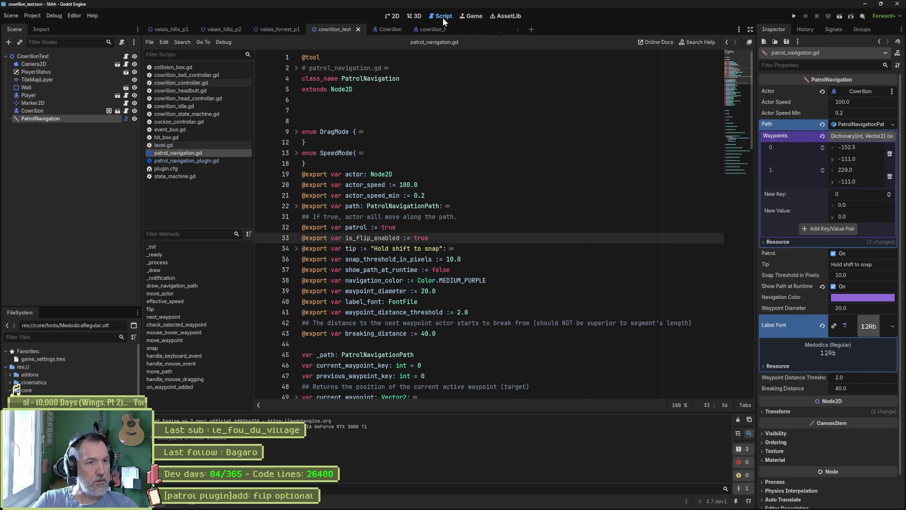
From the 2D view, run the cowrillon_test scene with F6 and stop it with F8.
{"action": "left_click", "coordinate": [393, 15]}
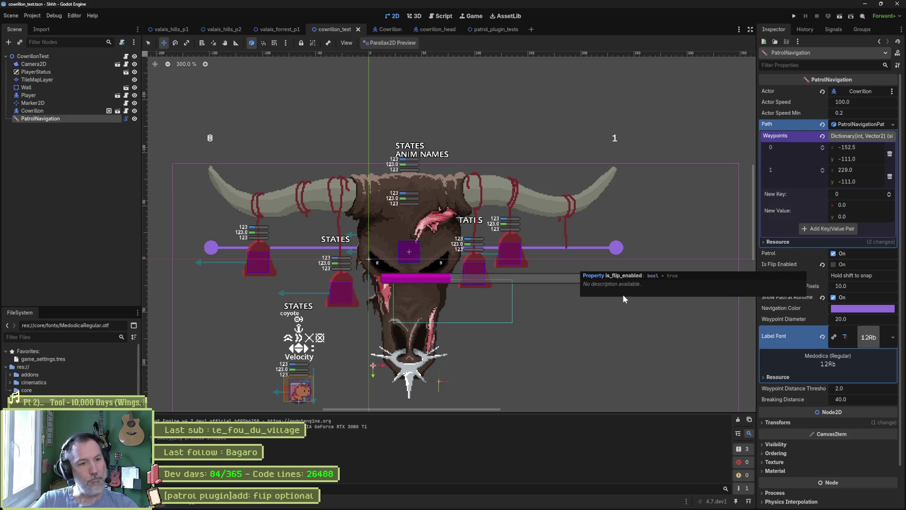
{"action": "key", "text": "F6"}
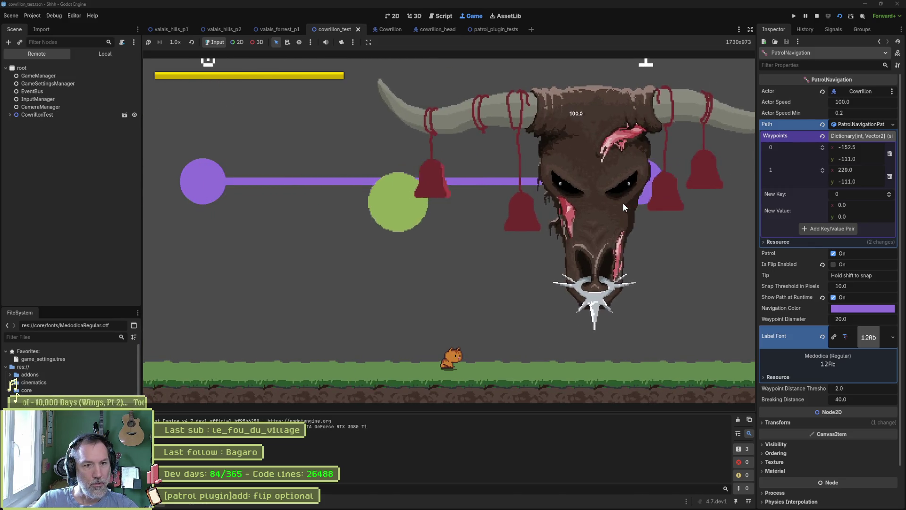
{"action": "key", "text": "F8"}
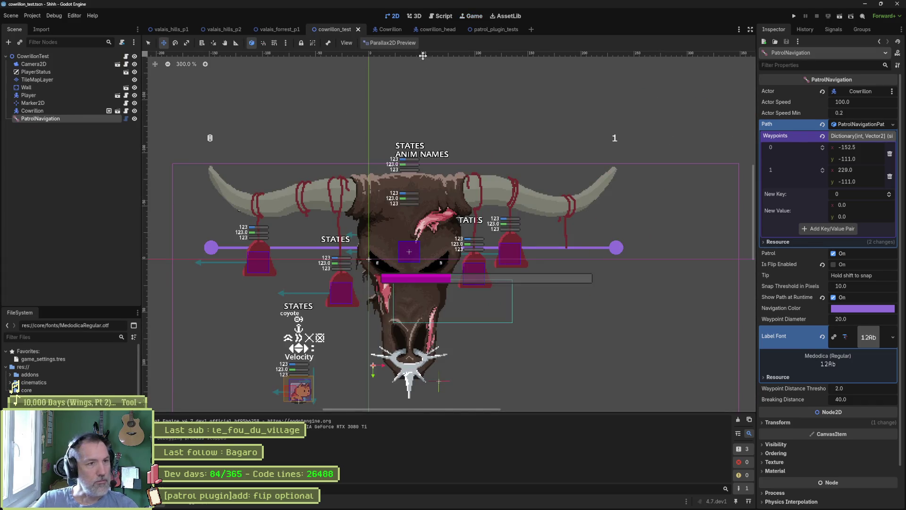
Jump to flip() in the script, toggle Is Flip Enabled, and select its is_flip_enabled check.
{"action": "left_click", "coordinate": [440, 15]}
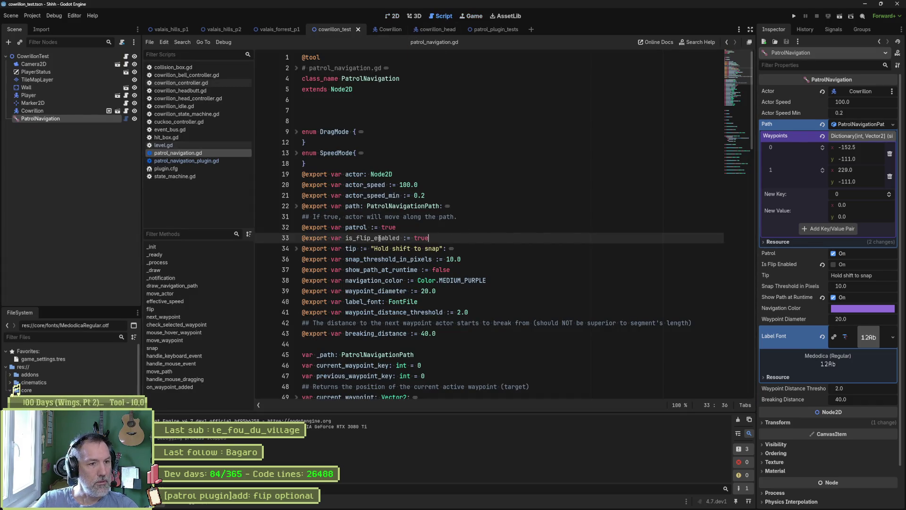
{"action": "left_click", "coordinate": [151, 309]}
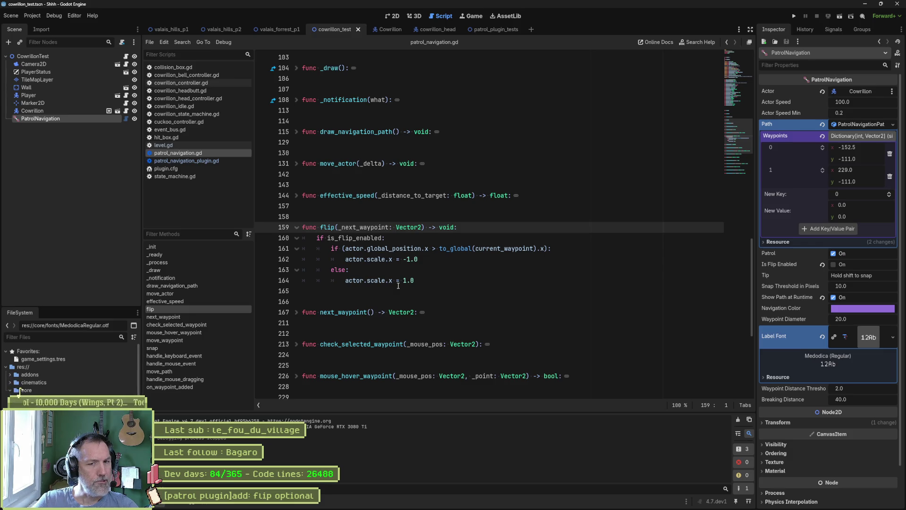
{"action": "left_click", "coordinate": [827, 265]}
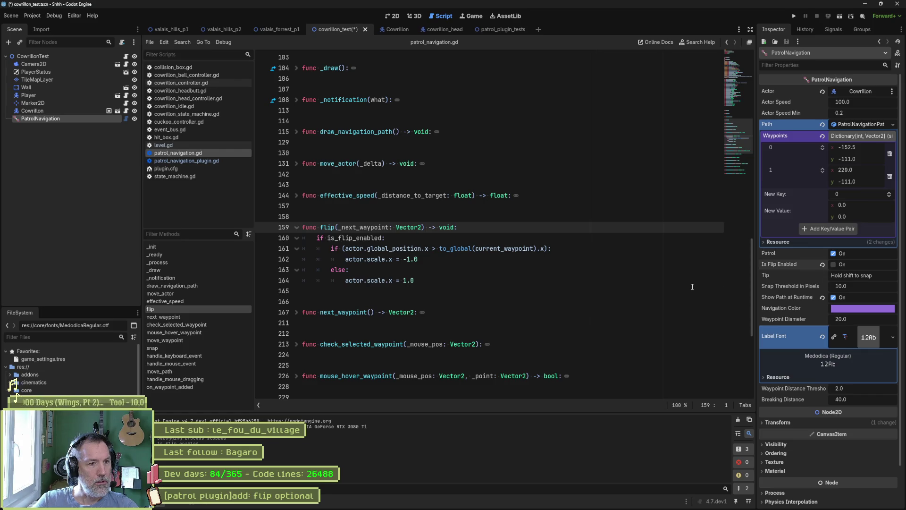
{"action": "double_click", "coordinate": [355, 238]}
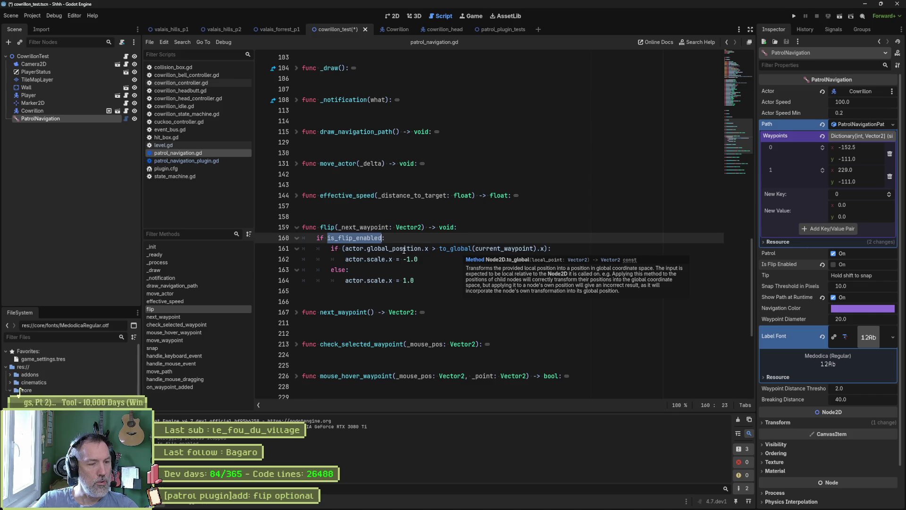
Search the whole project for 'flip', open its call in move_actor, and relaunch the scene.
{"action": "double_click", "coordinate": [327, 227]}
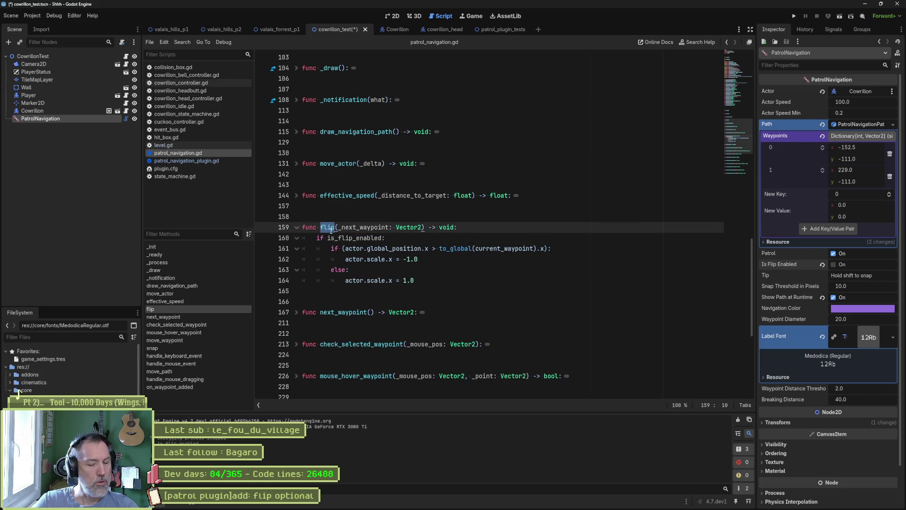
{"action": "key", "text": "ctrl+shift+f"}
{"action": "left_click", "coordinate": [457, 289]}
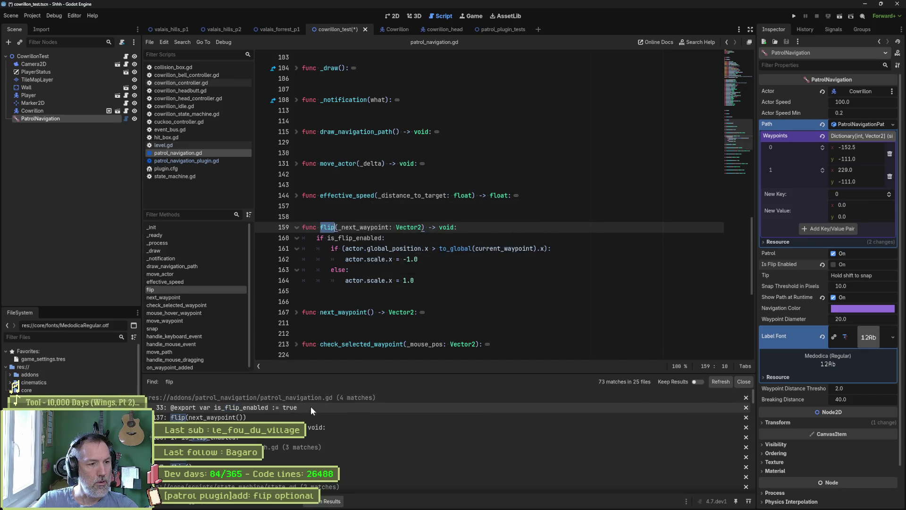
{"action": "left_click", "coordinate": [305, 418]}
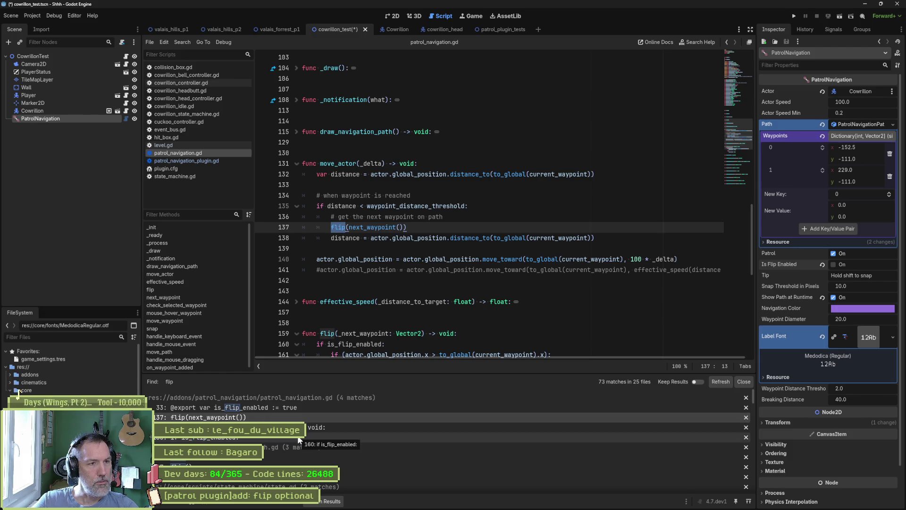
{"action": "key", "text": "F6"}
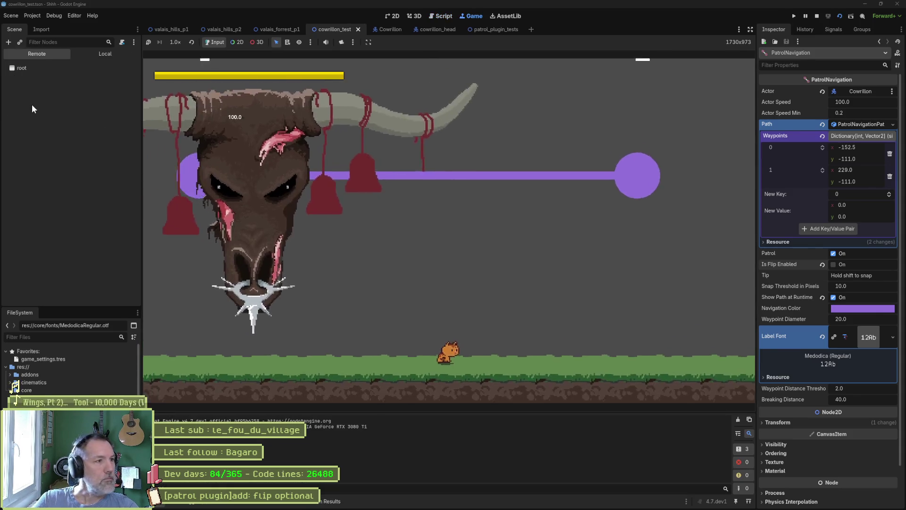
Inspect PatrolNavigation's live values under CowrillonTest in the Remote tree, then stop the game.
{"action": "left_click", "coordinate": [10, 115]}
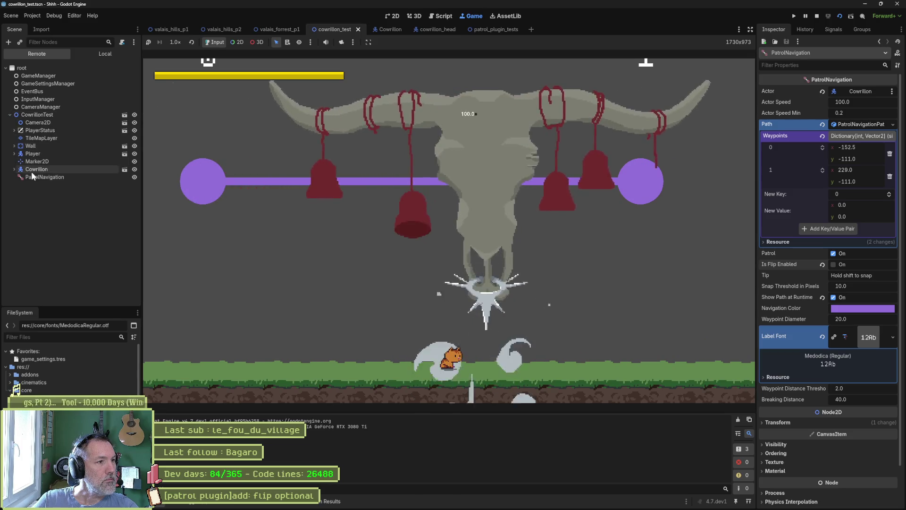
{"action": "left_click", "coordinate": [34, 176]}
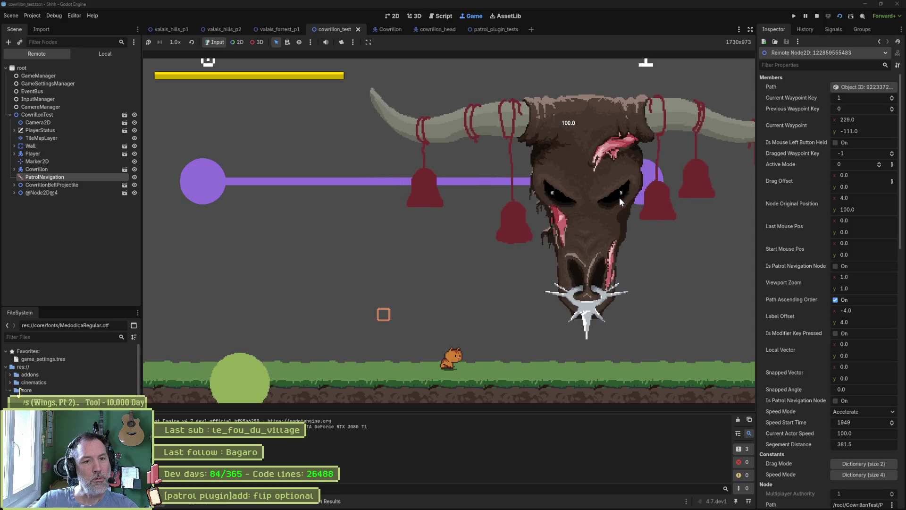
{"action": "key", "text": "F8"}
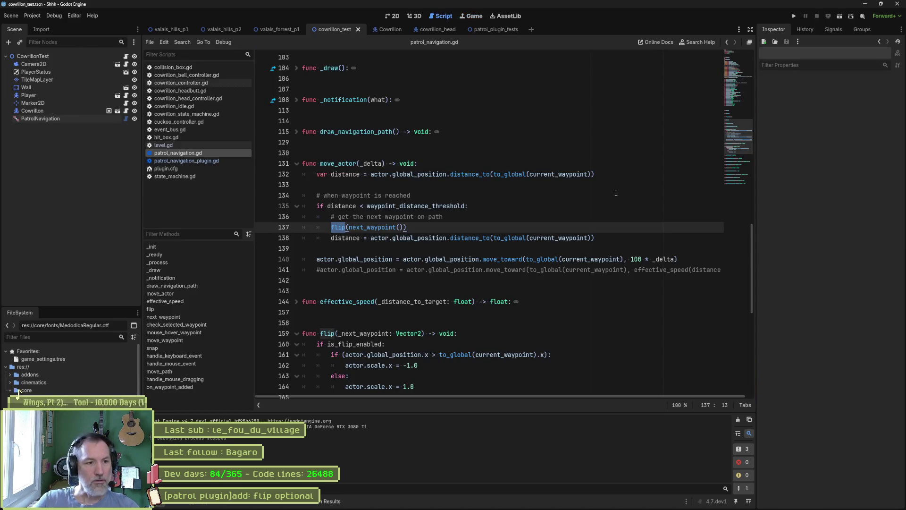
Switch to Fork and open the unstaged diff of patrol_navigation.gd.
{"action": "left_click", "coordinate": [553, 213]}
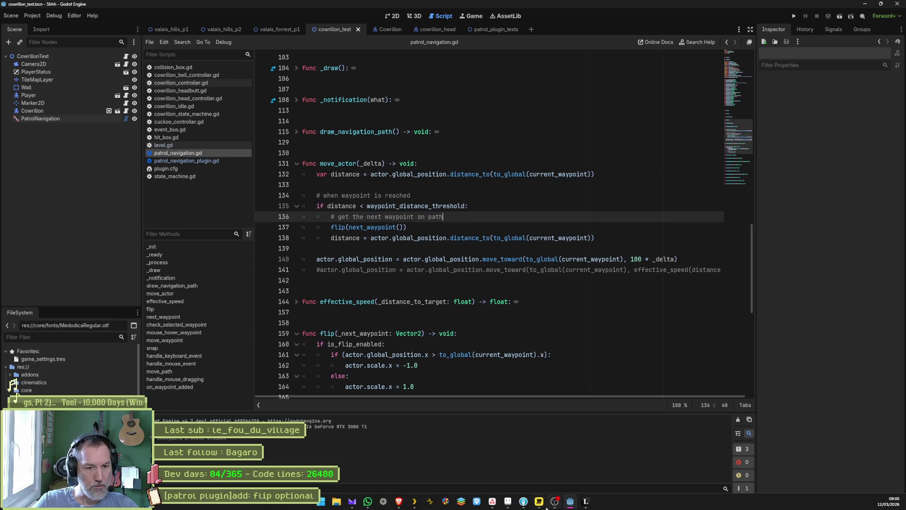
{"action": "left_click", "coordinate": [524, 503]}
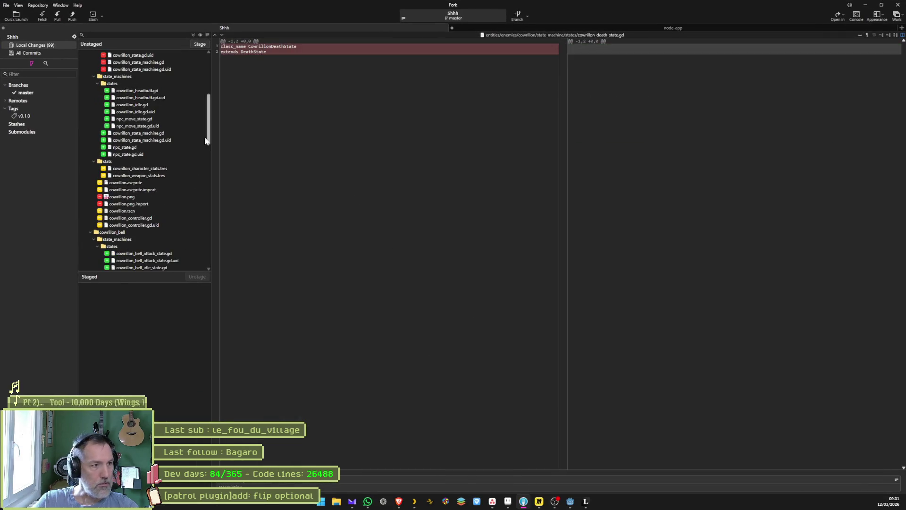
{"action": "scroll", "coordinate": [188, 123], "scroll_direction": "up", "scroll_amount": 8}
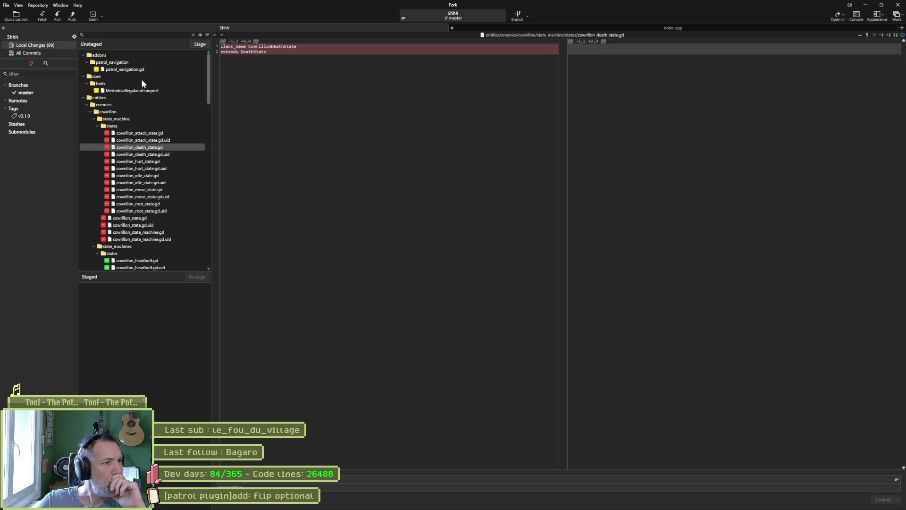
{"action": "left_click", "coordinate": [138, 69]}
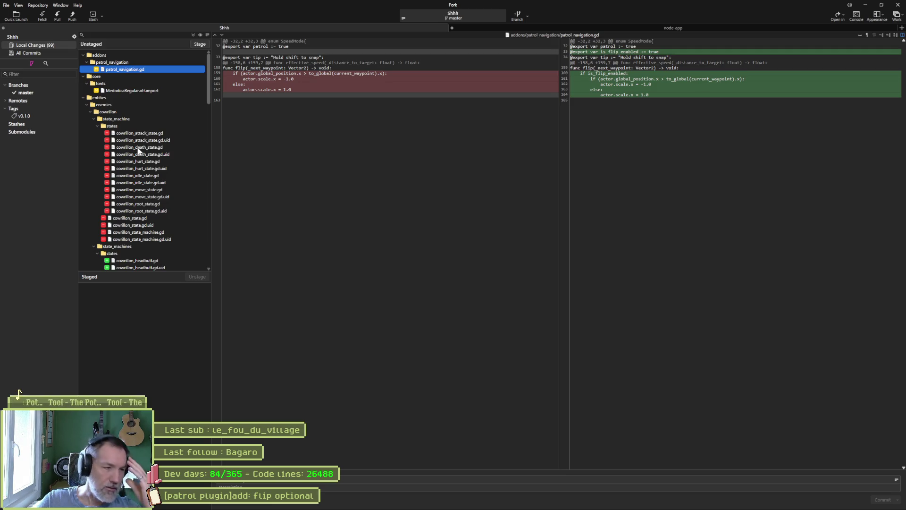
Scroll through the is_flip_enabled changes in the diff, then go back to Godot's script editor.
{"action": "scroll", "coordinate": [158, 198], "scroll_direction": "down", "scroll_amount": 5}
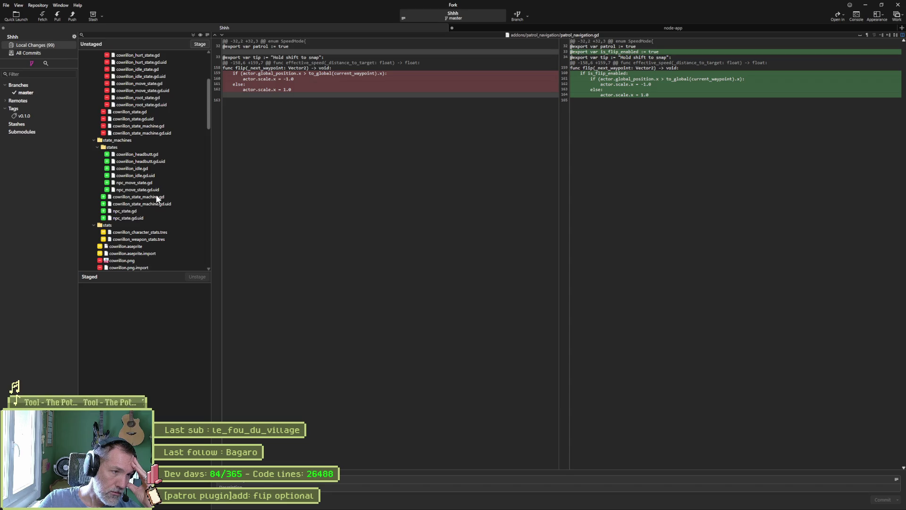
{"action": "scroll", "coordinate": [158, 201], "scroll_direction": "down", "scroll_amount": 6}
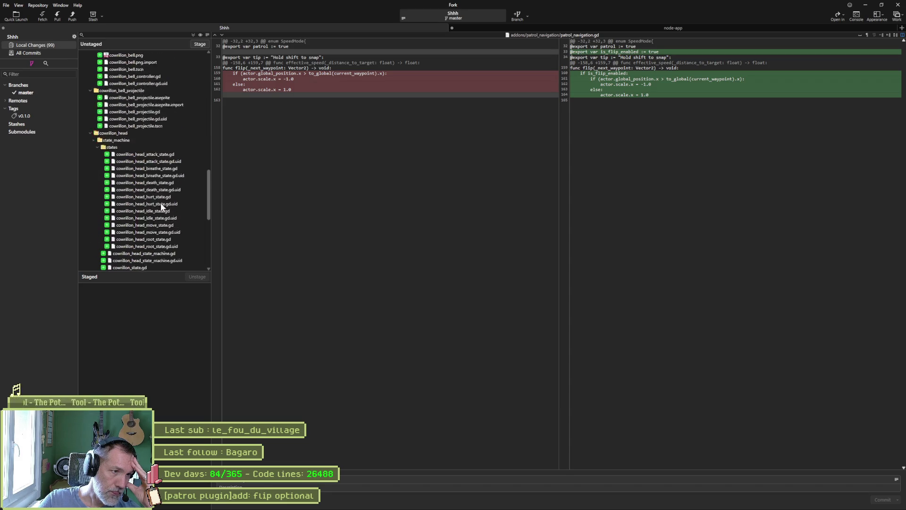
{"action": "scroll", "coordinate": [161, 207], "scroll_direction": "down", "scroll_amount": 7}
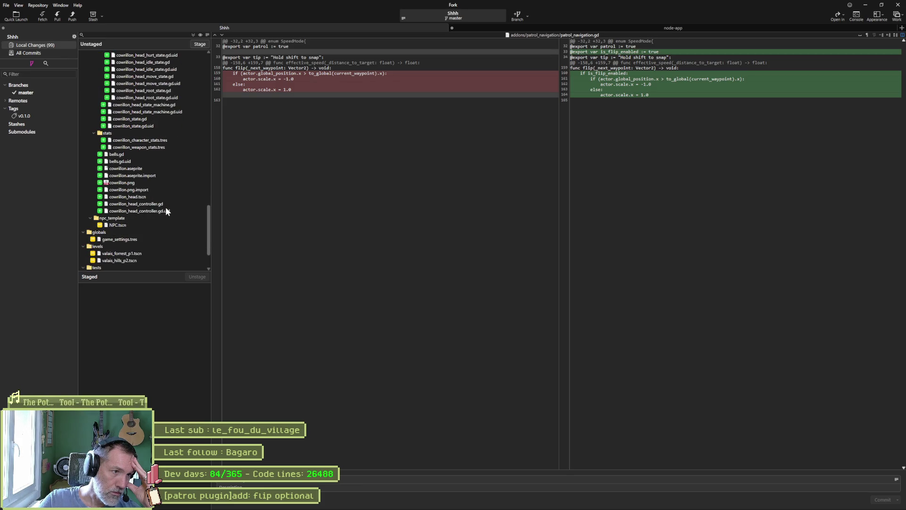
{"action": "scroll", "coordinate": [166, 208], "scroll_direction": "down", "scroll_amount": 1}
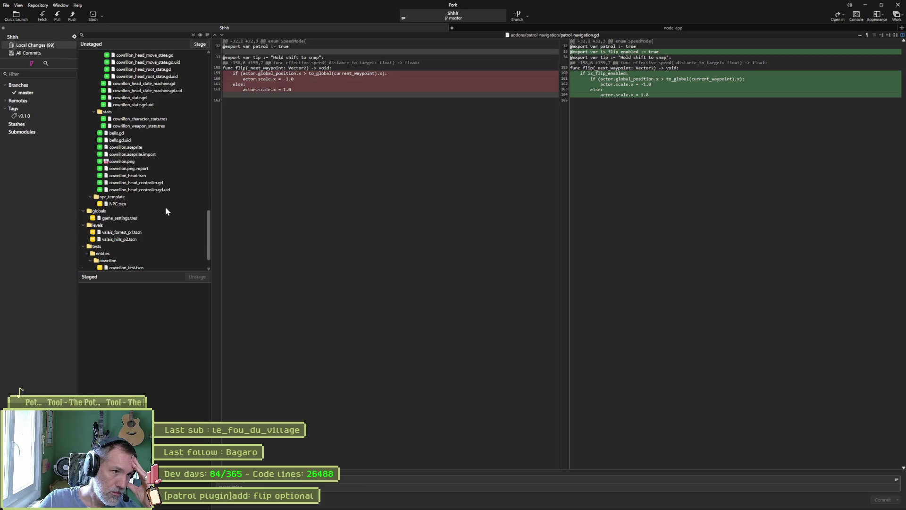
{"action": "scroll", "coordinate": [164, 207], "scroll_direction": "down", "scroll_amount": 1}
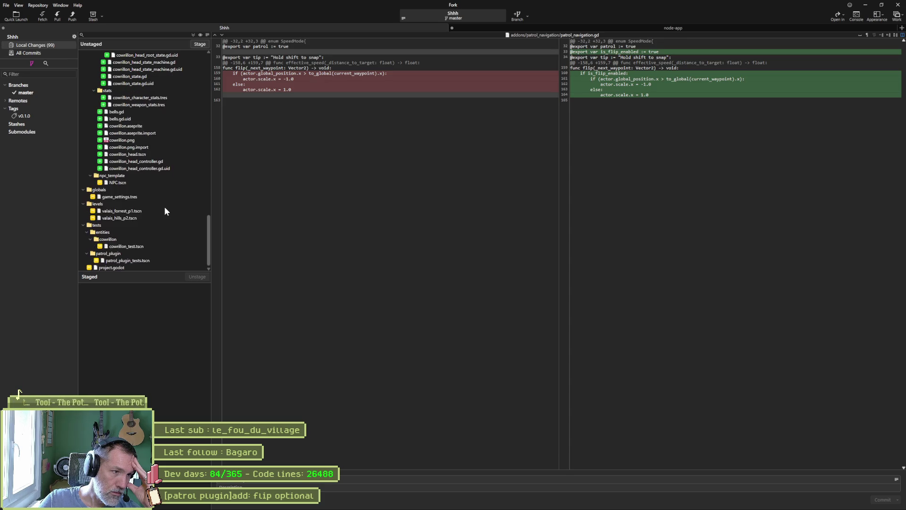
{"action": "scroll", "coordinate": [165, 209], "scroll_direction": "up", "scroll_amount": 4}
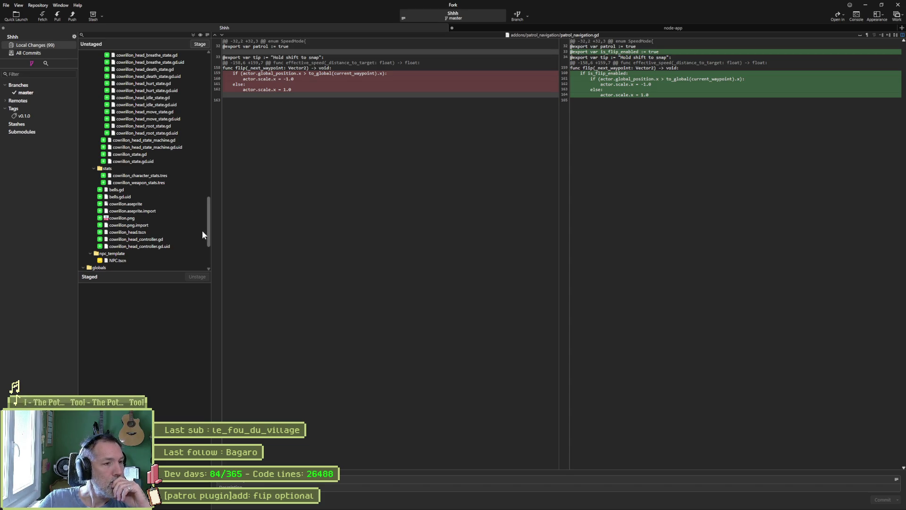
{"action": "left_click_drag", "start_coordinate": [208, 239], "coordinate": [194, 89]}
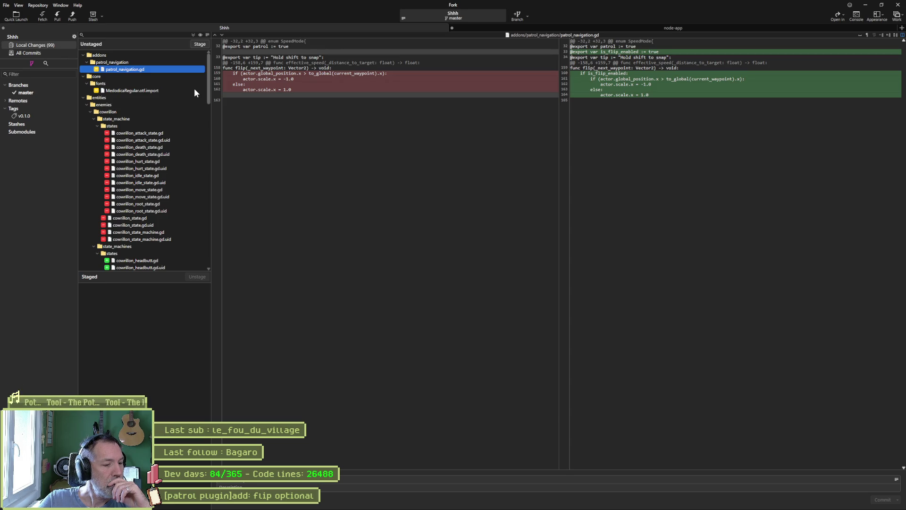
{"action": "left_click", "coordinate": [572, 501]}
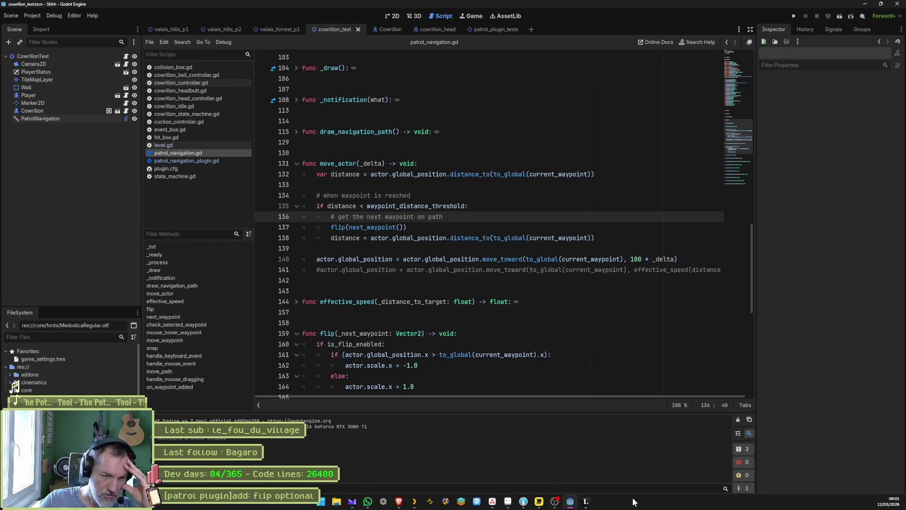
{"action": "left_click", "coordinate": [589, 501]}
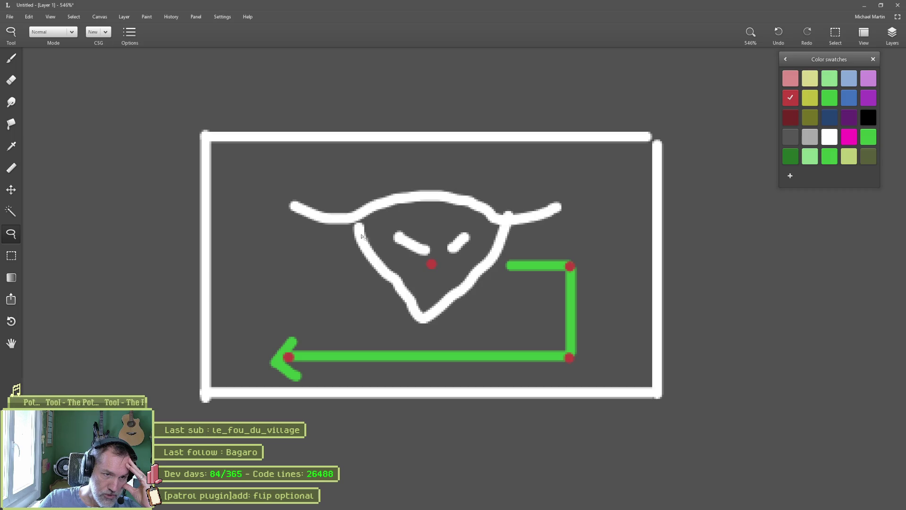
{"action": "scroll", "coordinate": [558, 242], "scroll_direction": "down", "scroll_amount": 2}
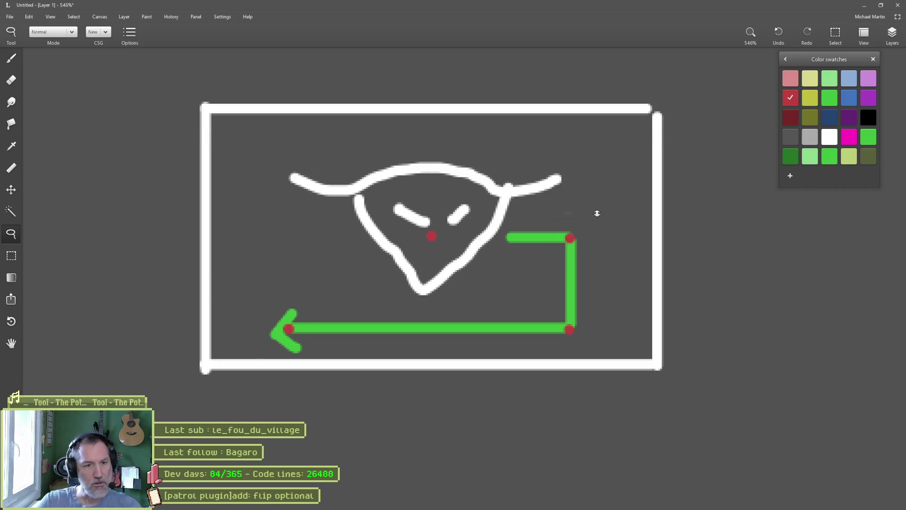
{"action": "scroll", "coordinate": [595, 211], "scroll_direction": "down", "scroll_amount": 5}
{"action": "scroll", "coordinate": [592, 247], "scroll_direction": "up", "scroll_amount": 3}
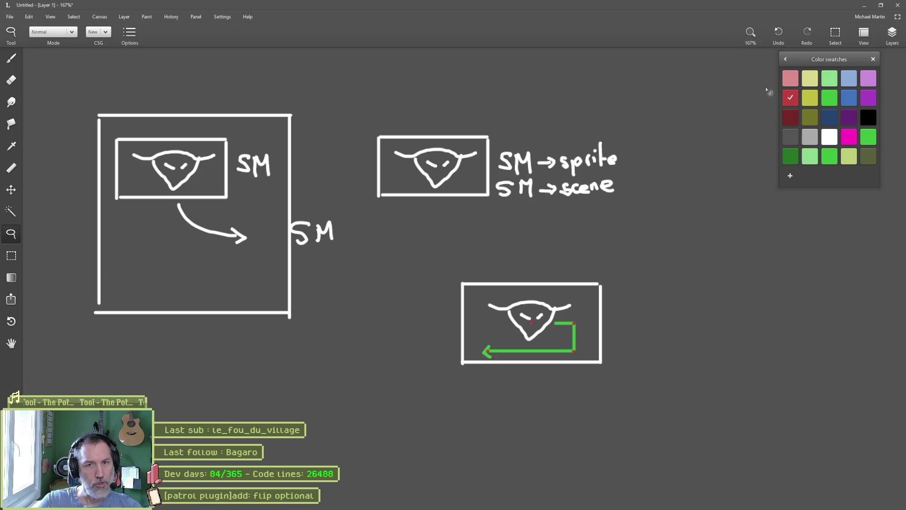
{"action": "left_click", "coordinate": [863, 7]}
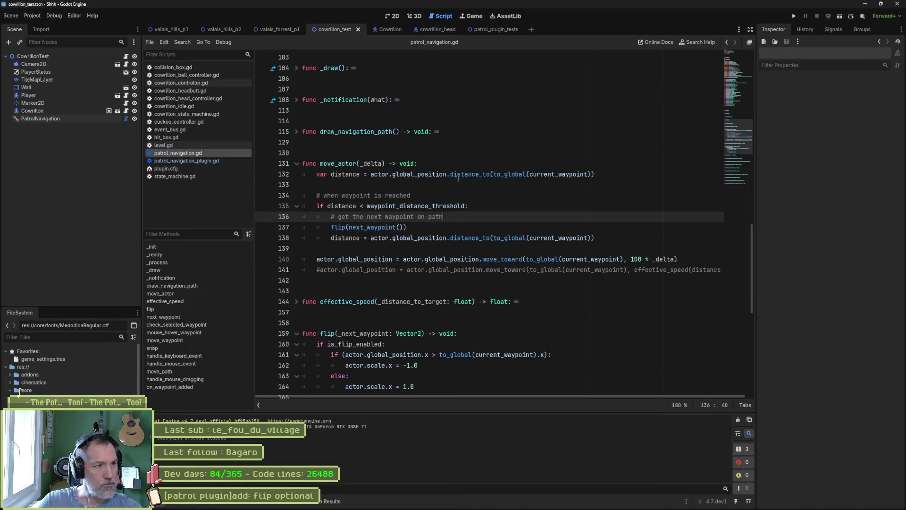
Stage all changed files in Fork and copy the flip optional task title from Asana.
{"action": "key", "text": "alt+Tab"}
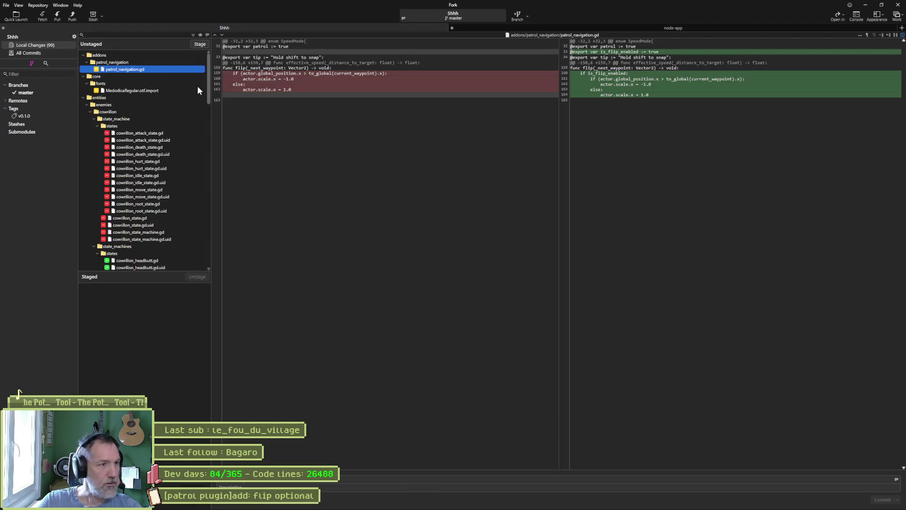
{"action": "left_click", "coordinate": [199, 44]}
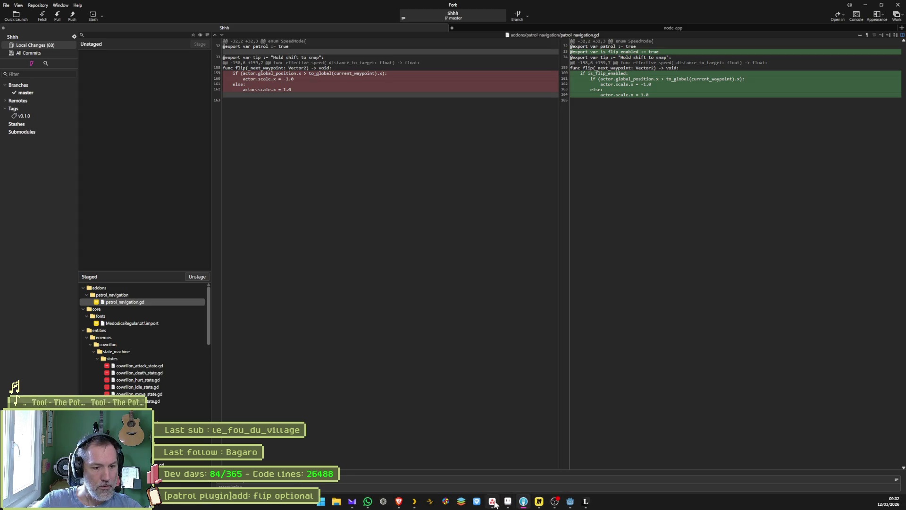
{"action": "key", "text": "alt+Tab"}
{"action": "left_click", "coordinate": [399, 123]}
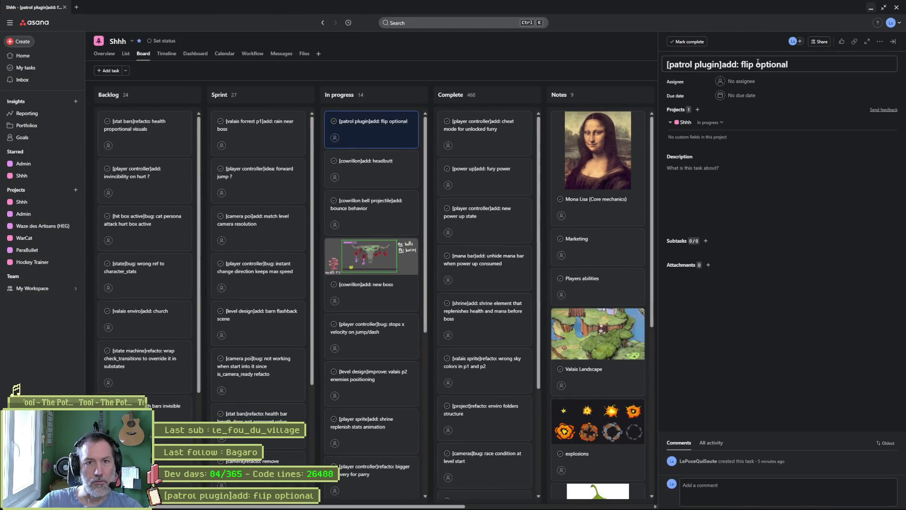
{"action": "triple_click", "coordinate": [802, 66]}
{"action": "key", "text": "ctrl+c"}
{"action": "key", "text": "alt+Tab"}
Write the commit message: the pasted task title plus ': new embeding scen' and '(cowrillon -> cowrillon_hea)'.
{"action": "left_click", "coordinate": [273, 482]}
{"action": "key", "text": "ctrl+v"}
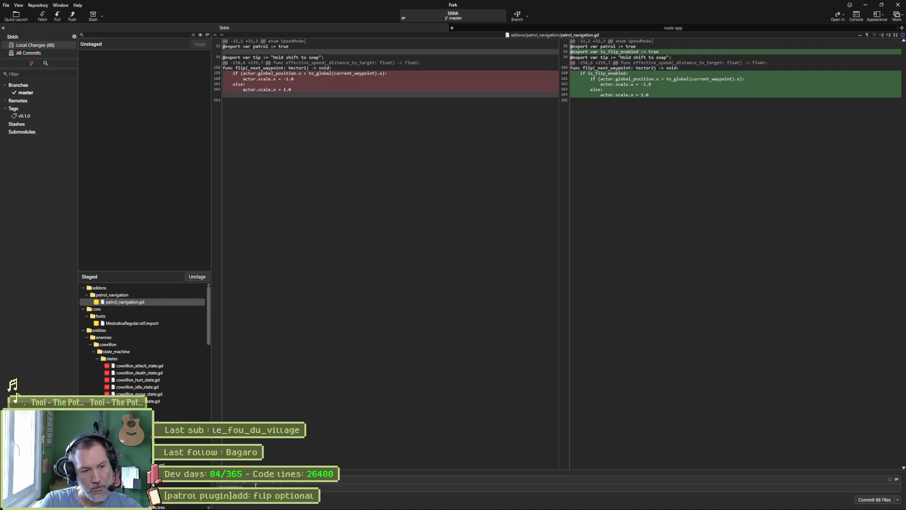
{"action": "key", "text": "BackSpace"}
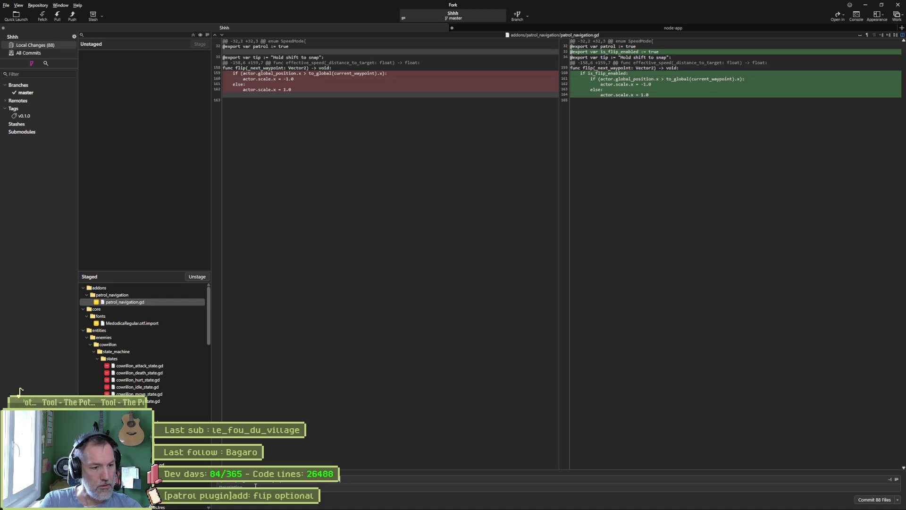
{"action": "type", "text": ": new "}
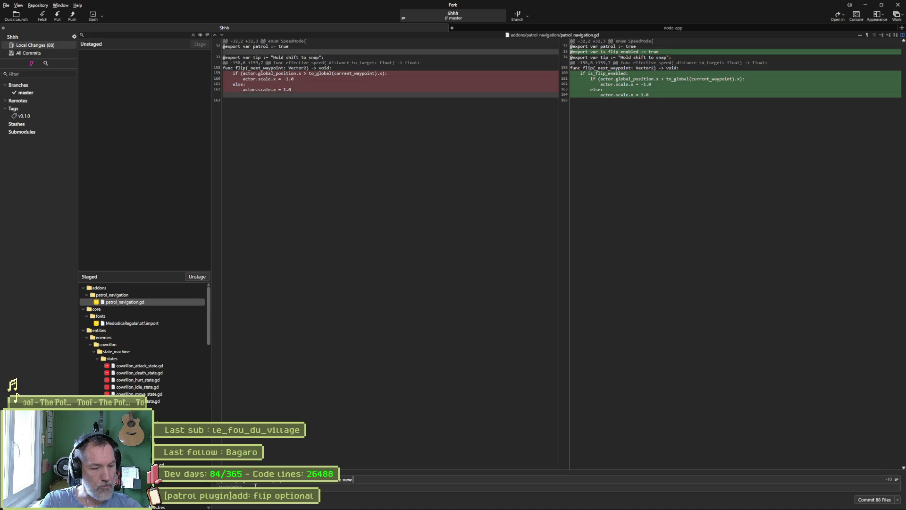
{"action": "type", "text": "emb"}
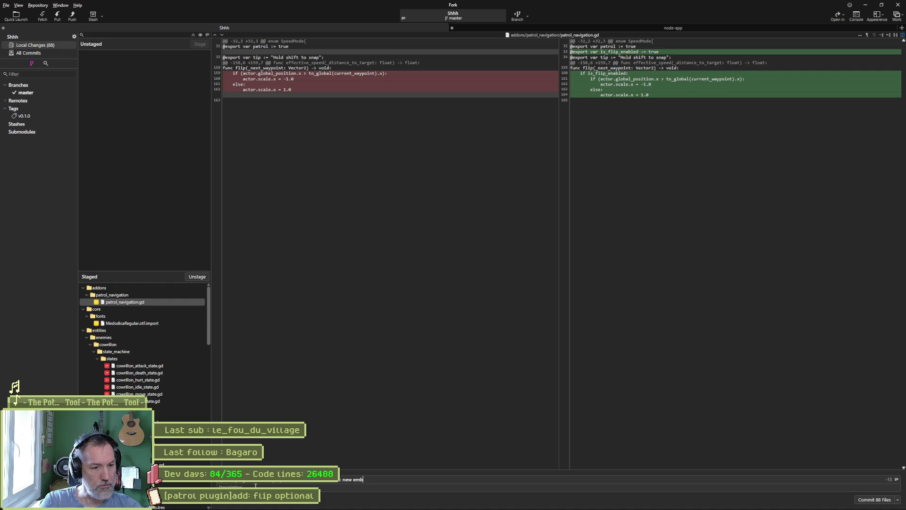
{"action": "type", "text": "eding scene"}
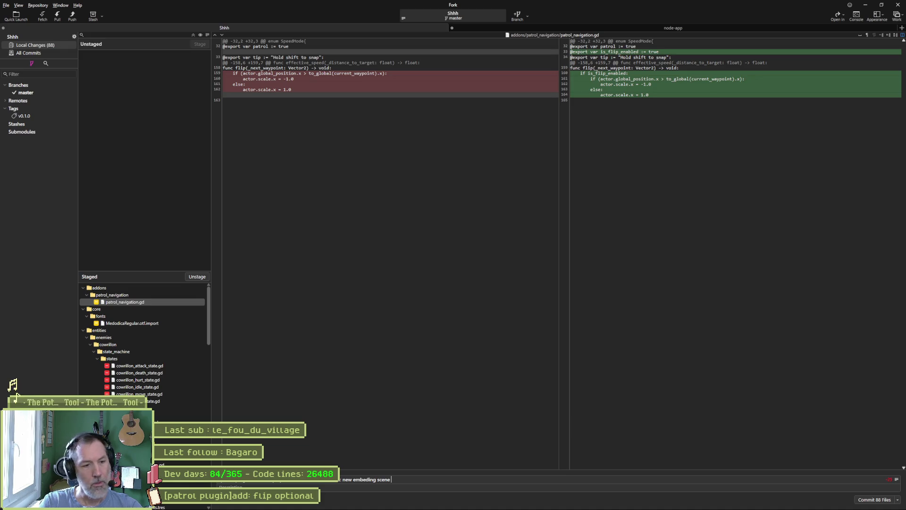
{"action": "type", "text": "cow"}
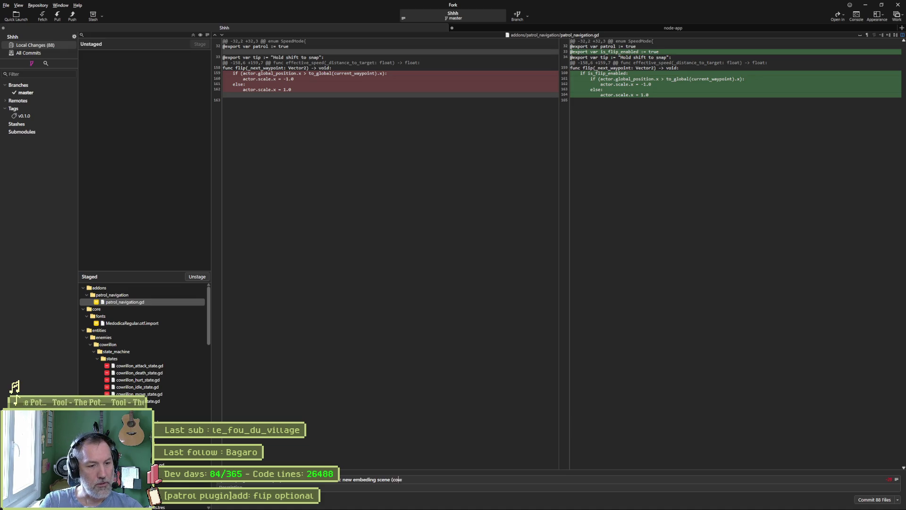
{"action": "type", "text": "rillon -"}
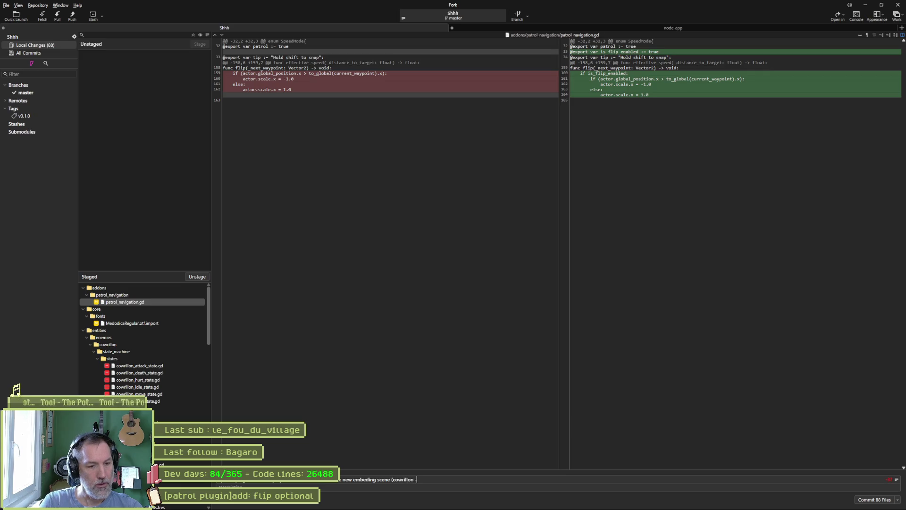
{"action": "type", "text": "> c"}
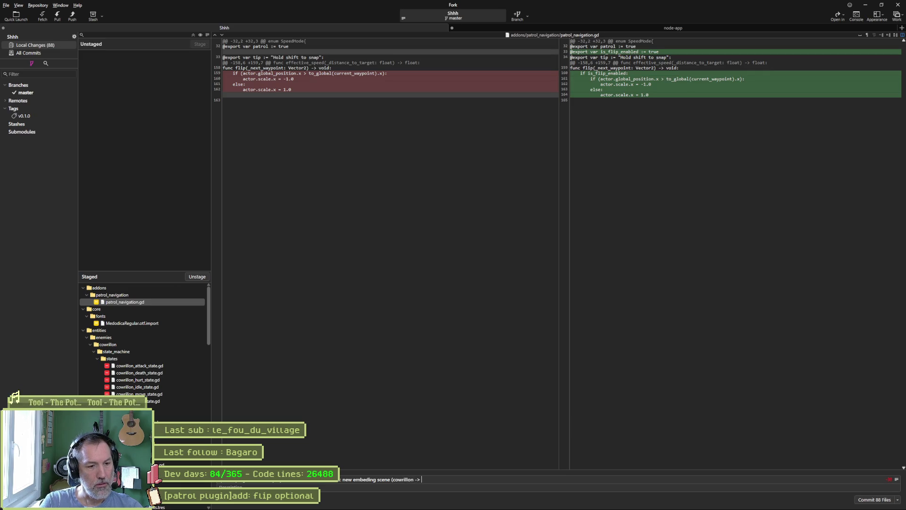
{"action": "type", "text": "owrillon_head"}
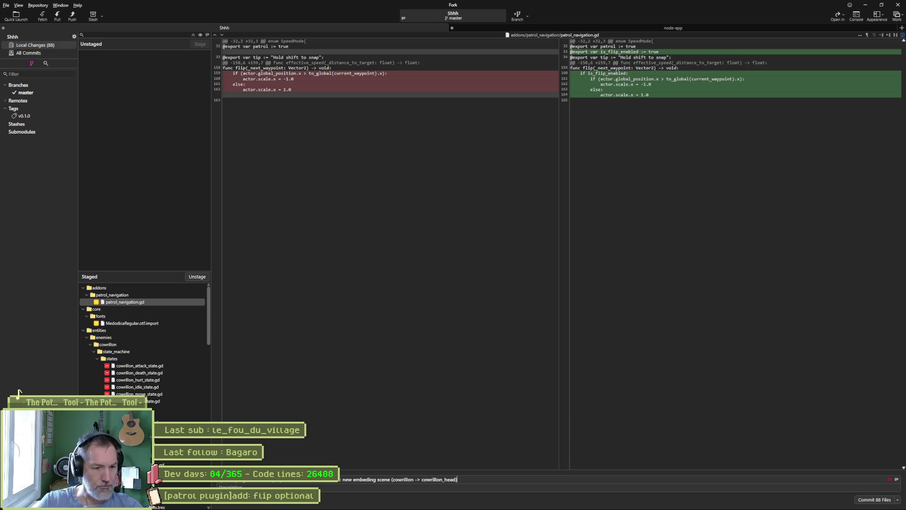
{"action": "key", "text": "shift"}
{"action": "type", "text": ")"}
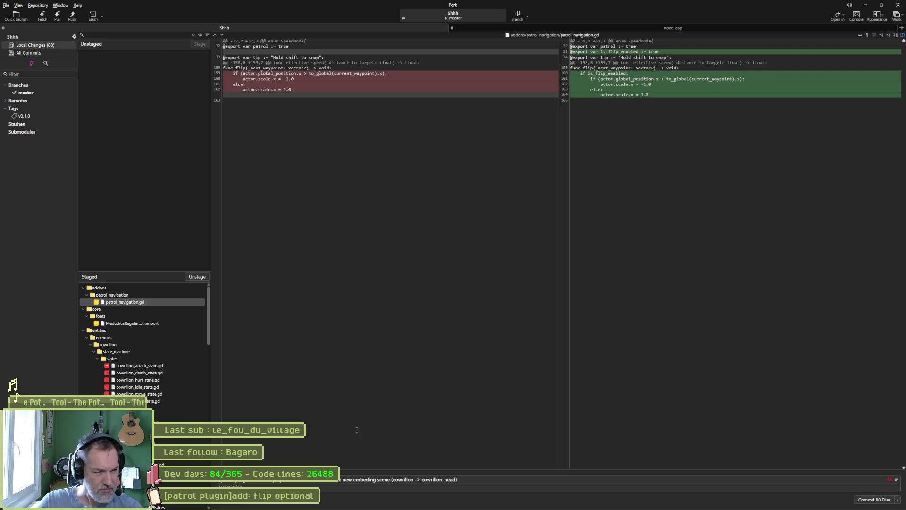
Commit the 88 staged files and push master to origin.
{"action": "left_click", "coordinate": [887, 504]}
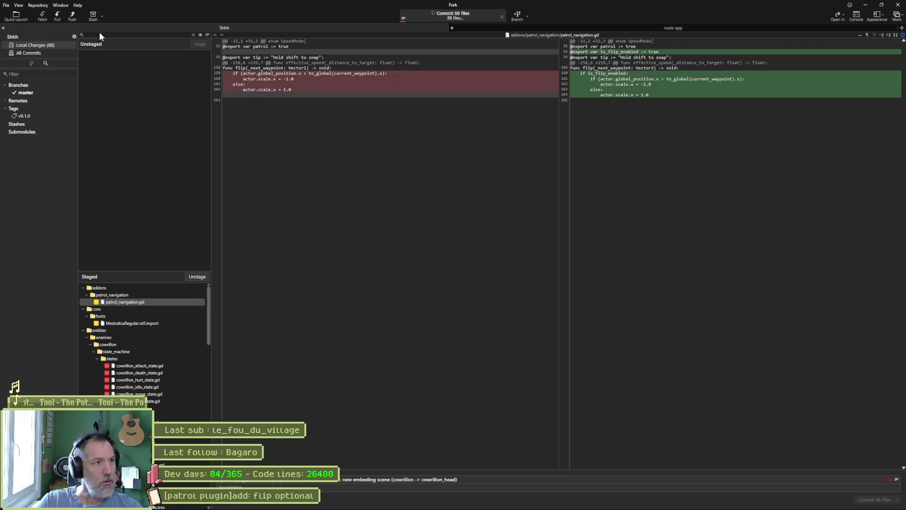
{"action": "left_click", "coordinate": [72, 16]}
{"action": "left_click", "coordinate": [499, 279]}
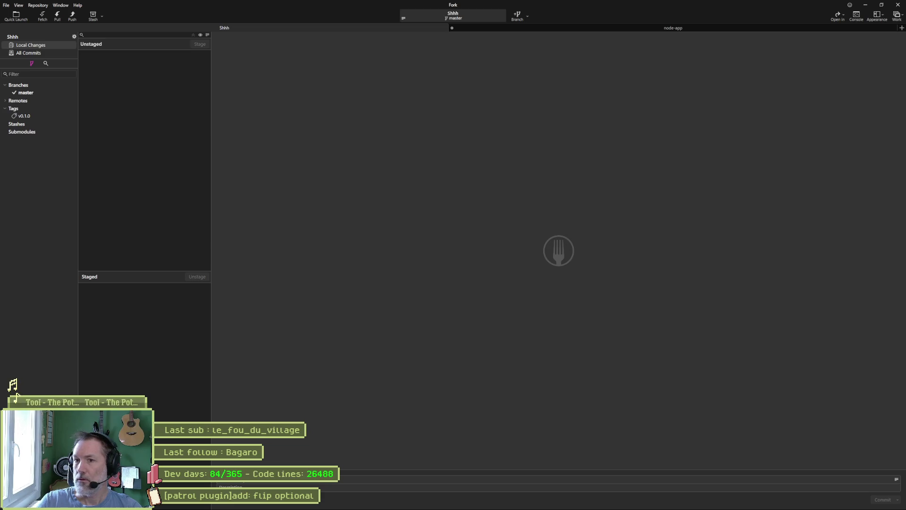
Drag flip optional into Complete and ease in/out to the top of In progress, then return to the script.
{"action": "left_click", "coordinate": [866, 6]}
{"action": "mouse_move", "coordinate": [401, 128]}
{"action": "left_mouse_down"}
{"action": "mouse_move", "coordinate": [472, 141]}
{"action": "mouse_move", "coordinate": [454, 144]}
{"action": "left_mouse_up"}
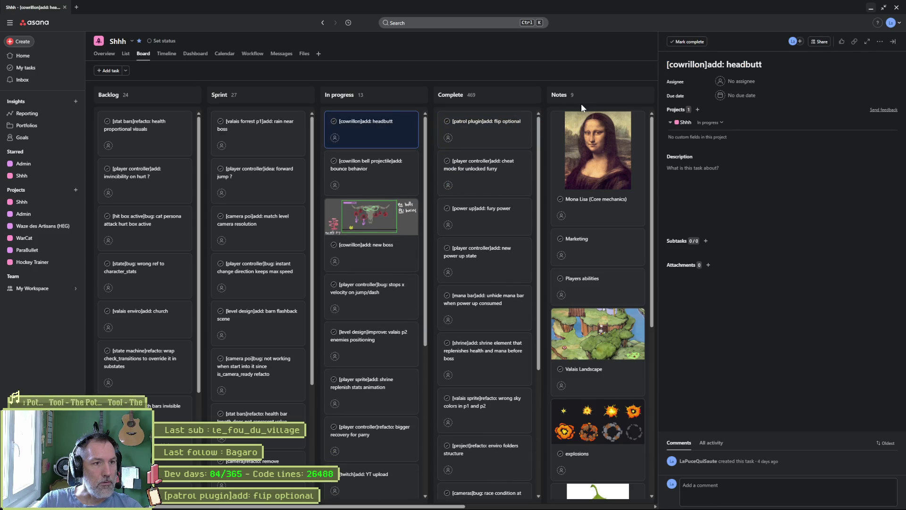
{"action": "scroll", "coordinate": [377, 330], "scroll_direction": "down", "scroll_amount": 5}
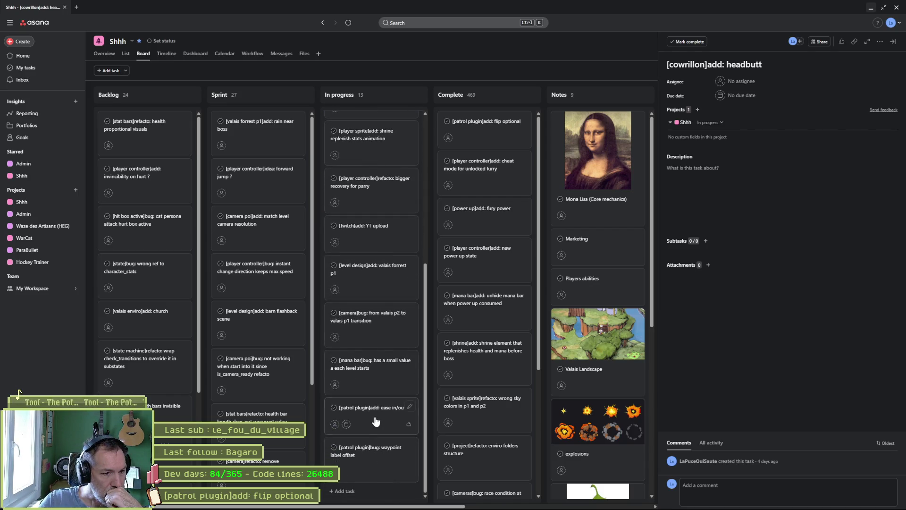
{"action": "left_click", "coordinate": [384, 418]}
{"action": "left_click_drag", "start_coordinate": [384, 419], "coordinate": [385, 125]}
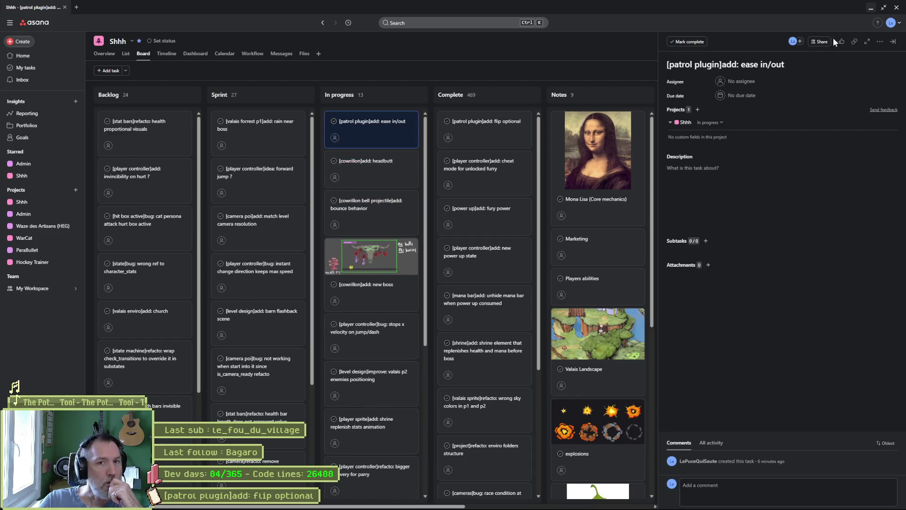
{"action": "left_click", "coordinate": [871, 9]}
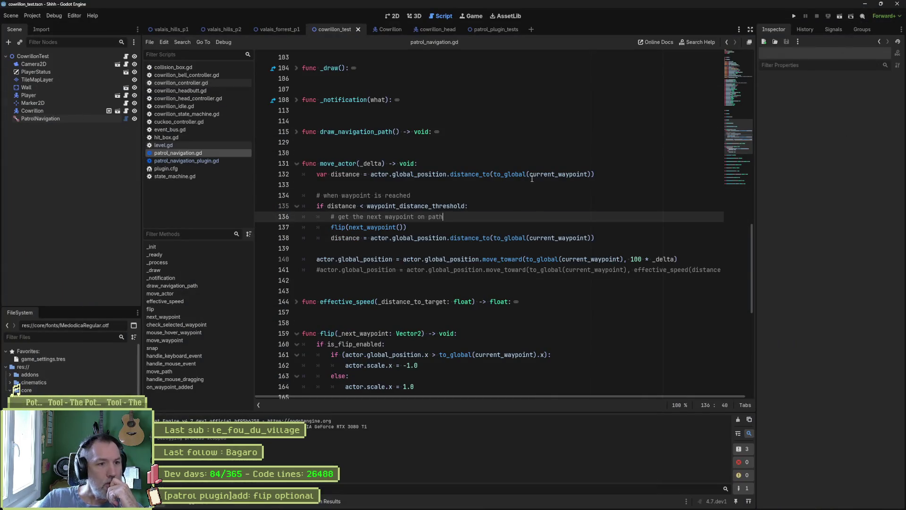
{"action": "mouse_move", "coordinate": [519, 178]}
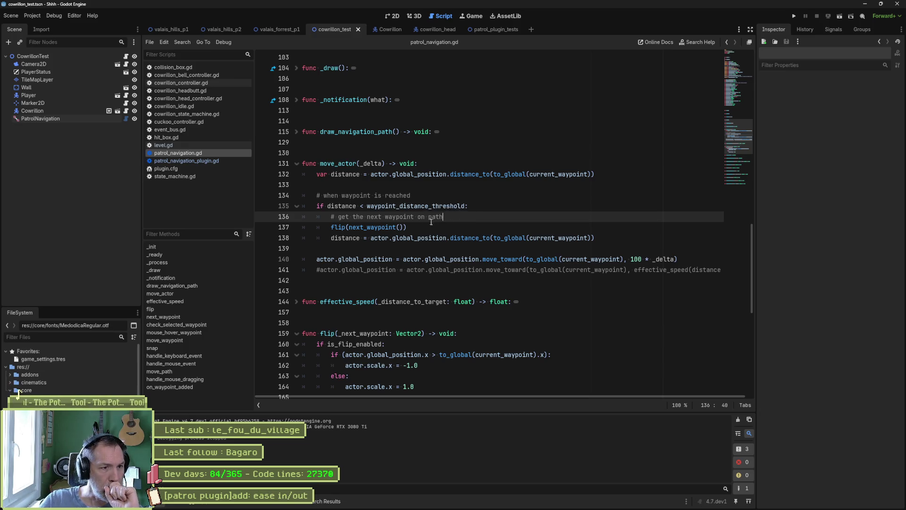
{"action": "left_click_drag", "start_coordinate": [372, 238], "coordinate": [588, 238]}
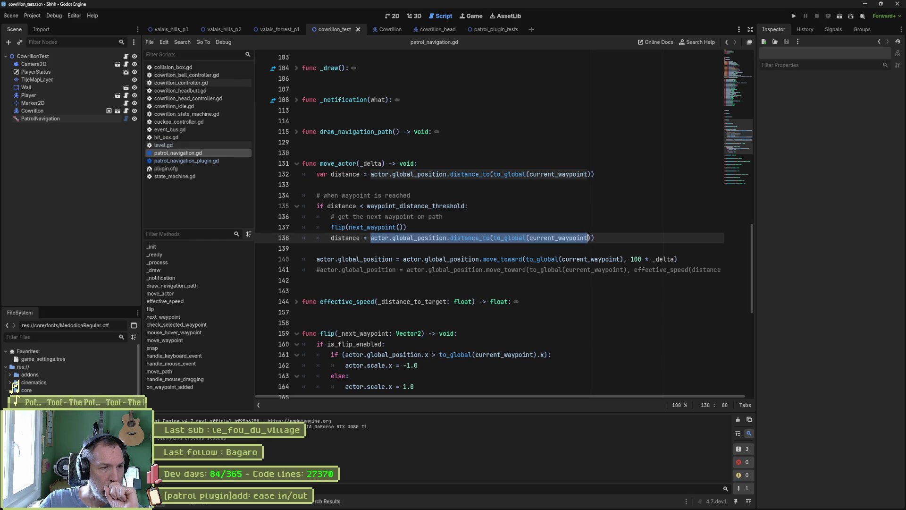
{"action": "left_click", "coordinate": [514, 253]}
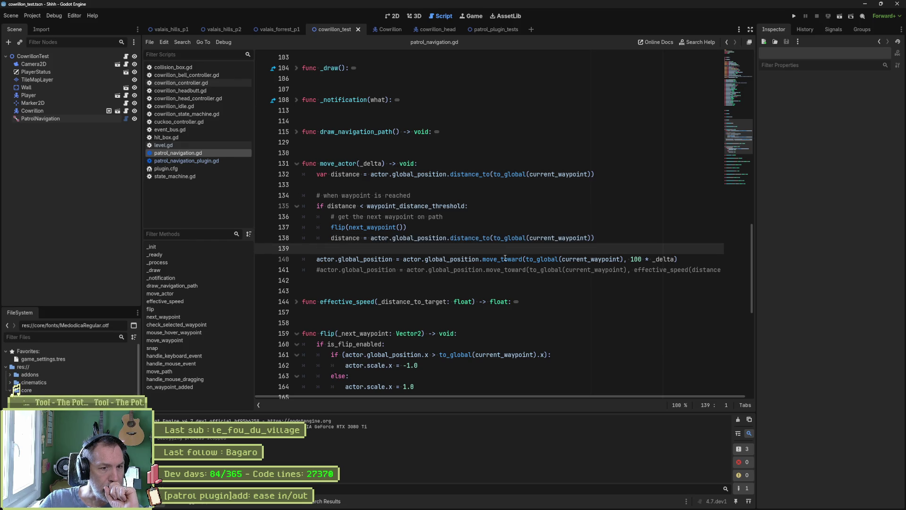
{"action": "mouse_move", "coordinate": [483, 260]}
{"action": "left_mouse_down"}
{"action": "mouse_move", "coordinate": [635, 259]}
{"action": "mouse_move", "coordinate": [514, 260]}
{"action": "mouse_move", "coordinate": [522, 263]}
{"action": "left_mouse_up"}
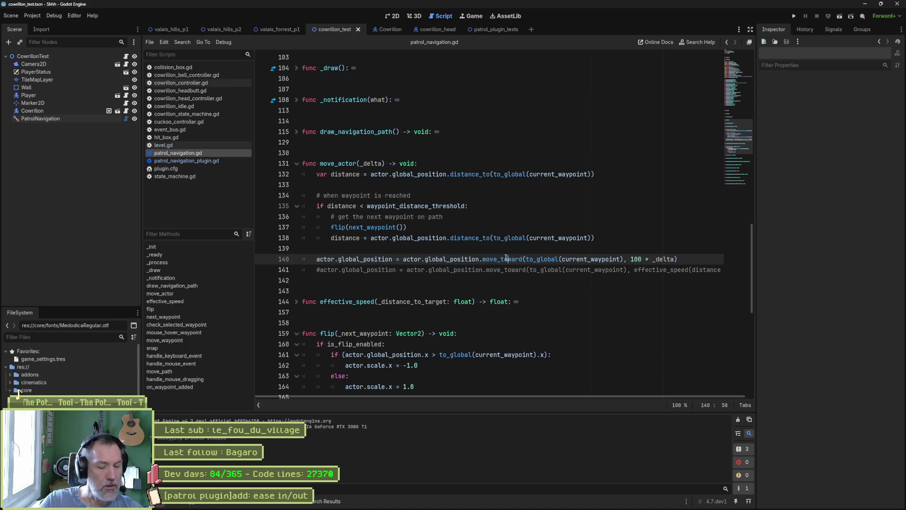
Look up the move_toward documentation, then indent the blank line 139 in move_actor.
{"action": "left_click", "coordinate": [507, 259], "text": "ctrl"}
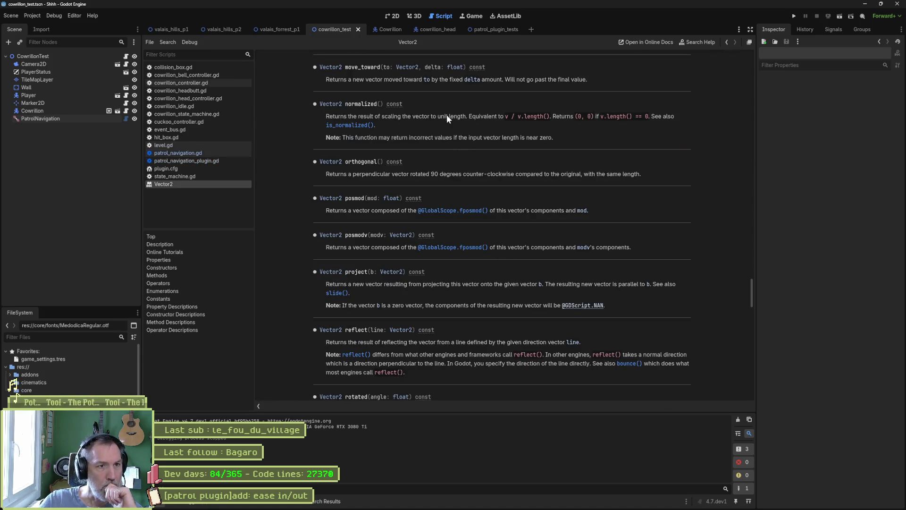
{"action": "key", "text": "ctrl+w"}
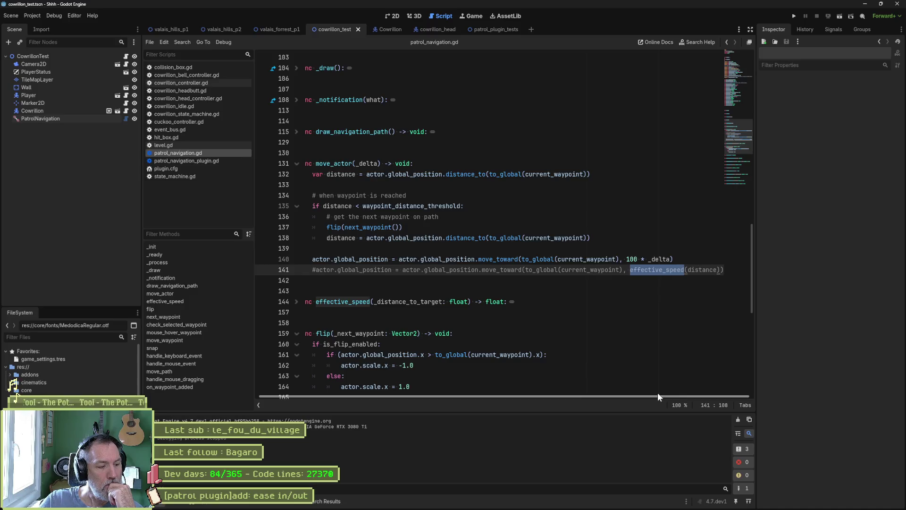
{"action": "left_click_drag", "start_coordinate": [649, 395], "coordinate": [646, 396]}
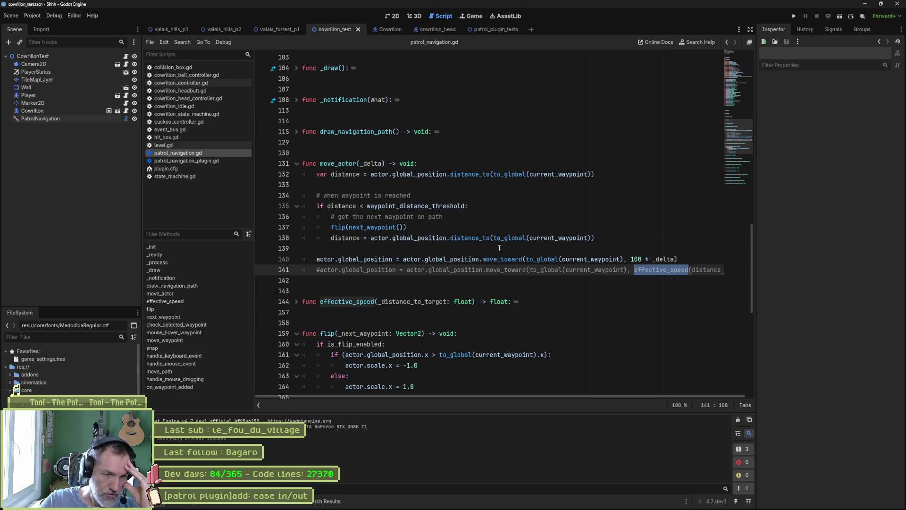
{"action": "left_click", "coordinate": [562, 249]}
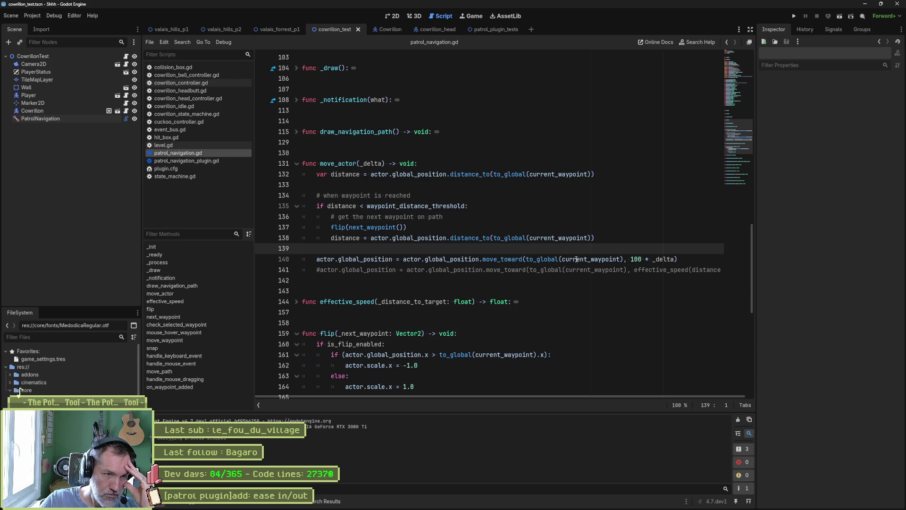
{"action": "mouse_move", "coordinate": [577, 259]}
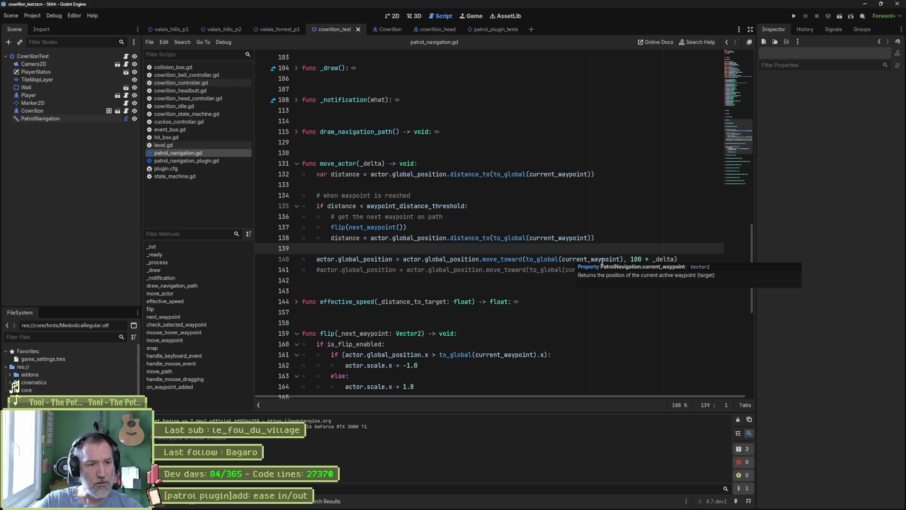
{"action": "key", "text": "Tab"}
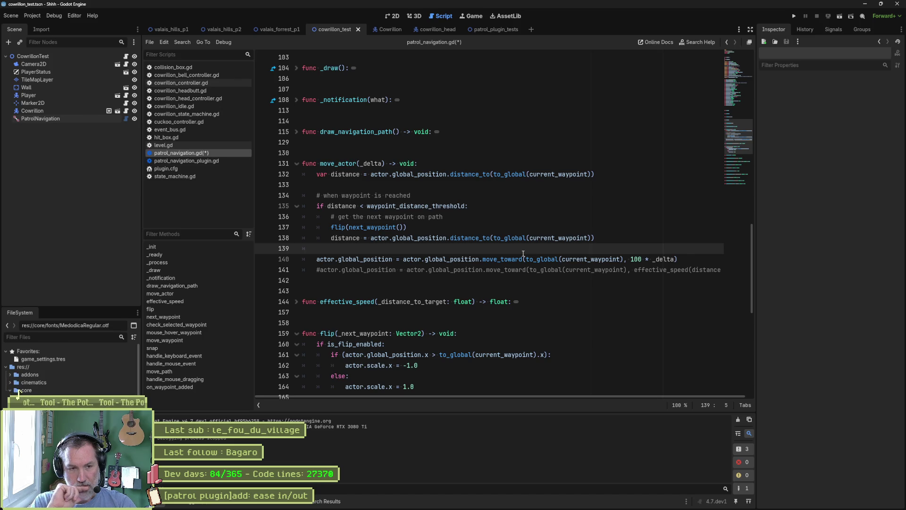
Inspect the move_actor and move_toward code, then switch to the cowrillon_test 2D view.
{"action": "double_click", "coordinate": [330, 164]}
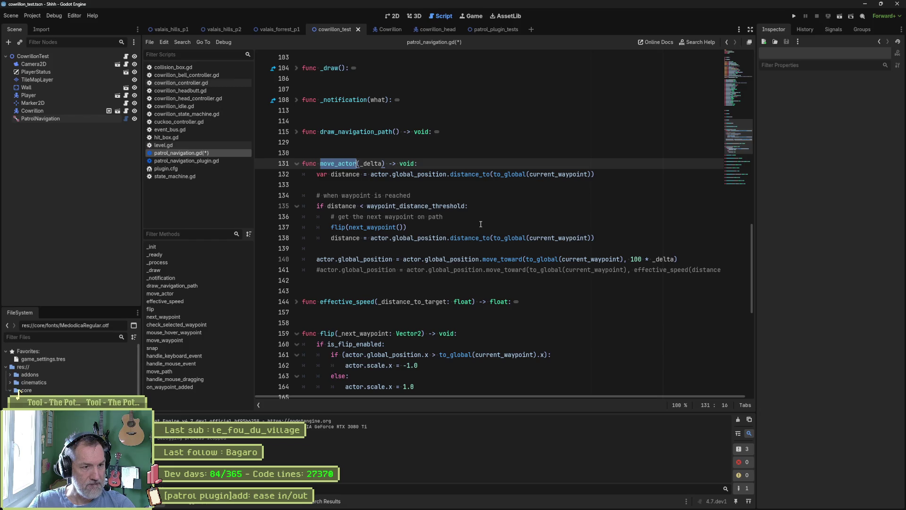
{"action": "double_click", "coordinate": [502, 260]}
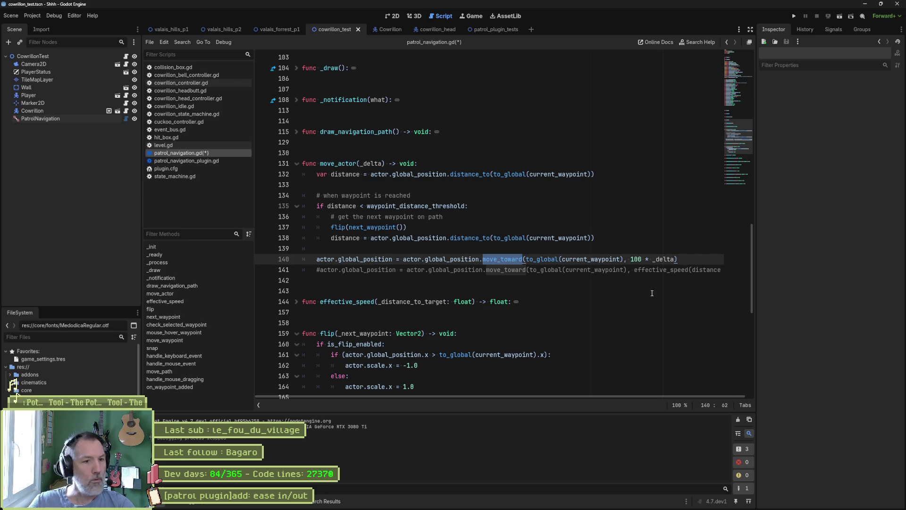
{"action": "left_click", "coordinate": [530, 246]}
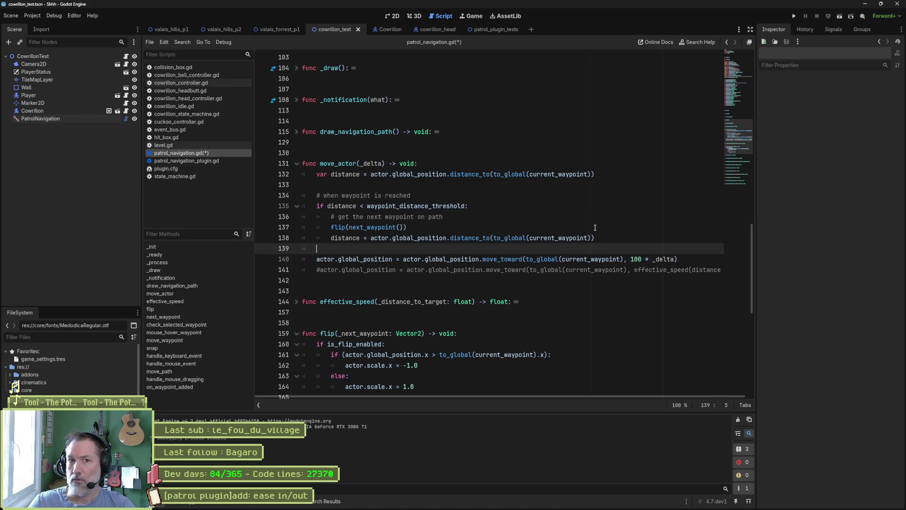
{"action": "left_click", "coordinate": [394, 17]}
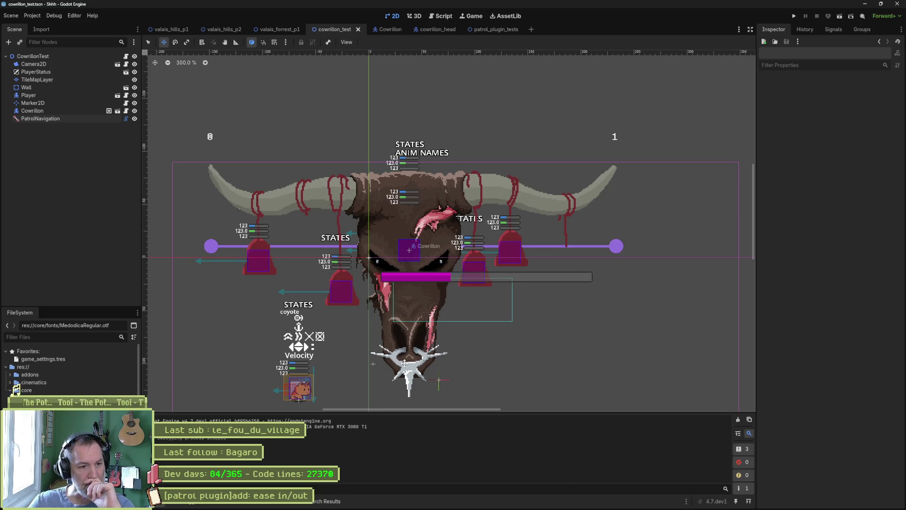
In Aseprite, sample the nose ring's light grey and paint it below the nostrils.
{"action": "left_click", "coordinate": [508, 500]}
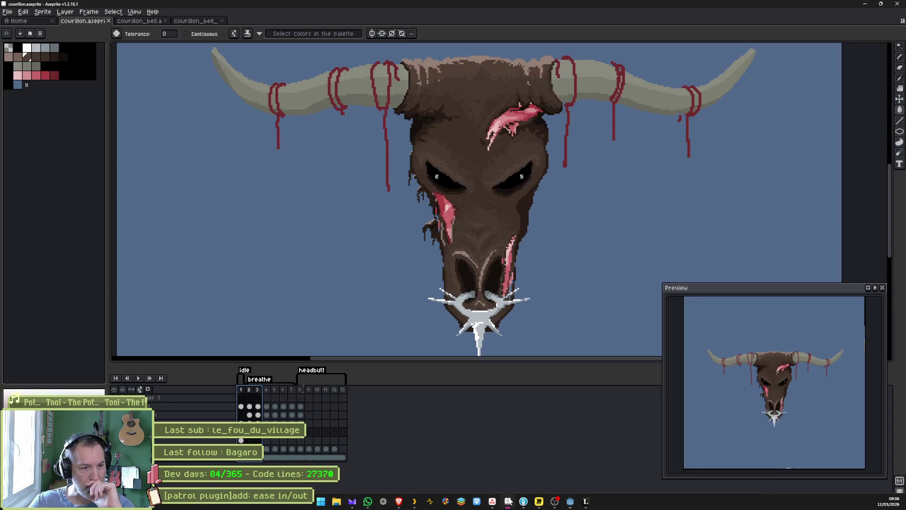
{"action": "scroll", "coordinate": [472, 314], "scroll_direction": "up", "scroll_amount": 4}
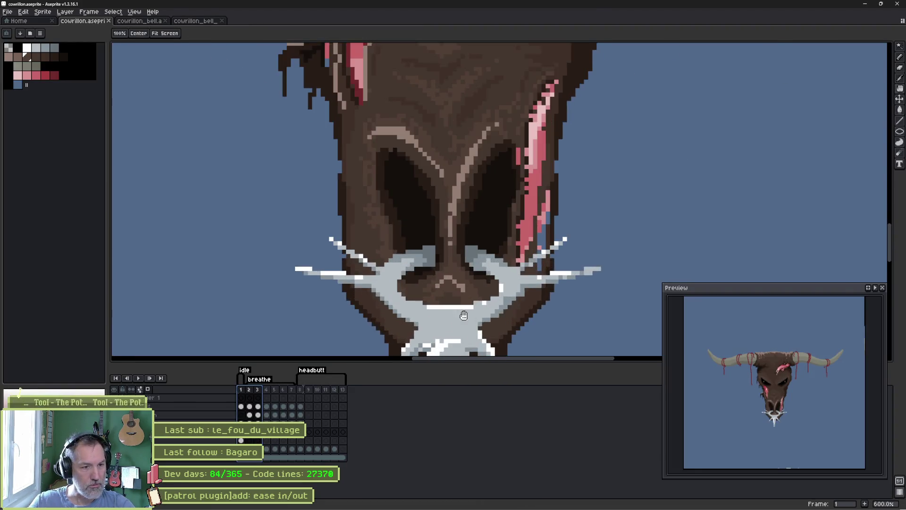
{"action": "left_click_drag", "start_coordinate": [464, 315], "coordinate": [480, 244]}
{"action": "left_click", "coordinate": [397, 216], "text": "alt"}
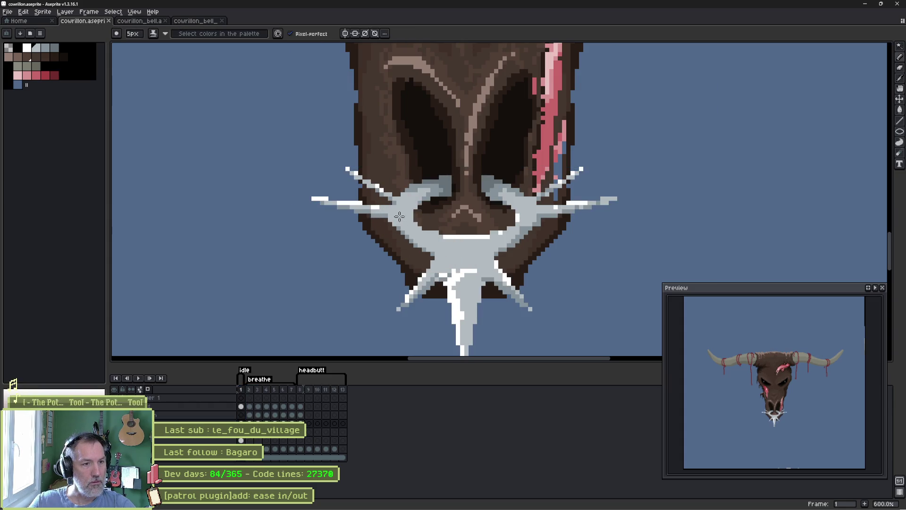
{"action": "mouse_move", "coordinate": [399, 216]}
{"action": "left_mouse_down"}
{"action": "mouse_move", "coordinate": [405, 241]}
{"action": "mouse_move", "coordinate": [422, 248]}
{"action": "mouse_move", "coordinate": [491, 248]}
{"action": "mouse_move", "coordinate": [520, 233]}
{"action": "left_mouse_up"}
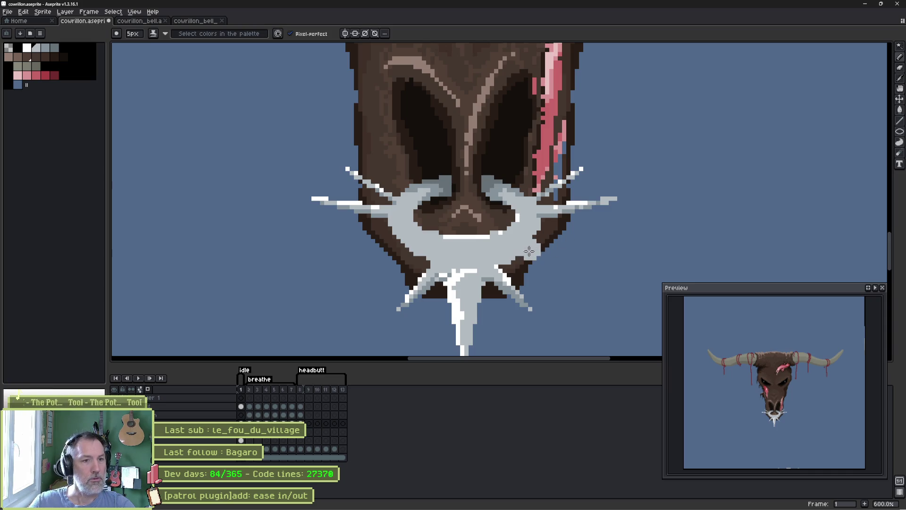
Add white pixels along the muzzle's lower edge and a light-grey diagonal on the brown edge.
{"action": "scroll", "coordinate": [468, 252], "scroll_direction": "up", "scroll_amount": 3}
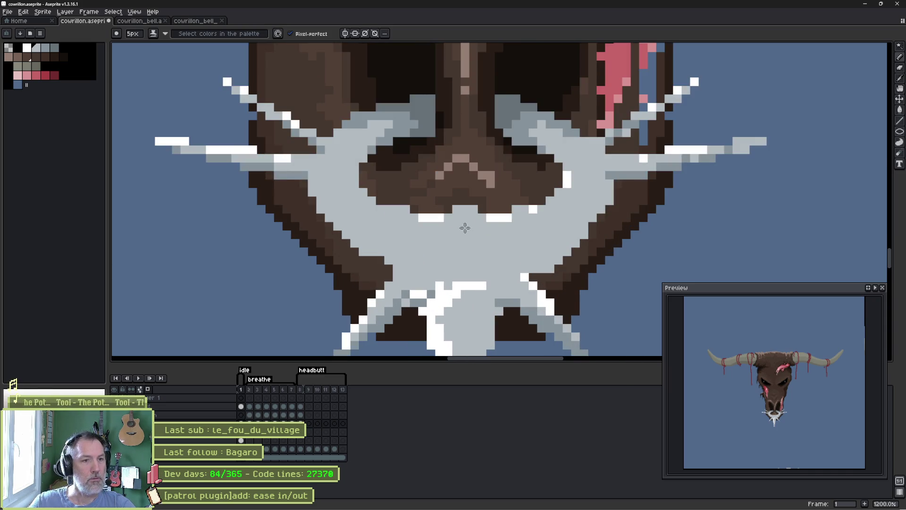
{"action": "left_click_drag", "start_coordinate": [447, 218], "coordinate": [484, 218]}
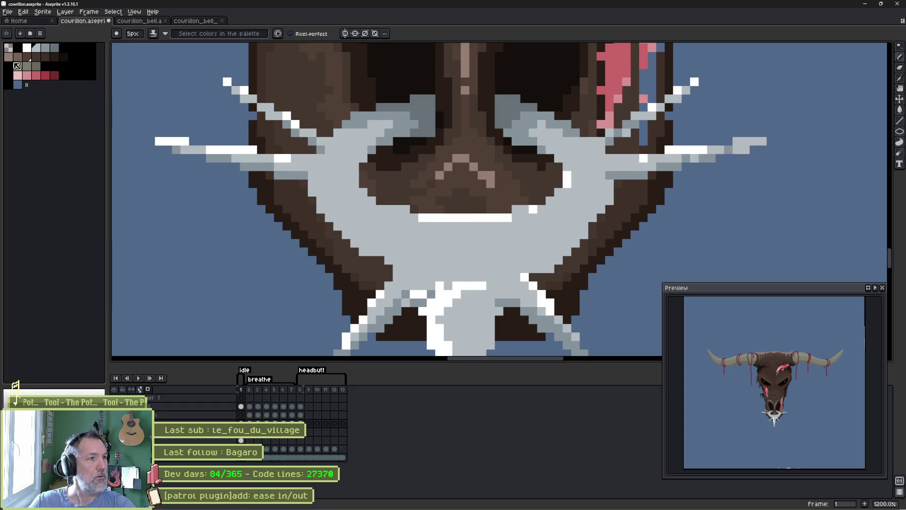
{"action": "left_click", "coordinate": [26, 48]}
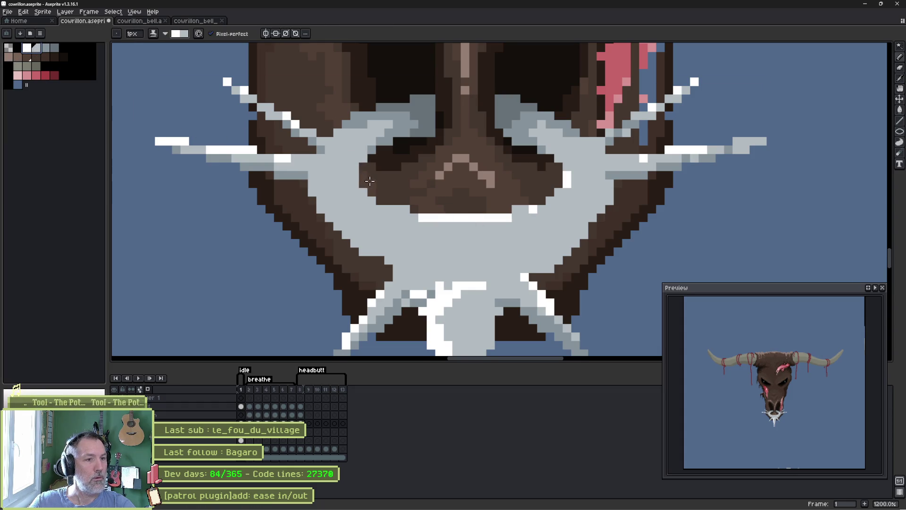
{"action": "mouse_move", "coordinate": [363, 192]}
{"action": "left_mouse_down"}
{"action": "mouse_move", "coordinate": [382, 208]}
{"action": "mouse_move", "coordinate": [416, 210]}
{"action": "left_mouse_up"}
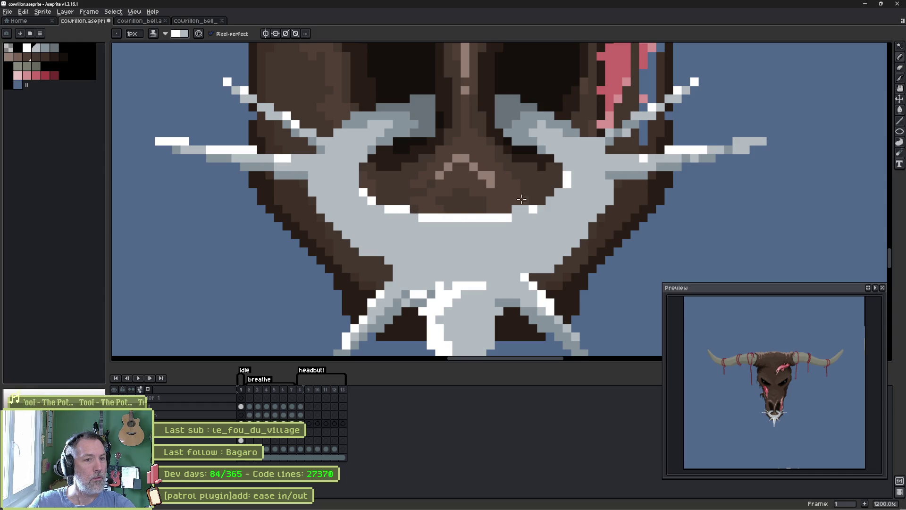
{"action": "left_click", "coordinate": [44, 49]}
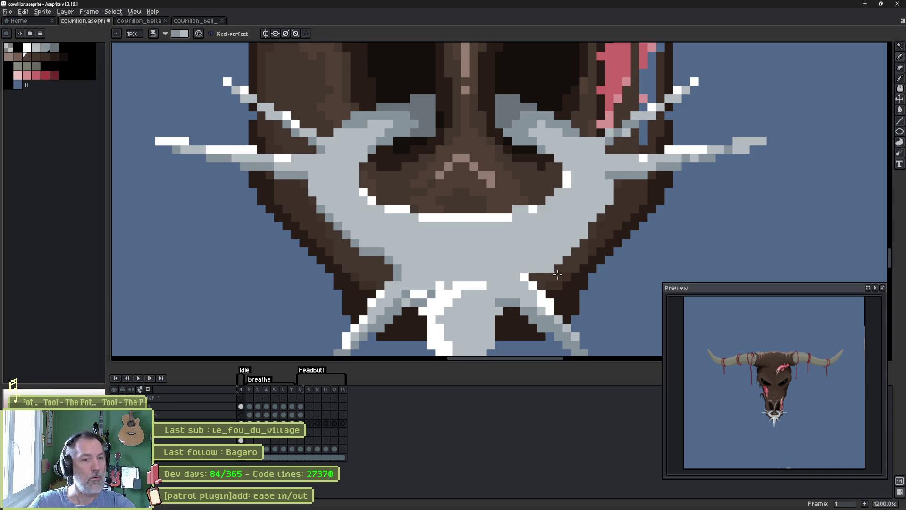
{"action": "left_click_drag", "start_coordinate": [541, 270], "coordinate": [587, 231]}
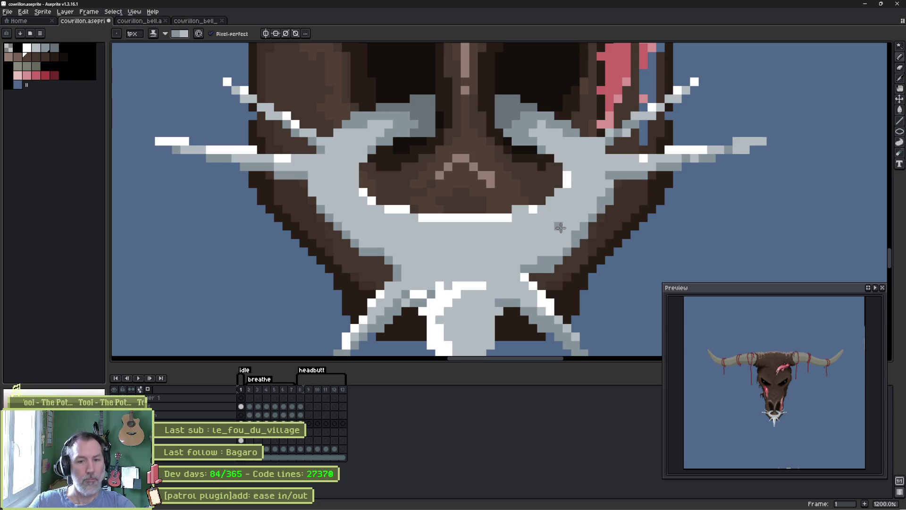
{"action": "left_click", "coordinate": [865, 4]}
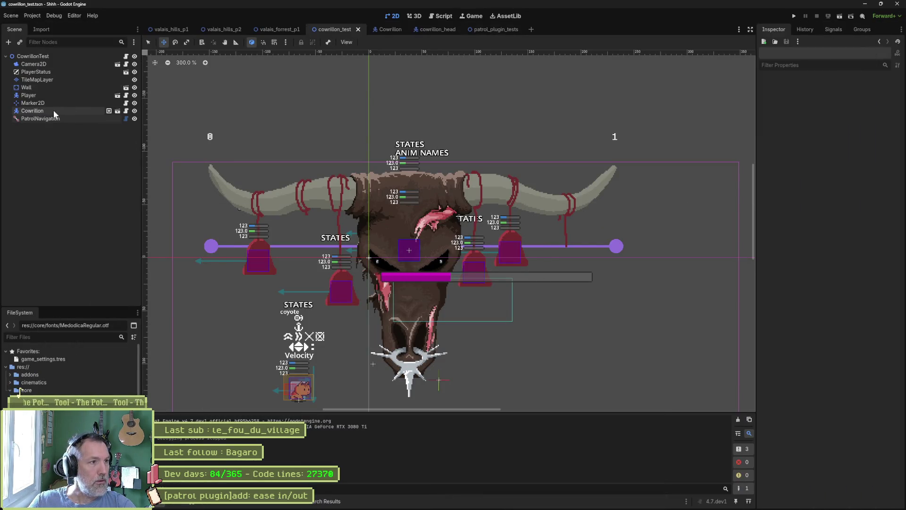
Reimport the Aseprite sprite into the Cowrillon scene's Sprite2D node.
{"action": "left_click", "coordinate": [117, 110]}
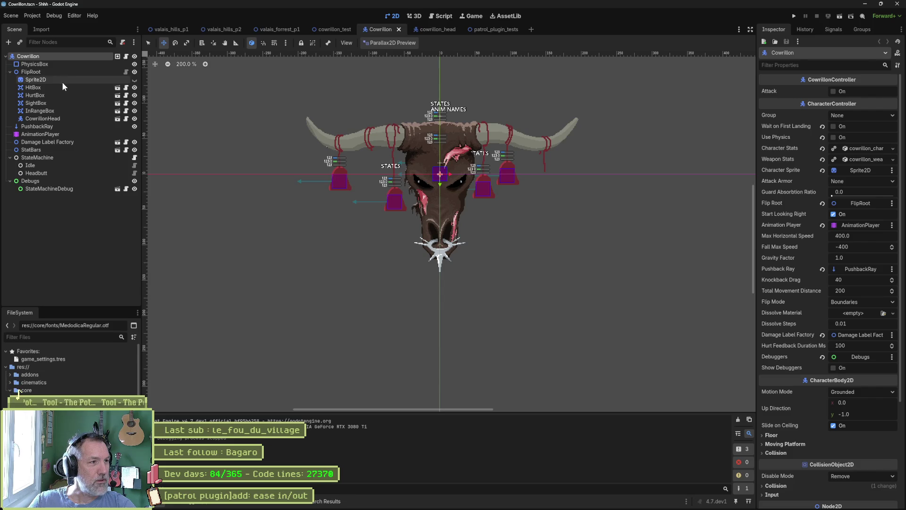
{"action": "left_click", "coordinate": [65, 79]}
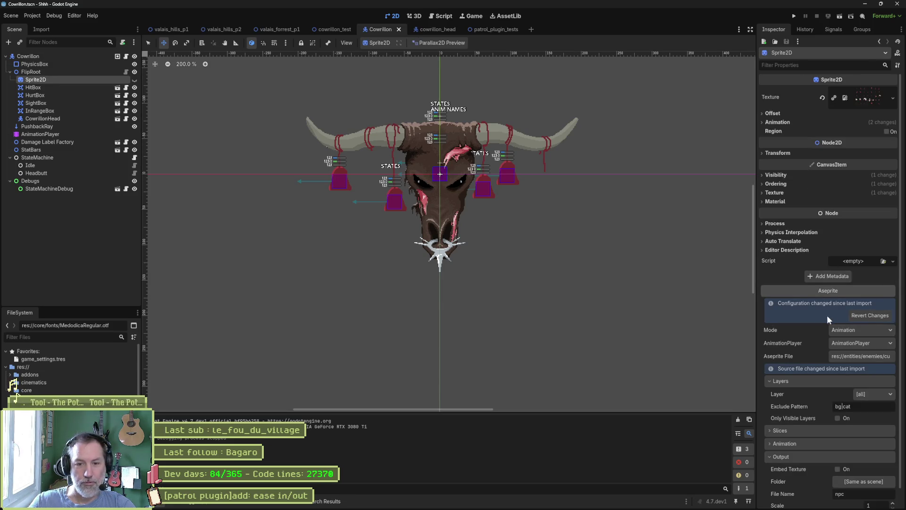
{"action": "scroll", "coordinate": [820, 420], "scroll_direction": "down", "scroll_amount": 1}
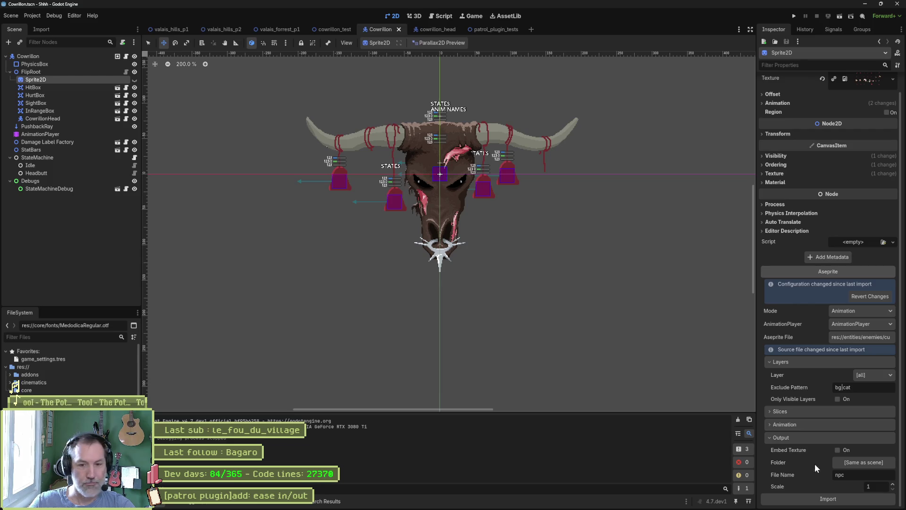
{"action": "left_click", "coordinate": [829, 498]}
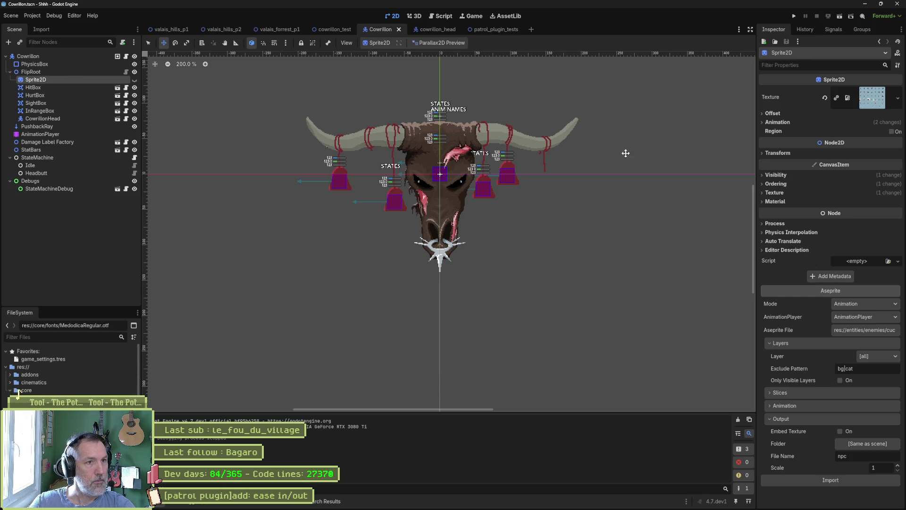
Reimport the sprite into the Sprite2D under FlipRoot in the cowrillon_head scene.
{"action": "left_click", "coordinate": [439, 31]}
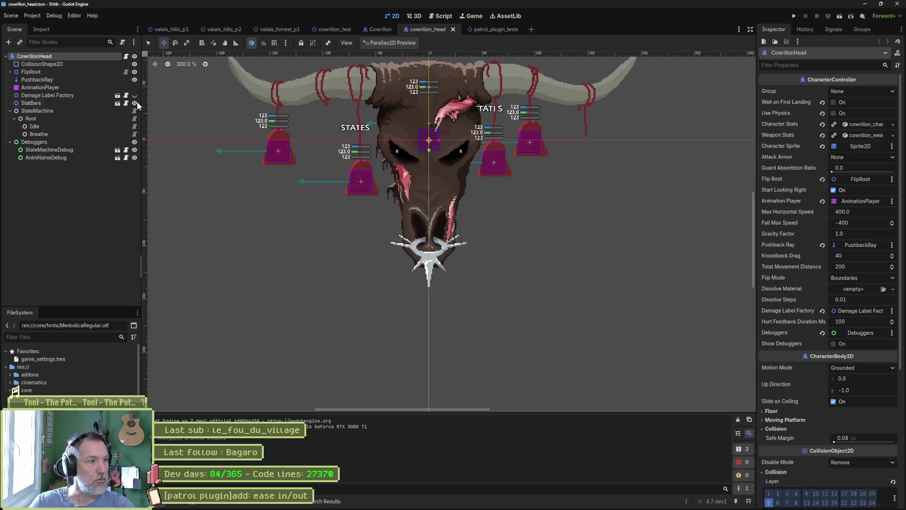
{"action": "left_click", "coordinate": [10, 72]}
{"action": "left_click", "coordinate": [35, 80]}
{"action": "scroll", "coordinate": [830, 377], "scroll_direction": "down", "scroll_amount": 5}
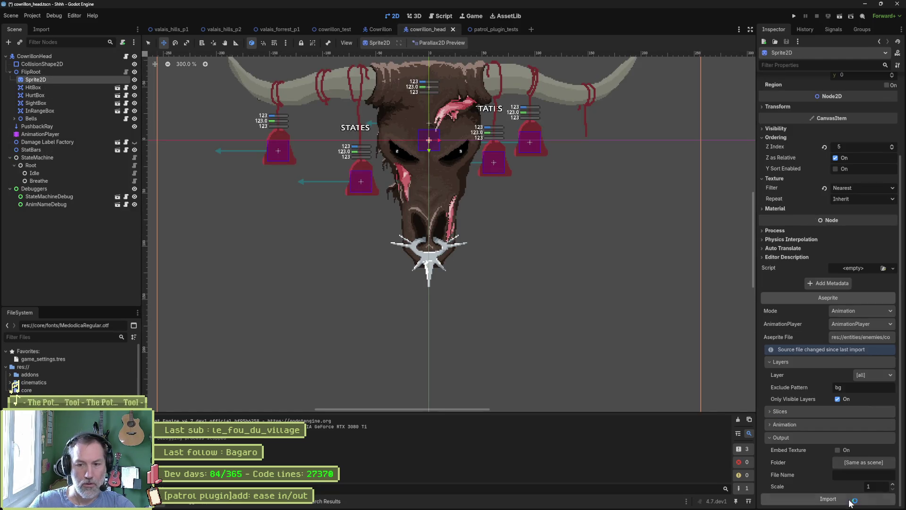
{"action": "left_click", "coordinate": [840, 352]}
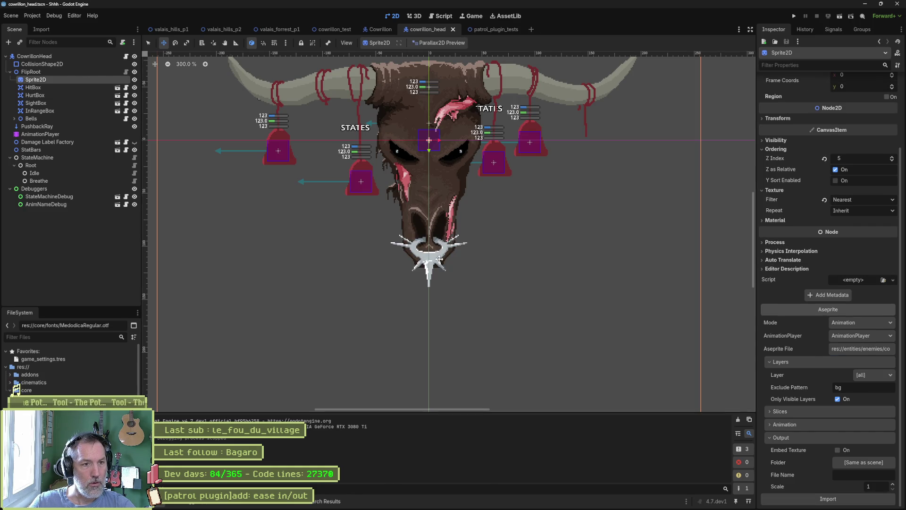
Pan cowrillon_test to inspect the refreshed bull head and patrol path end, then switch to Leonardo.
{"action": "left_click", "coordinate": [336, 30]}
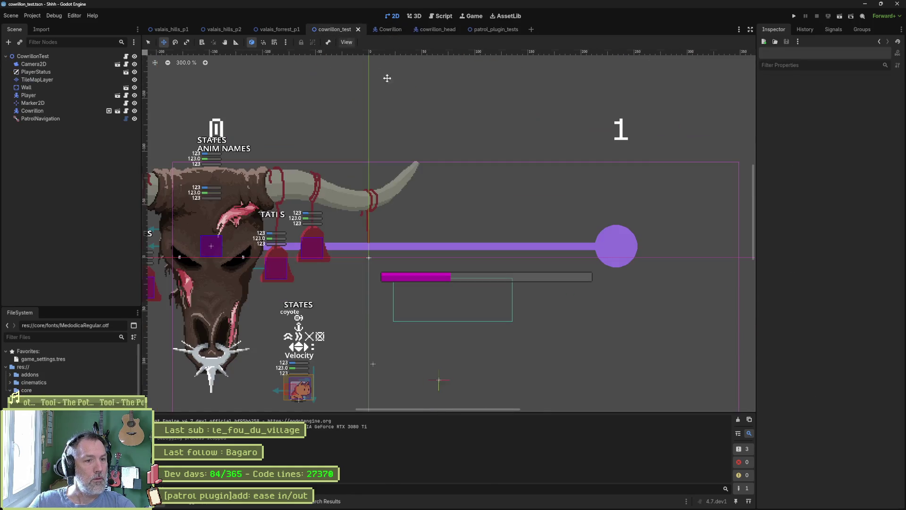
{"action": "mouse_move", "coordinate": [343, 251]}
{"action": "left_mouse_down"}
{"action": "mouse_move", "coordinate": [543, 161]}
{"action": "mouse_move", "coordinate": [548, 194]}
{"action": "left_mouse_up"}
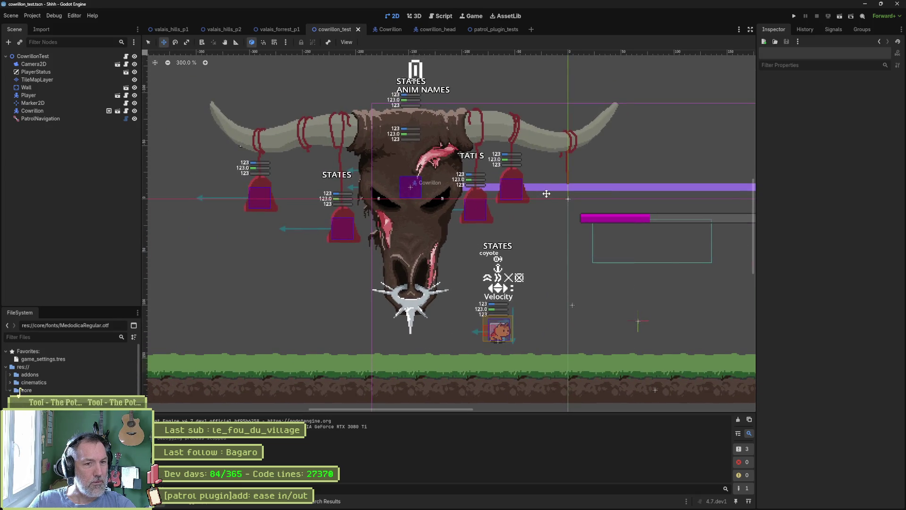
{"action": "left_click_drag", "start_coordinate": [622, 194], "coordinate": [482, 211]}
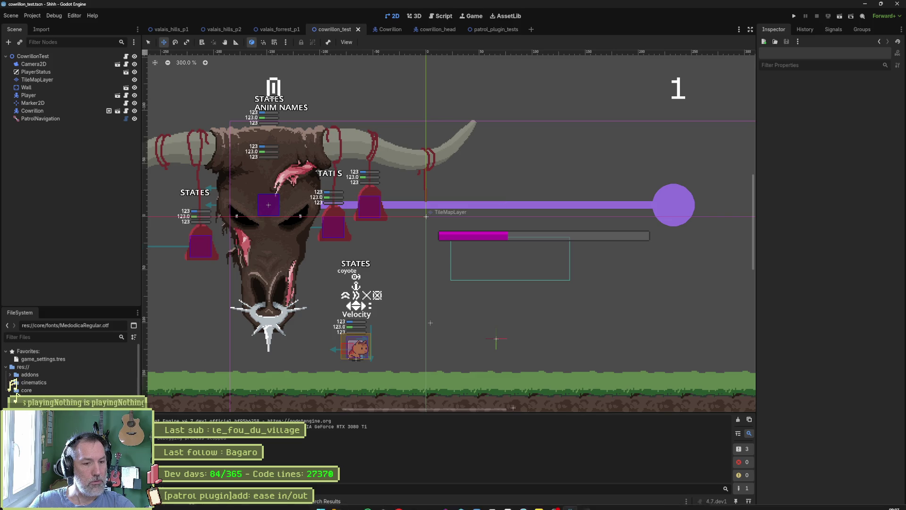
{"action": "left_click", "coordinate": [586, 502]}
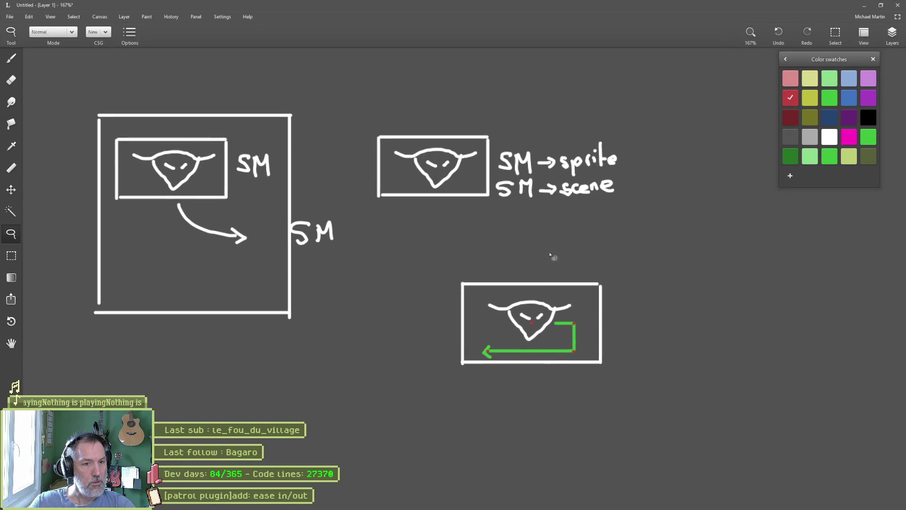
Brush two round purple end points joined by a straight line, plus a white S-shaped easing curve above.
{"action": "mouse_move", "coordinate": [553, 255]}
{"action": "left_mouse_down"}
{"action": "mouse_move", "coordinate": [570, 137]}
{"action": "mouse_move", "coordinate": [849, 88]}
{"action": "left_mouse_up"}
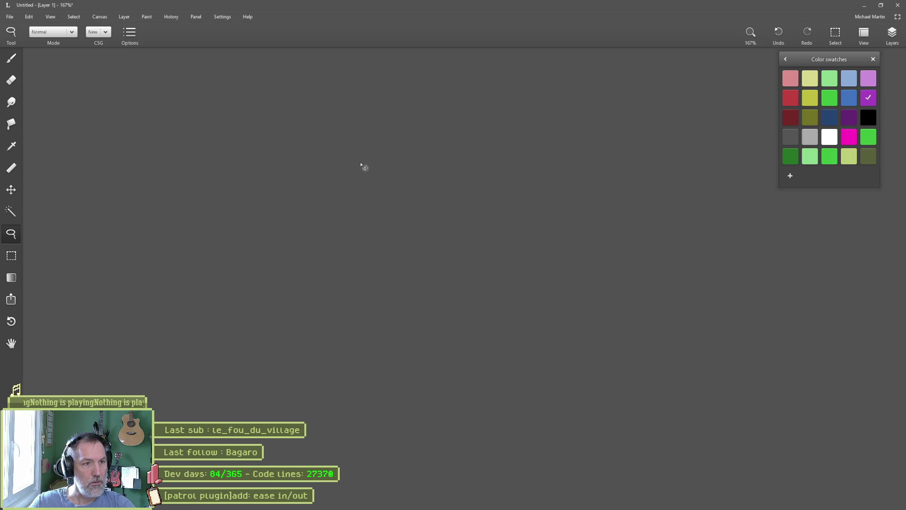
{"action": "key", "text": "b"}
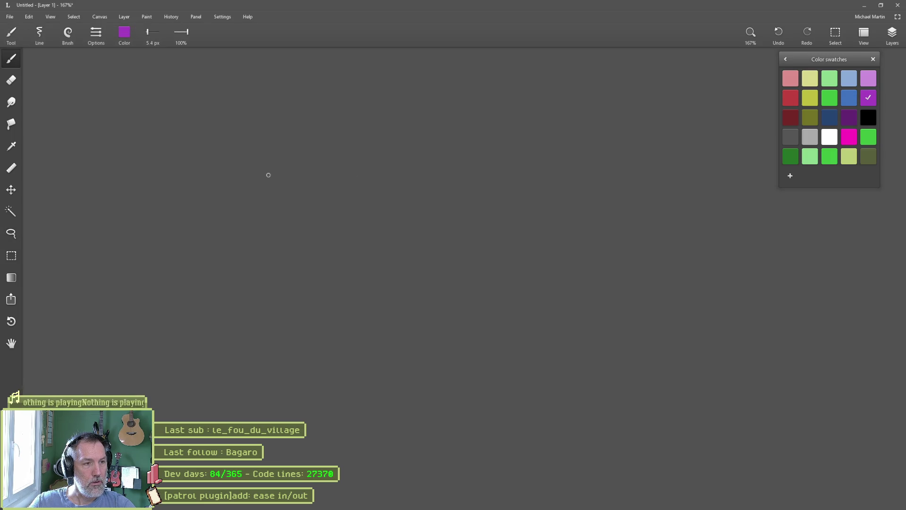
{"action": "left_click_drag", "start_coordinate": [273, 174], "coordinate": [266, 176]}
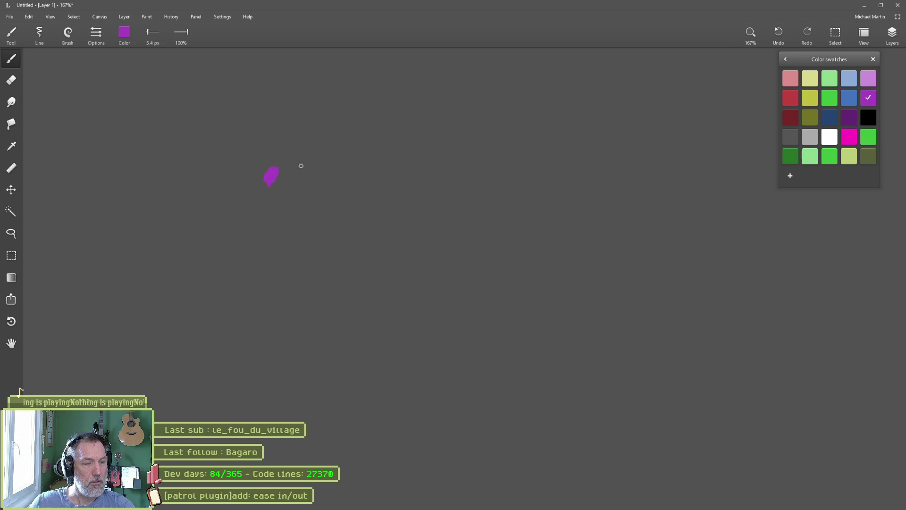
{"action": "left_click_drag", "start_coordinate": [461, 168], "coordinate": [451, 170]}
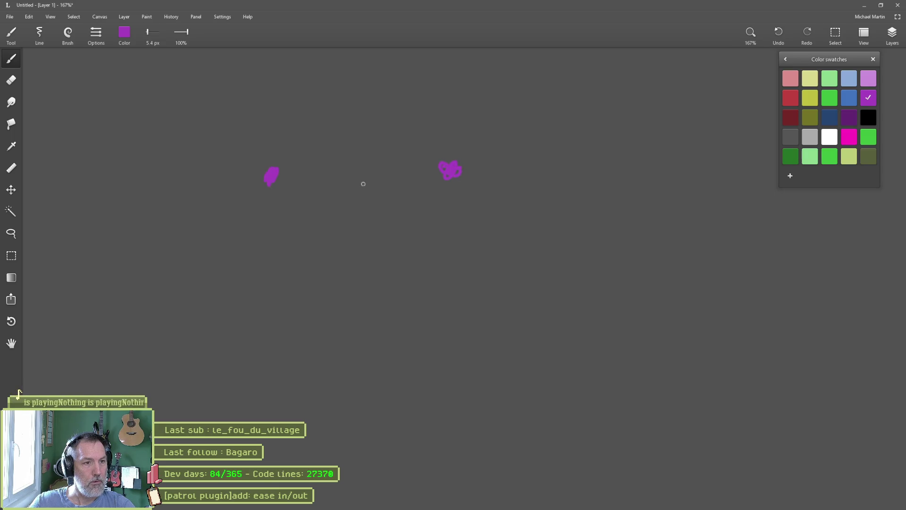
{"action": "scroll", "coordinate": [362, 184], "scroll_direction": "up", "scroll_amount": 4}
{"action": "mouse_move", "coordinate": [217, 230]}
{"action": "left_mouse_down"}
{"action": "mouse_move", "coordinate": [543, 229]}
{"action": "mouse_move", "coordinate": [561, 209]}
{"action": "mouse_move", "coordinate": [544, 241]}
{"action": "mouse_move", "coordinate": [540, 233]}
{"action": "mouse_move", "coordinate": [554, 243]}
{"action": "left_mouse_up"}
{"action": "mouse_move", "coordinate": [207, 219]}
{"action": "left_mouse_down"}
{"action": "mouse_move", "coordinate": [188, 243]}
{"action": "mouse_move", "coordinate": [182, 235]}
{"action": "mouse_move", "coordinate": [203, 208]}
{"action": "left_mouse_up"}
{"action": "left_click", "coordinate": [827, 138]}
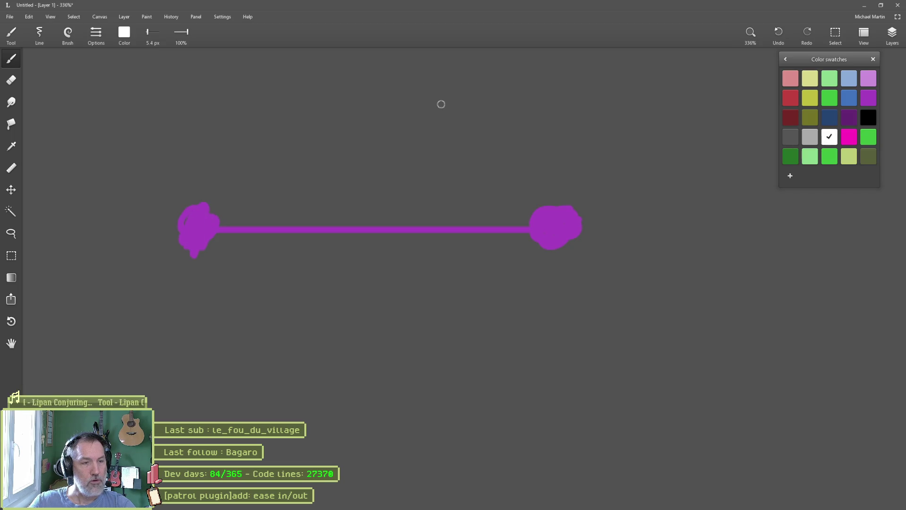
{"action": "mouse_move", "coordinate": [305, 144]}
{"action": "left_mouse_down"}
{"action": "mouse_move", "coordinate": [354, 134]}
{"action": "mouse_move", "coordinate": [373, 93]}
{"action": "mouse_move", "coordinate": [401, 84]}
{"action": "left_mouse_up"}
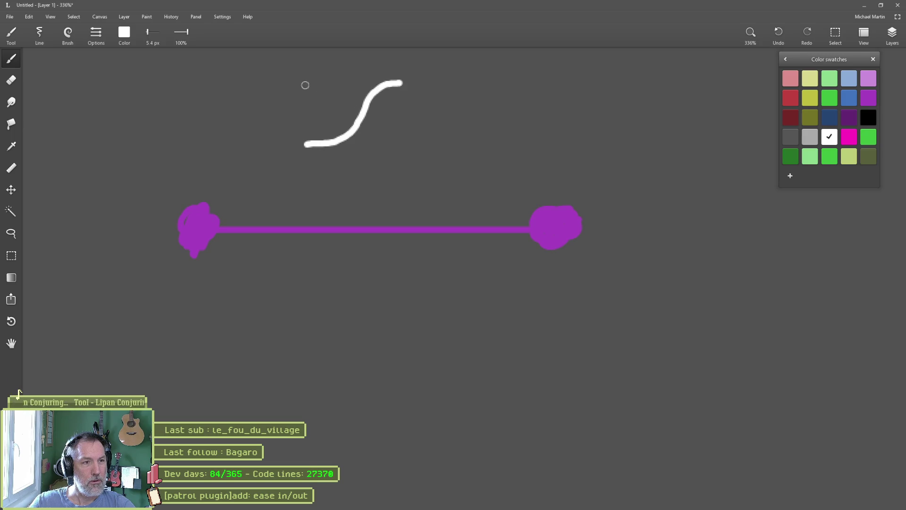
Draw white vertical and horizontal axes under the S-curve, undoing the overlong axis and a stray stroke.
{"action": "mouse_move", "coordinate": [307, 71]}
{"action": "left_mouse_down"}
{"action": "mouse_move", "coordinate": [308, 143]}
{"action": "mouse_move", "coordinate": [421, 143]}
{"action": "left_mouse_up"}
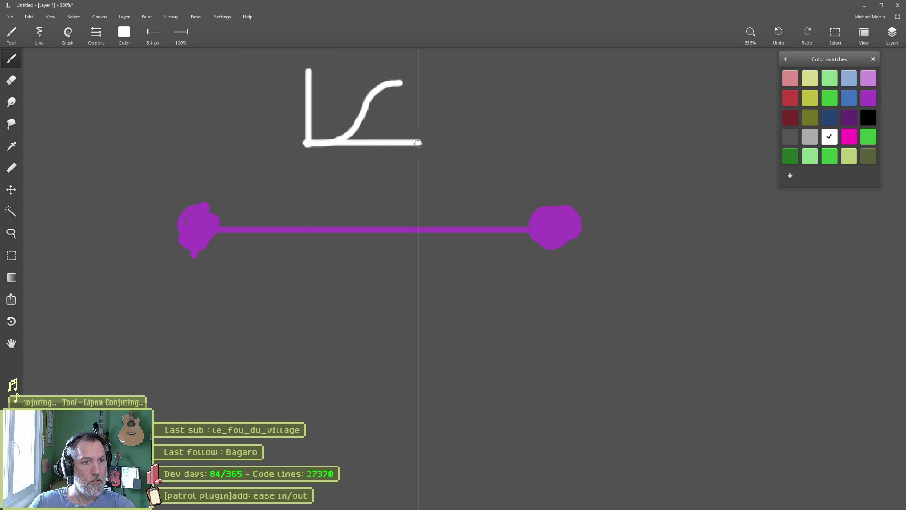
{"action": "key", "text": "ctrl+z"}
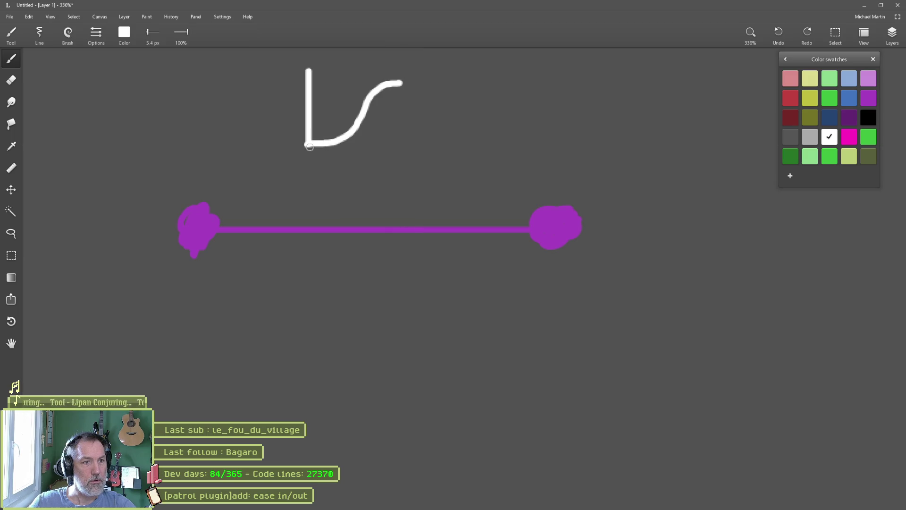
{"action": "left_click_drag", "start_coordinate": [307, 149], "coordinate": [403, 149]}
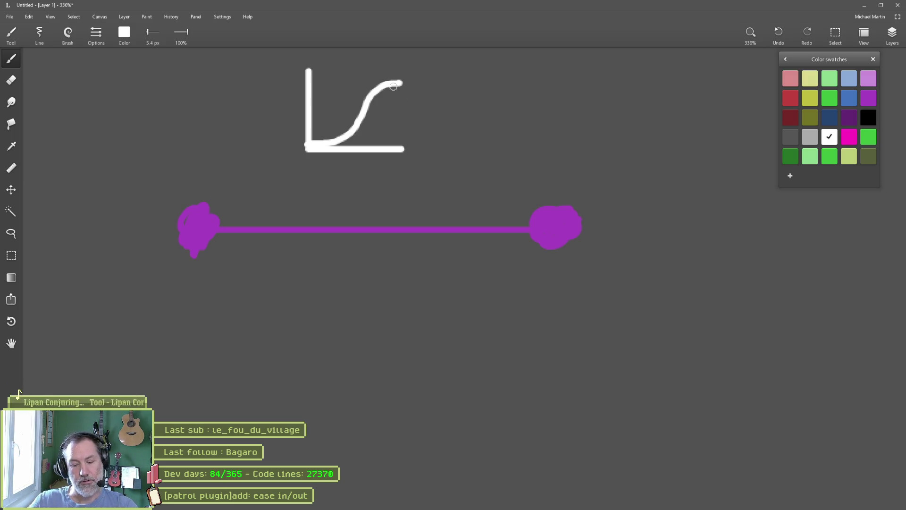
{"action": "left_click_drag", "start_coordinate": [302, 66], "coordinate": [326, 90]}
{"action": "key", "text": "ctrl+z"}
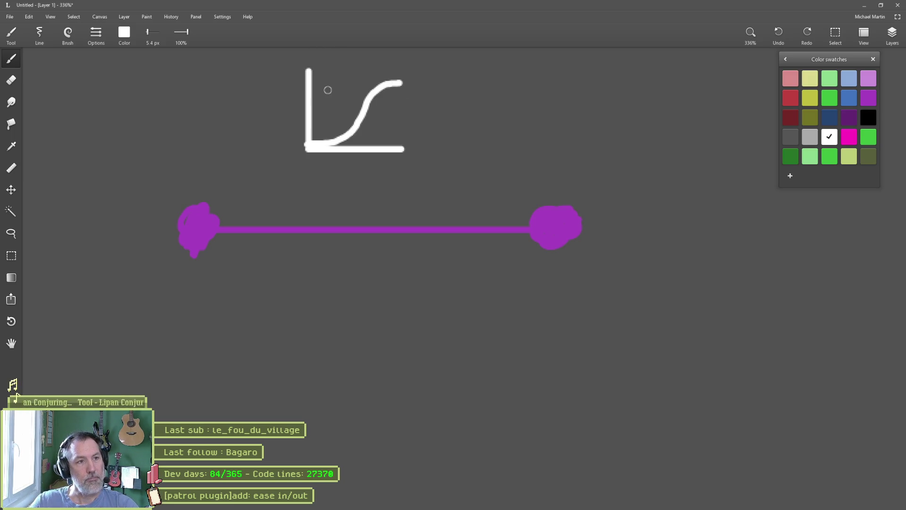
Rectangle-select the curve graph, move it down toward the path and begin stretching it wider.
{"action": "key", "text": "s"}
{"action": "left_click_drag", "start_coordinate": [302, 63], "coordinate": [405, 149]}
{"action": "mouse_move", "coordinate": [409, 108]}
{"action": "left_mouse_down"}
{"action": "mouse_move", "coordinate": [300, 147]}
{"action": "mouse_move", "coordinate": [594, 169]}
{"action": "left_mouse_up"}
{"action": "key", "text": "ctrl+t"}
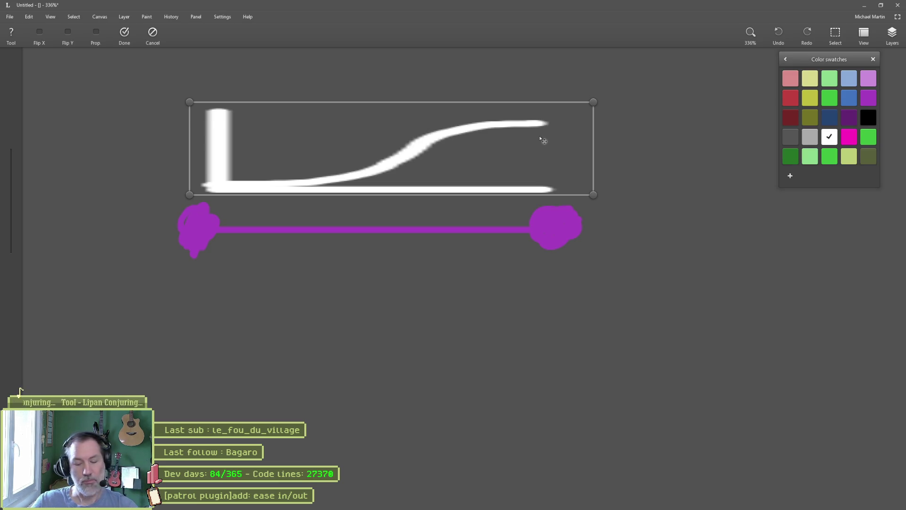
Commit the graph stretch and place a copy of the left purple point further left.
{"action": "mouse_move", "coordinate": [518, 195]}
{"action": "left_mouse_down"}
{"action": "mouse_move", "coordinate": [544, 247]}
{"action": "mouse_move", "coordinate": [597, 254]}
{"action": "mouse_move", "coordinate": [685, 233]}
{"action": "left_mouse_up"}
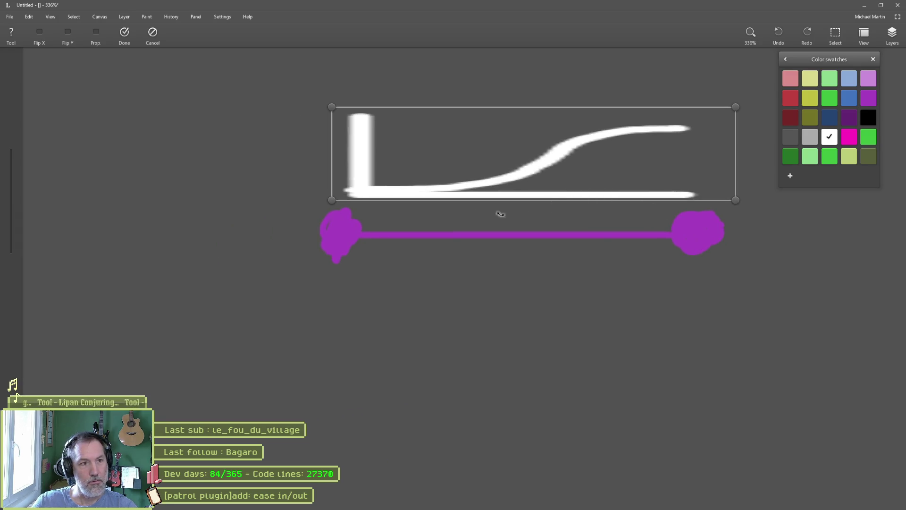
{"action": "key", "text": "Return"}
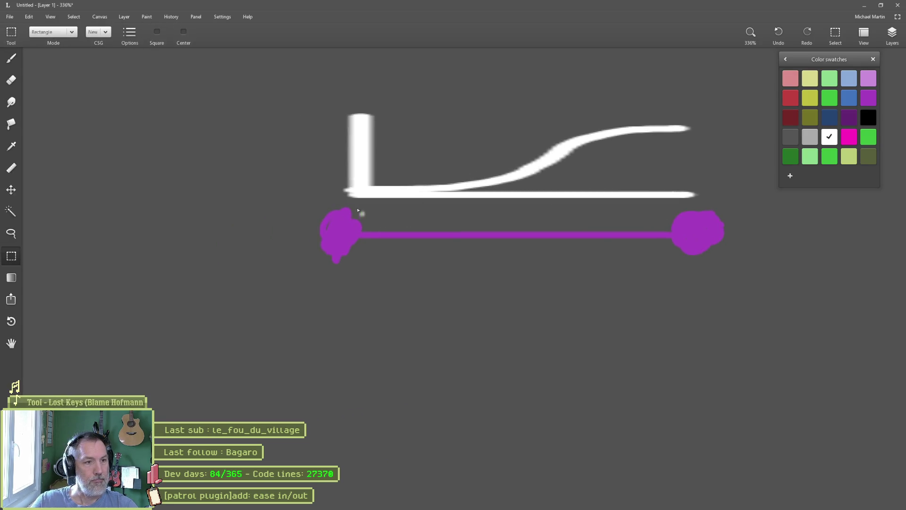
{"action": "mouse_move", "coordinate": [292, 200]}
{"action": "left_mouse_down"}
{"action": "mouse_move", "coordinate": [379, 265]}
{"action": "mouse_move", "coordinate": [589, 305]}
{"action": "left_mouse_up"}
{"action": "left_click_drag", "start_coordinate": [448, 236], "coordinate": [253, 236]}
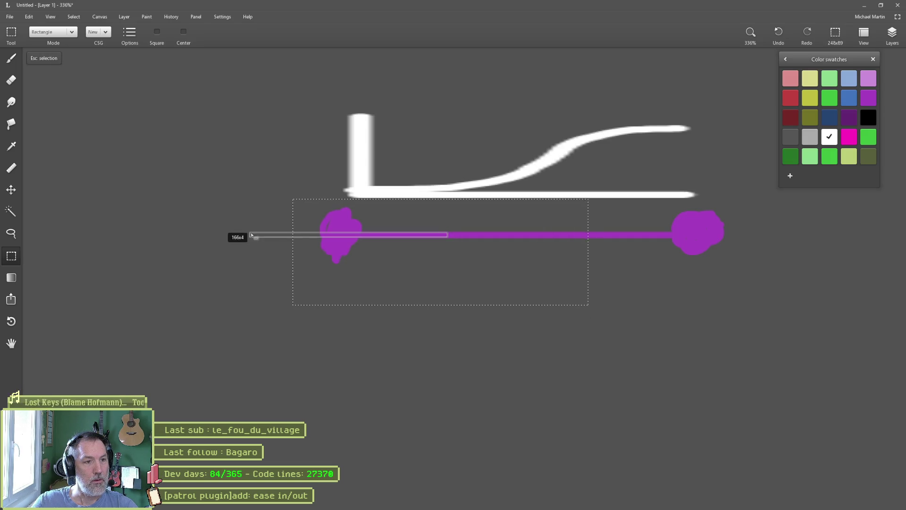
{"action": "mouse_move", "coordinate": [271, 203]}
{"action": "left_mouse_down"}
{"action": "mouse_move", "coordinate": [330, 246]}
{"action": "mouse_move", "coordinate": [535, 286]}
{"action": "left_mouse_up"}
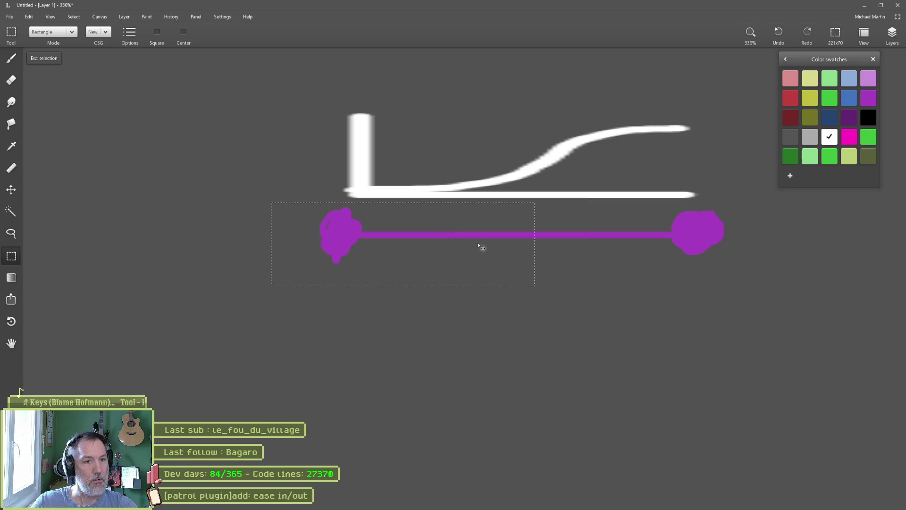
{"action": "left_click_drag", "start_coordinate": [480, 247], "coordinate": [299, 234]}
{"action": "key", "text": "Escape"}
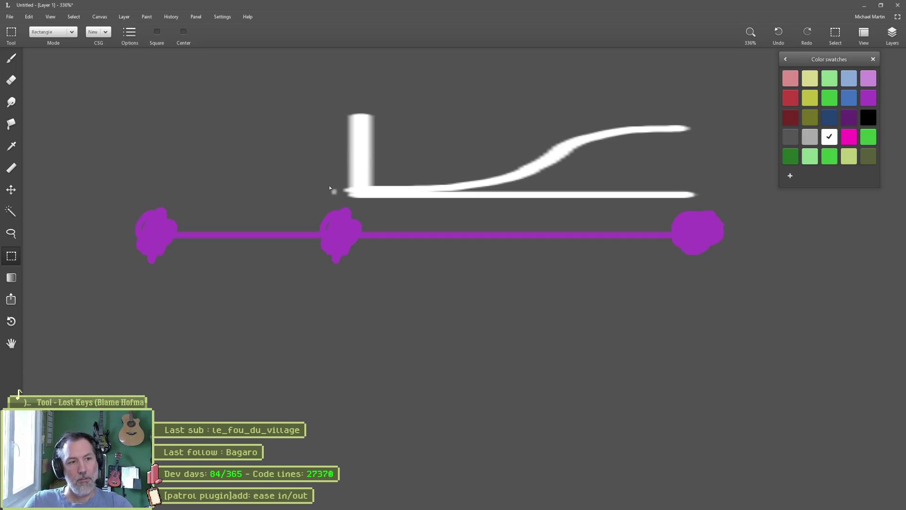
Move the path's right end point further right and widen the ease-in graph to match.
{"action": "left_click_drag", "start_coordinate": [548, 229], "coordinate": [502, 246]}
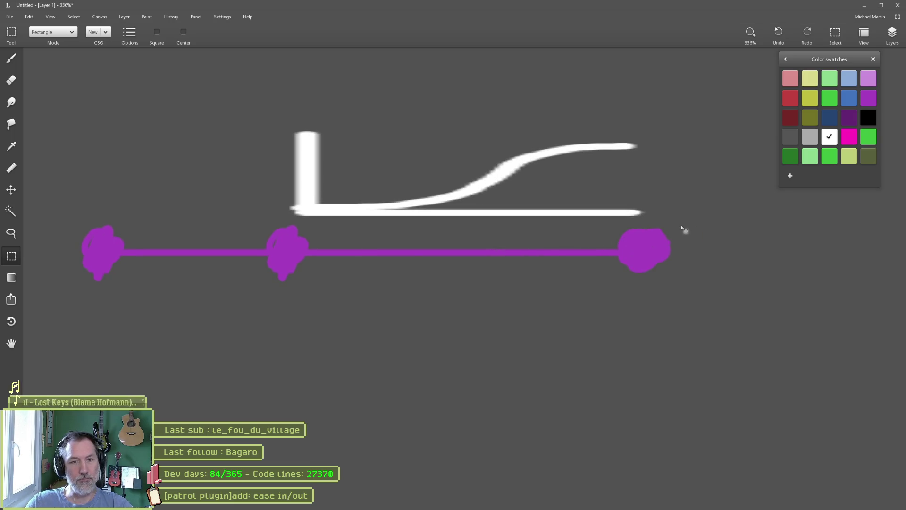
{"action": "left_click_drag", "start_coordinate": [682, 226], "coordinate": [524, 284]}
{"action": "left_click_drag", "start_coordinate": [652, 257], "coordinate": [759, 262]}
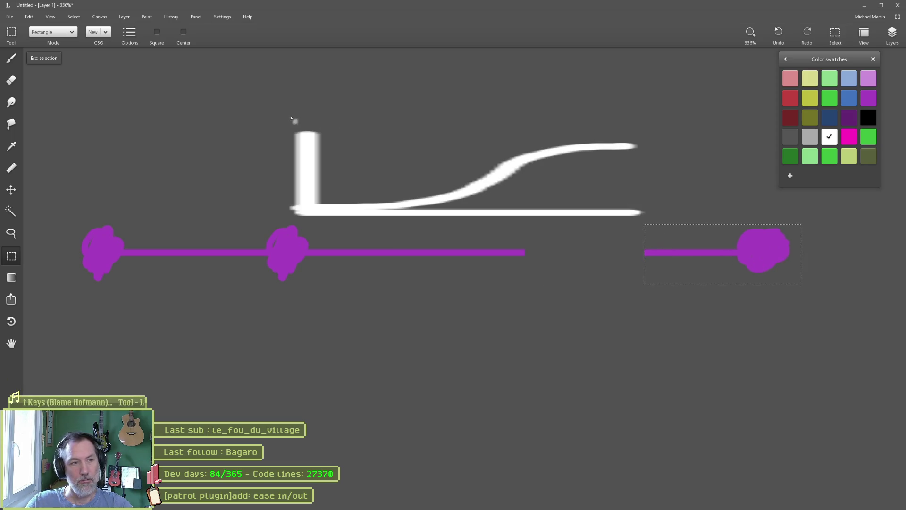
{"action": "mouse_move", "coordinate": [283, 115]}
{"action": "left_mouse_down"}
{"action": "mouse_move", "coordinate": [518, 203]}
{"action": "mouse_move", "coordinate": [651, 228]}
{"action": "mouse_move", "coordinate": [651, 195]}
{"action": "mouse_move", "coordinate": [768, 199]}
{"action": "left_mouse_up"}
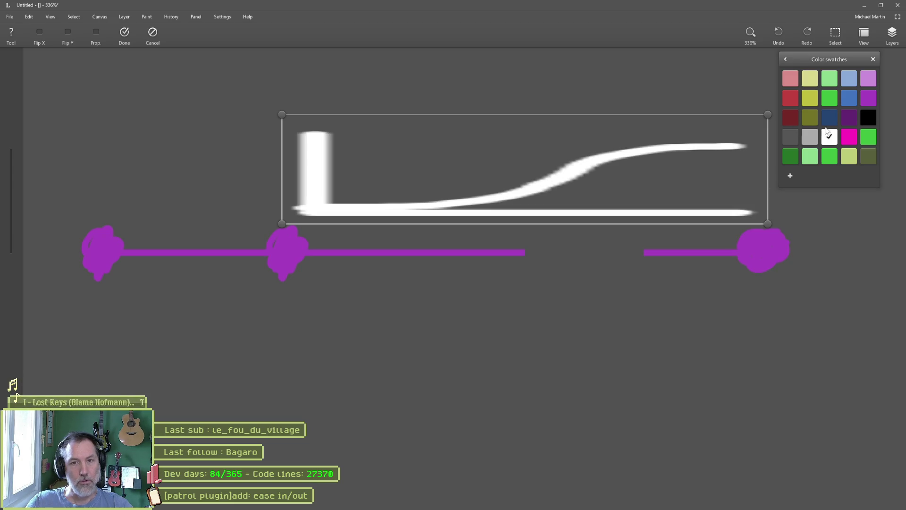
{"action": "key", "text": "Return"}
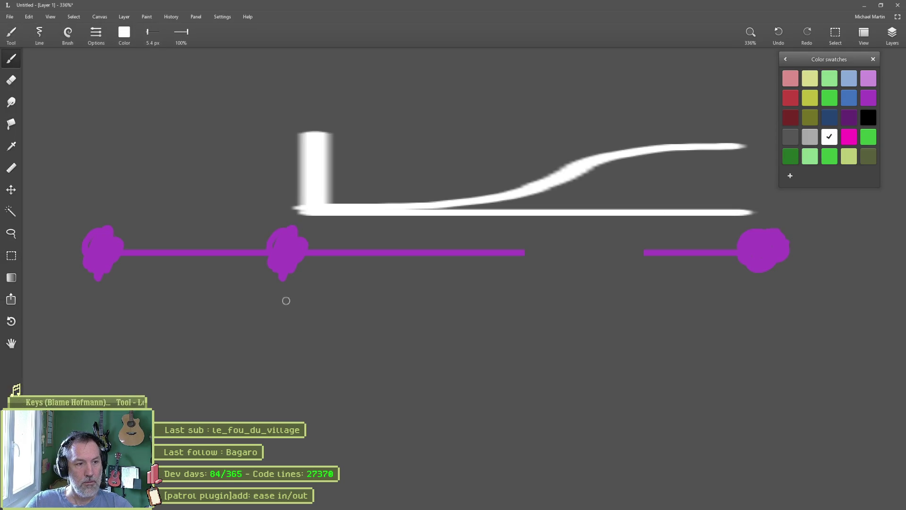
Draw a white ease-out graph with axes below the path and stretch it wider.
{"action": "mouse_move", "coordinate": [286, 301]}
{"action": "left_mouse_down"}
{"action": "mouse_move", "coordinate": [286, 376]}
{"action": "mouse_move", "coordinate": [380, 377]}
{"action": "left_mouse_up"}
{"action": "mouse_move", "coordinate": [297, 305]}
{"action": "left_mouse_down"}
{"action": "mouse_move", "coordinate": [343, 317]}
{"action": "mouse_move", "coordinate": [372, 362]}
{"action": "left_mouse_up"}
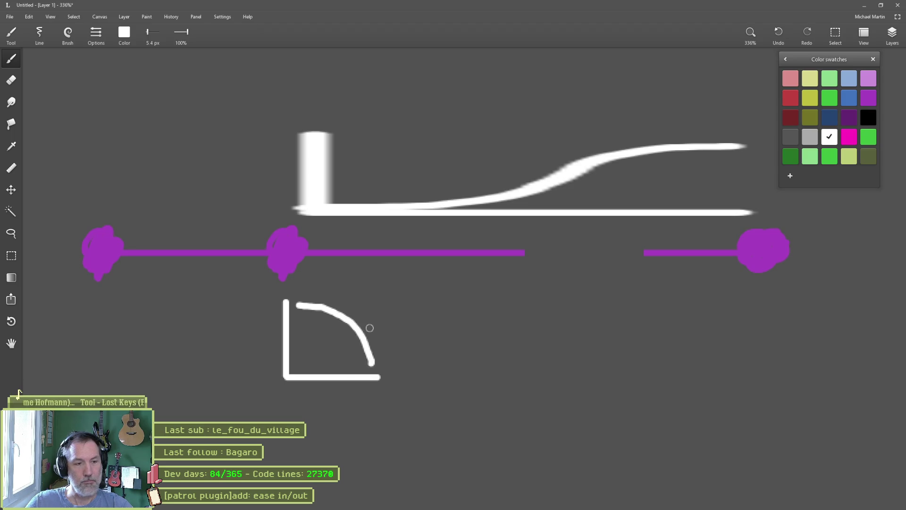
{"action": "key", "text": "r"}
{"action": "left_click_drag", "start_coordinate": [280, 295], "coordinate": [383, 388]}
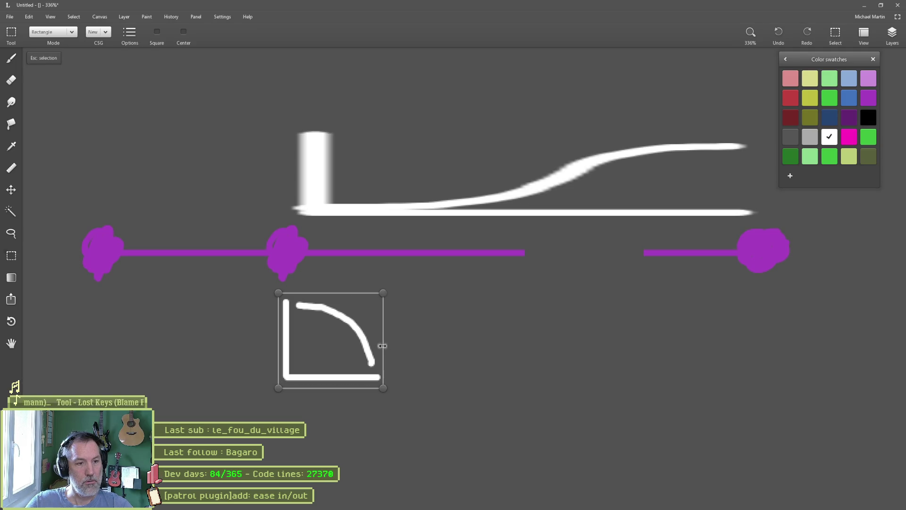
{"action": "left_click_drag", "start_coordinate": [382, 346], "coordinate": [798, 357]}
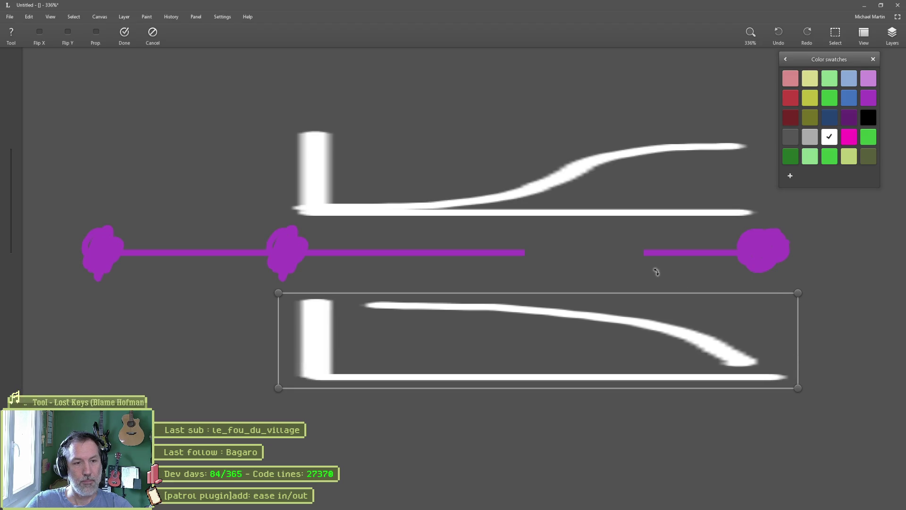
{"action": "key", "text": "Return"}
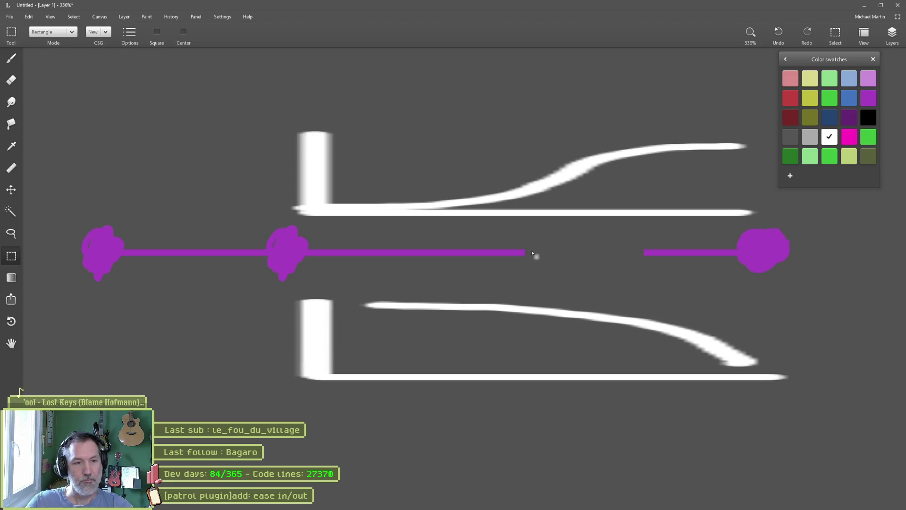
Stretch a piece of the purple line leftward to close its gap, then zoom out.
{"action": "mouse_move", "coordinate": [502, 243]}
{"action": "left_mouse_down"}
{"action": "mouse_move", "coordinate": [521, 262]}
{"action": "mouse_move", "coordinate": [658, 258]}
{"action": "left_mouse_up"}
{"action": "key", "text": "ctrl+t"}
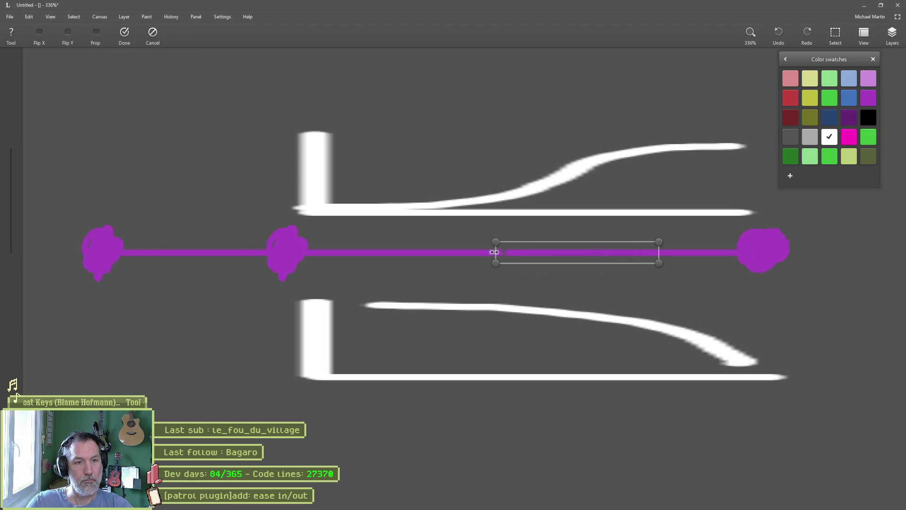
{"action": "left_click_drag", "start_coordinate": [499, 253], "coordinate": [437, 254]}
{"action": "key", "text": "Return"}
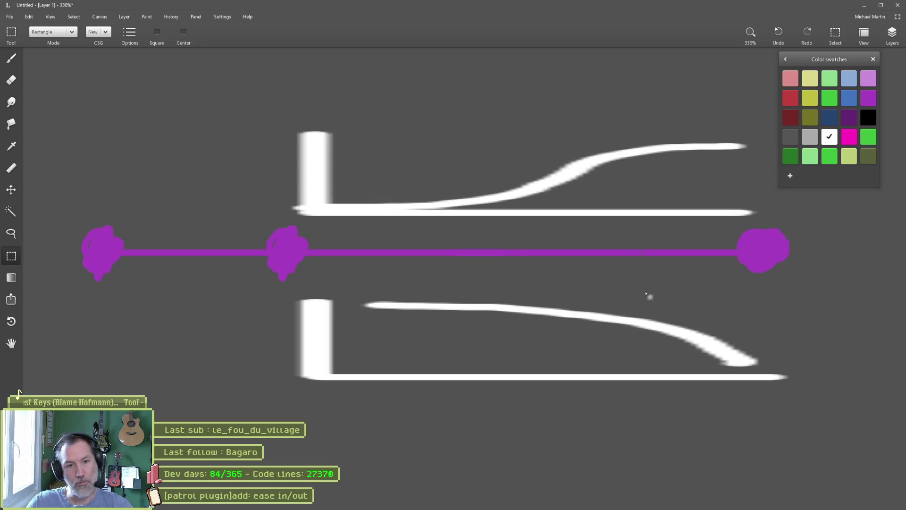
{"action": "scroll", "coordinate": [647, 295], "scroll_direction": "down", "scroll_amount": 3}
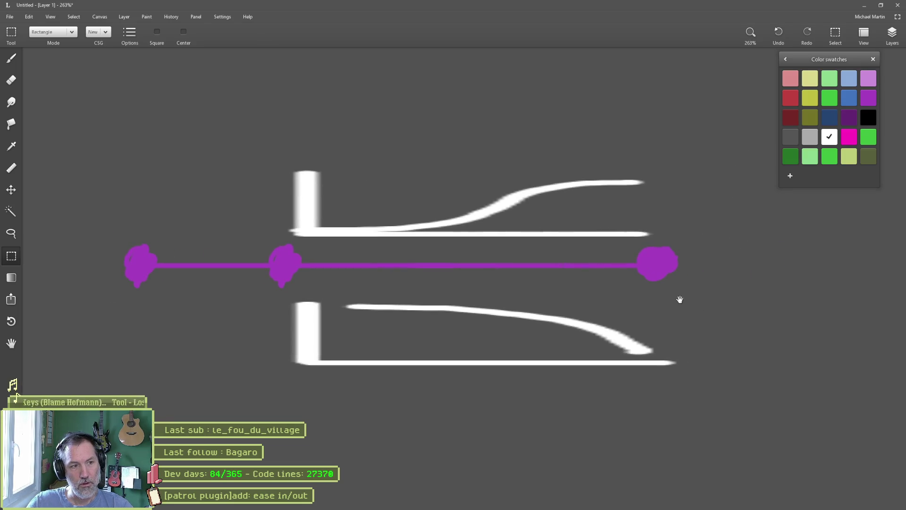
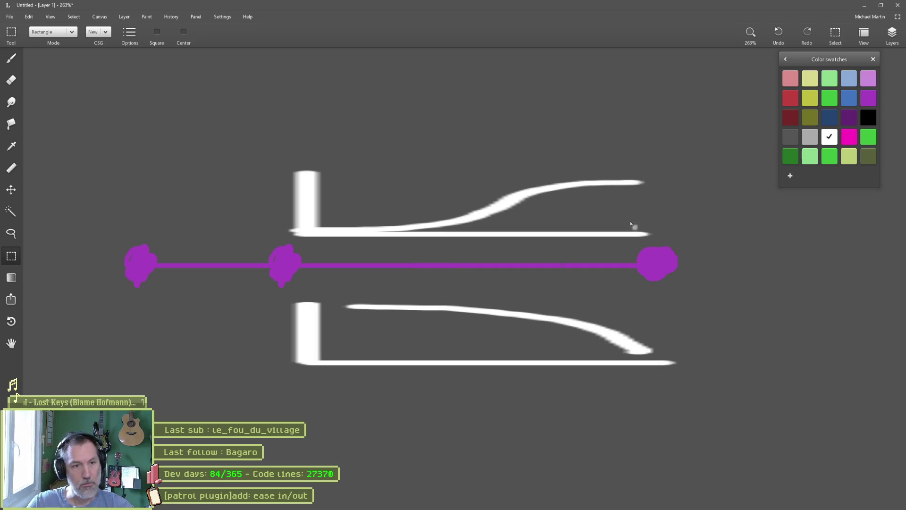
Brush a green tick and underline bracket under the purple path's right end, plus a small purple dot.
{"action": "left_click", "coordinate": [868, 140]}
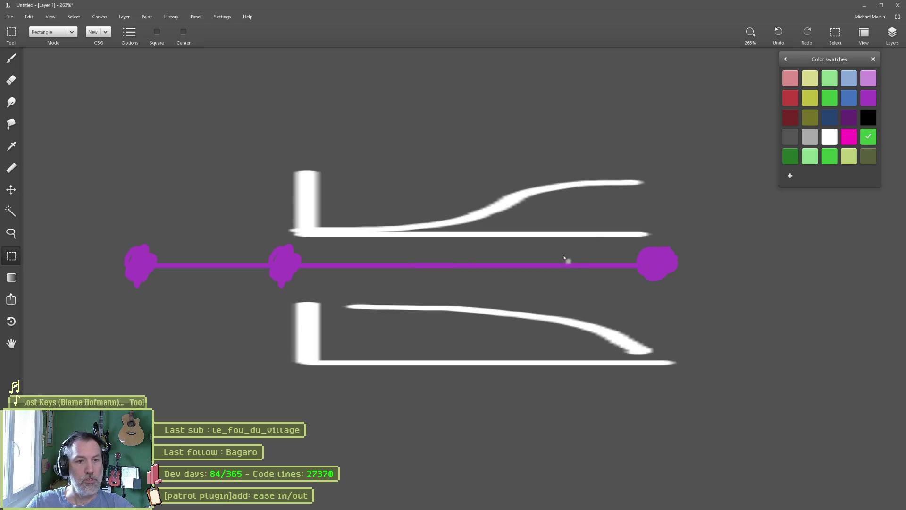
{"action": "key", "text": "b"}
{"action": "left_click_drag", "start_coordinate": [559, 251], "coordinate": [559, 279]}
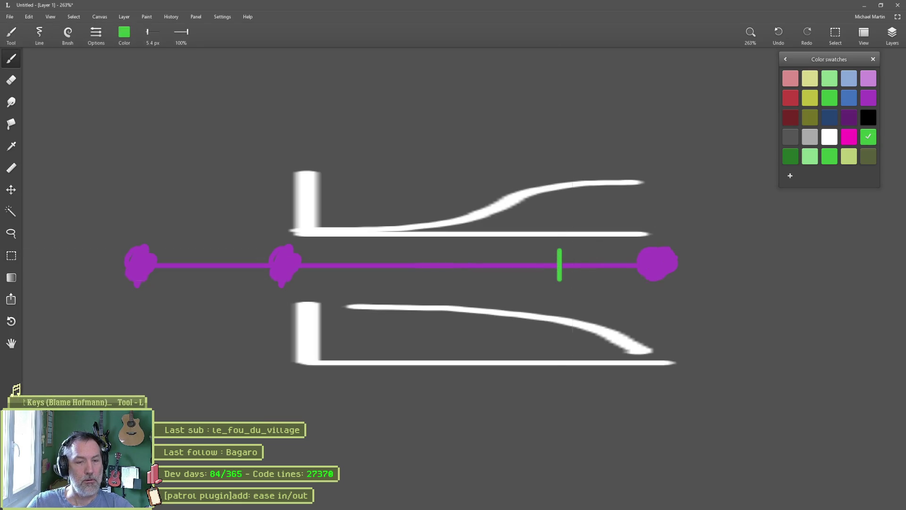
{"action": "mouse_move", "coordinate": [562, 274]}
{"action": "left_mouse_down"}
{"action": "mouse_move", "coordinate": [658, 274]}
{"action": "mouse_move", "coordinate": [657, 255]}
{"action": "mouse_move", "coordinate": [658, 283]}
{"action": "left_mouse_up"}
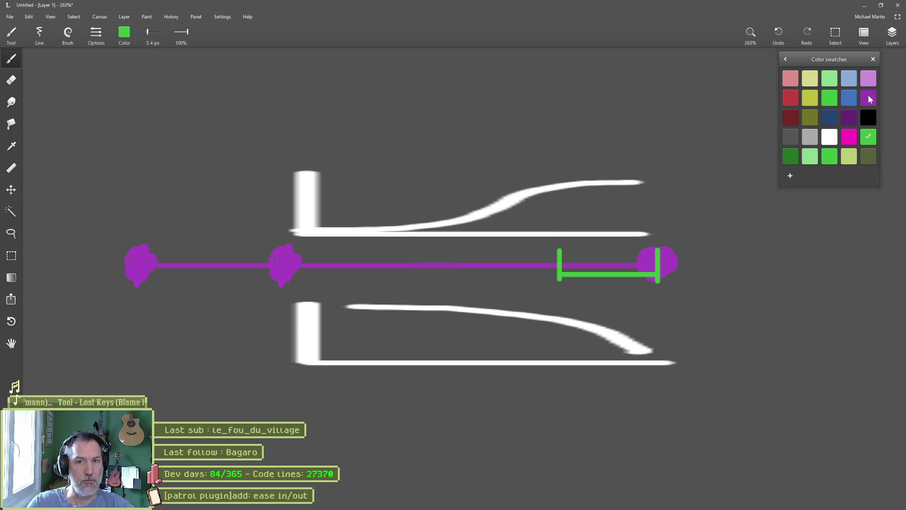
{"action": "left_click", "coordinate": [870, 99]}
{"action": "left_click_drag", "start_coordinate": [598, 266], "coordinate": [589, 266]}
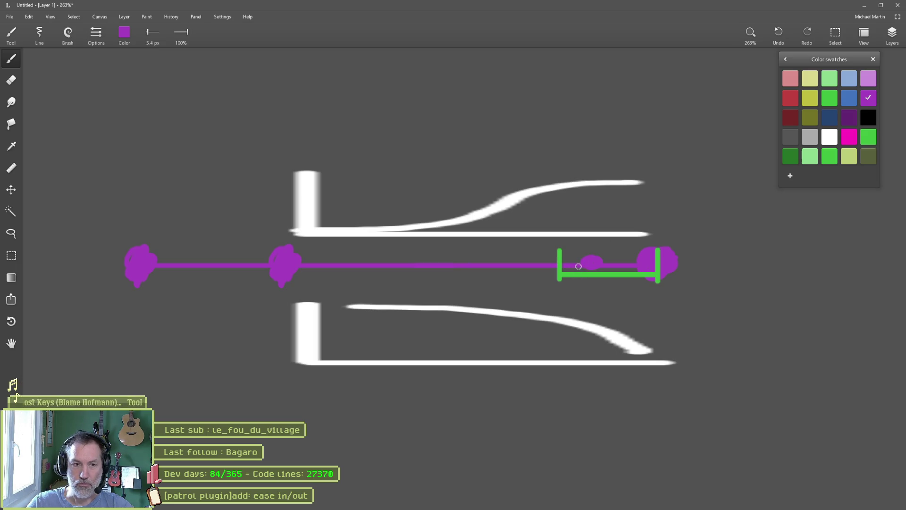
Rectangle-select the green bracket together with its purple end segment.
{"action": "key", "text": "e"}
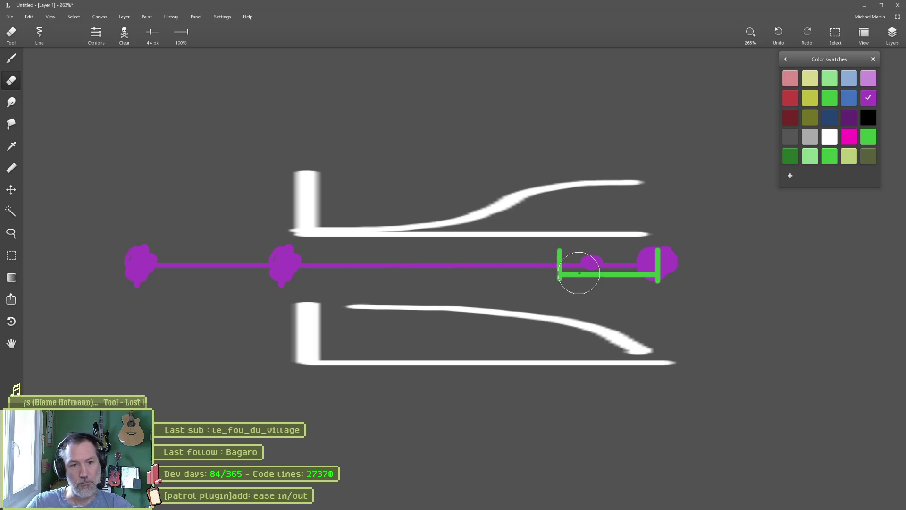
{"action": "key", "text": "m"}
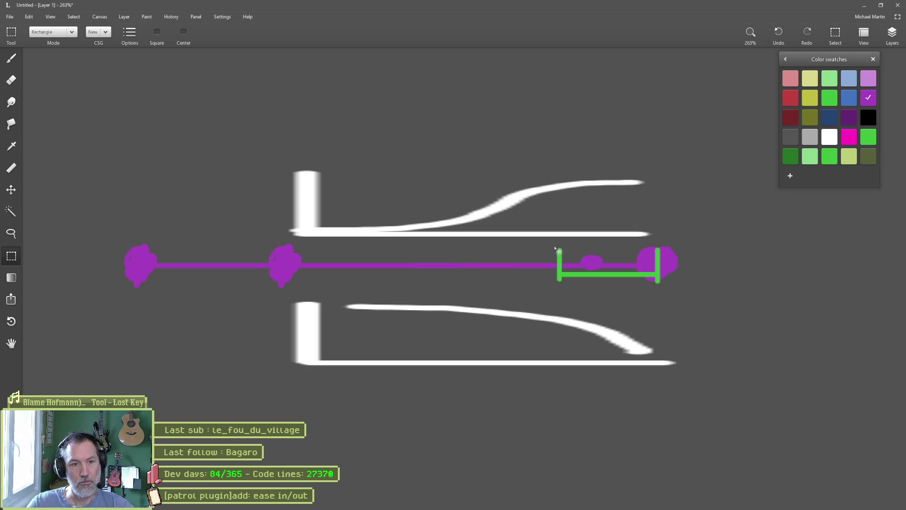
{"action": "left_click_drag", "start_coordinate": [552, 243], "coordinate": [685, 299]}
{"action": "scroll", "coordinate": [685, 298], "scroll_direction": "right", "scroll_amount": 3}
Copy the selected bracket and place the pasted duplicate beside it.
{"action": "key", "text": "ctrl+c"}
{"action": "key", "text": "ctrl+v"}
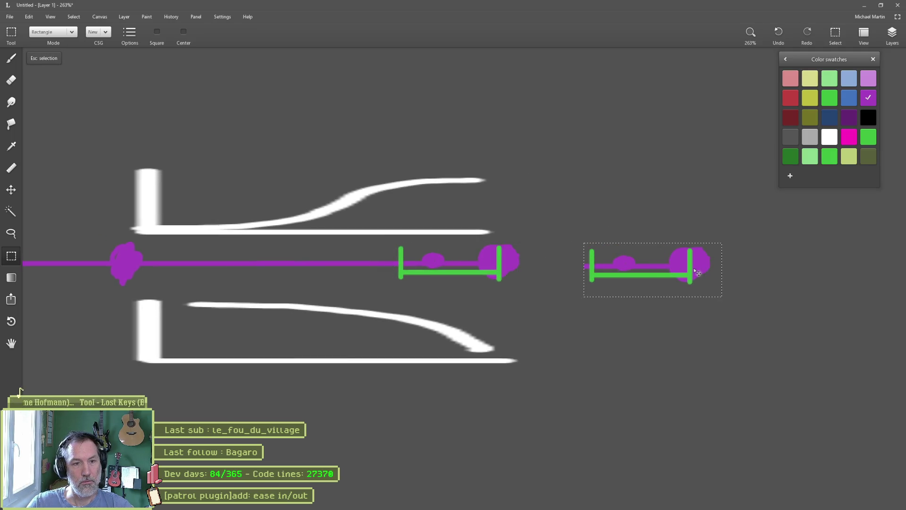
{"action": "key", "text": "Escape"}
With a shrunken eraser, wipe the purple line between the copy's left post and small dot.
{"action": "scroll", "coordinate": [628, 279], "scroll_direction": "up", "scroll_amount": 6}
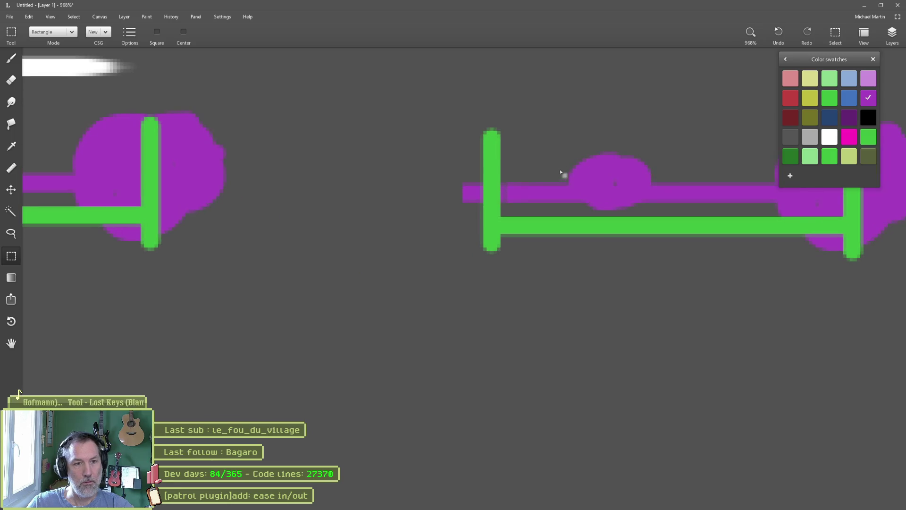
{"action": "key", "text": "e"}
{"action": "key", "text": "bracketleft"}
{"action": "key", "text": "bracketleft"}
{"action": "key", "text": "bracketleft"}
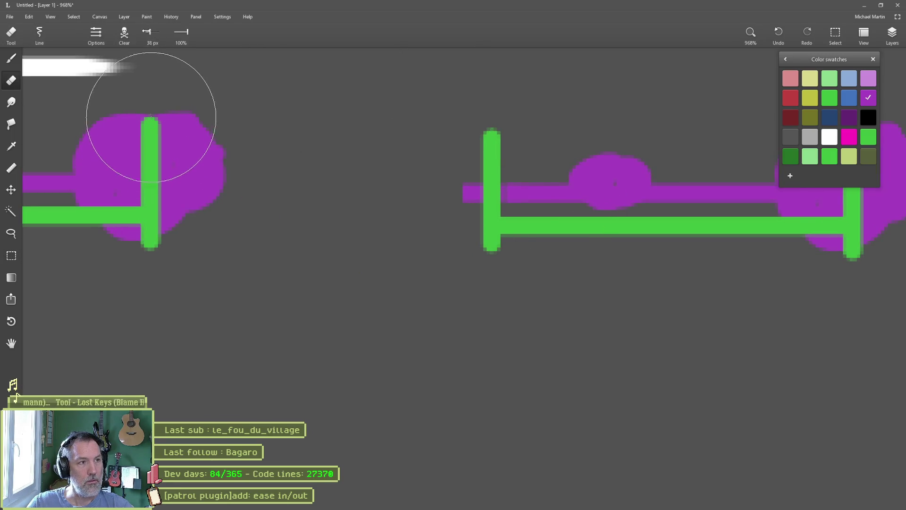
{"action": "key", "text": "bracketleft"}
{"action": "key", "text": "bracketleft"}
{"action": "key", "text": "bracketleft"}
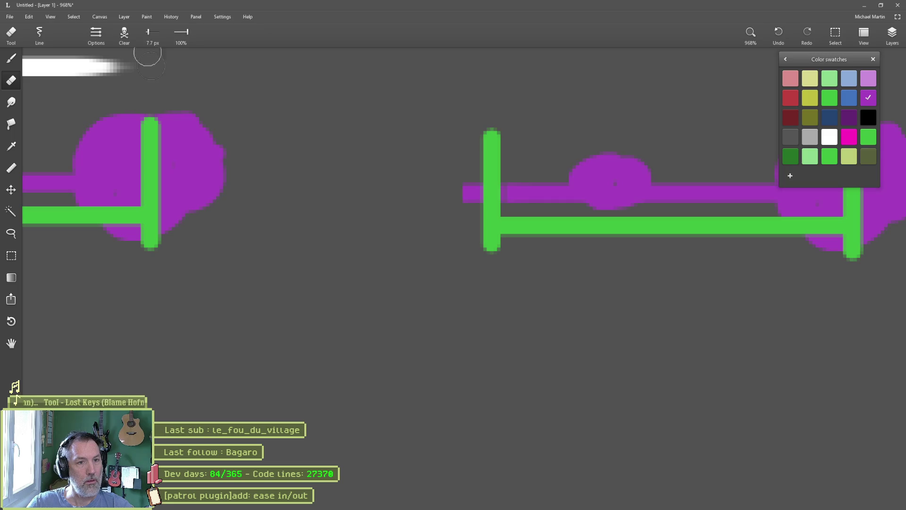
{"action": "mouse_move", "coordinate": [562, 192]}
{"action": "left_mouse_down"}
{"action": "mouse_move", "coordinate": [517, 192]}
{"action": "mouse_move", "coordinate": [517, 182]}
{"action": "mouse_move", "coordinate": [511, 196]}
{"action": "mouse_move", "coordinate": [466, 185]}
{"action": "mouse_move", "coordinate": [465, 204]}
{"action": "left_mouse_up"}
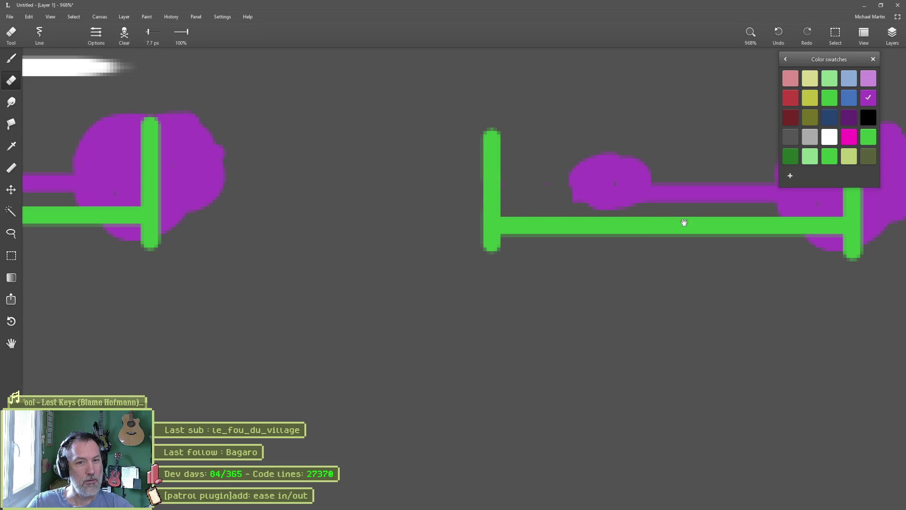
{"action": "left_click_drag", "start_coordinate": [681, 222], "coordinate": [419, 287]}
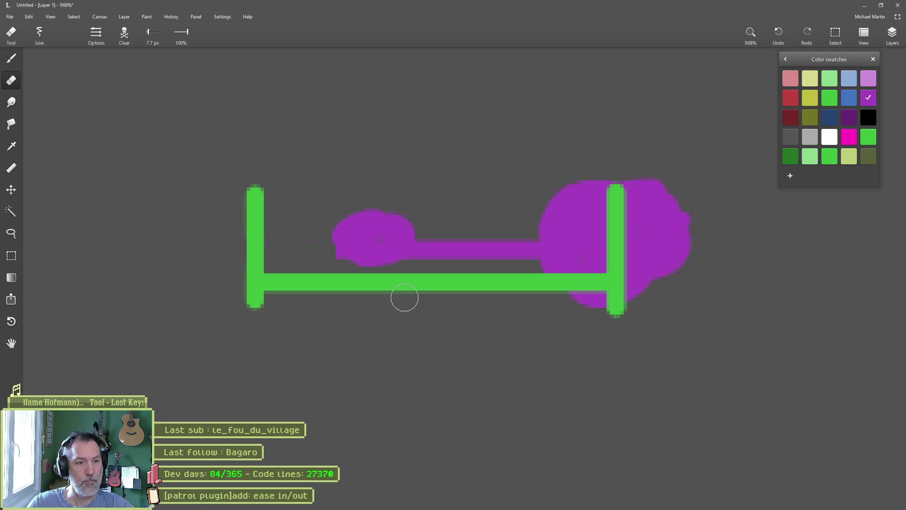
{"action": "scroll", "coordinate": [404, 297], "scroll_direction": "down", "scroll_amount": 6}
{"action": "left_click_drag", "start_coordinate": [369, 290], "coordinate": [435, 302]}
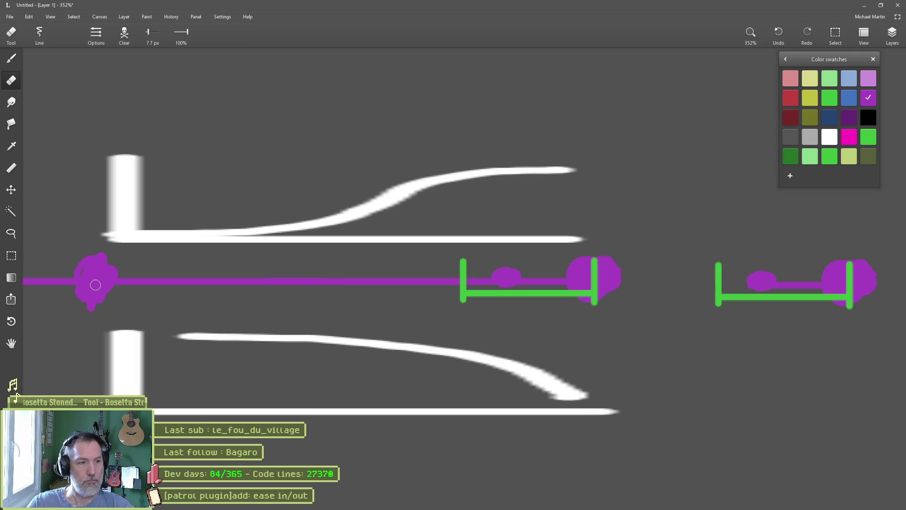
{"action": "left_click_drag", "start_coordinate": [803, 304], "coordinate": [457, 314]}
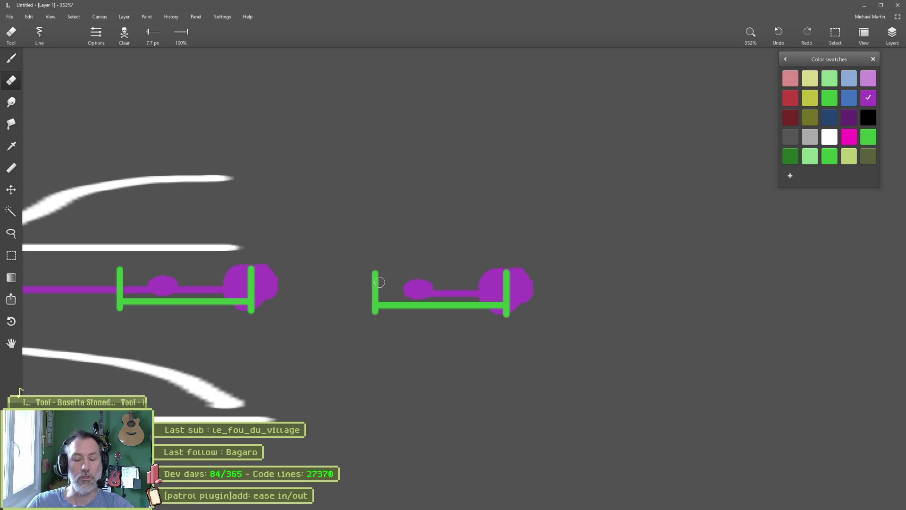
Draw a sampled-green post at the small dot, strike out the left post, and add a leftward purple arrow.
{"action": "key", "text": "m"}
{"action": "mouse_move", "coordinate": [363, 262]}
{"action": "left_mouse_down"}
{"action": "mouse_move", "coordinate": [379, 324]}
{"action": "mouse_move", "coordinate": [402, 329]}
{"action": "left_mouse_up"}
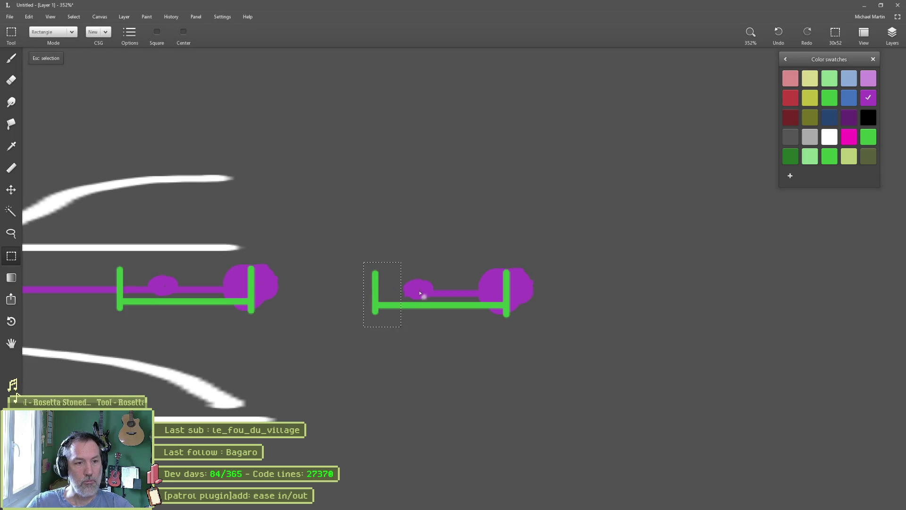
{"action": "key", "text": "b"}
{"action": "left_click", "coordinate": [375, 288], "text": "alt"}
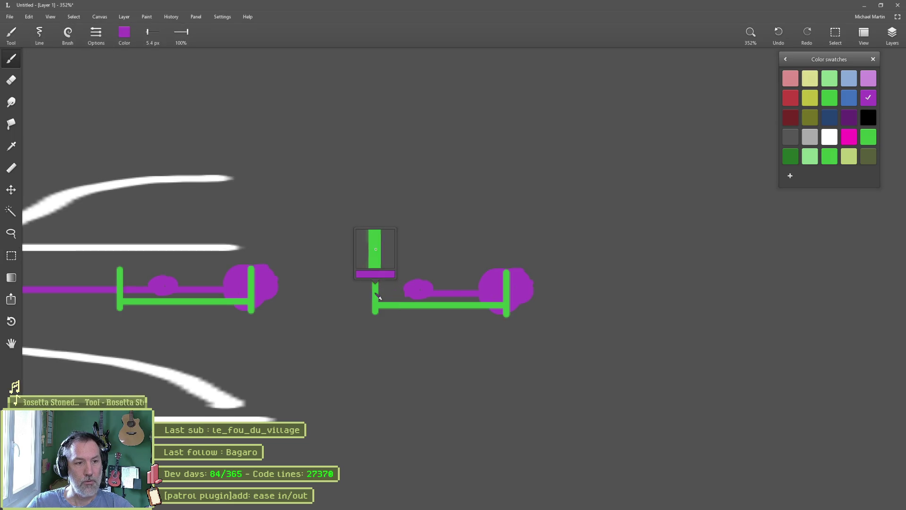
{"action": "left_click_drag", "start_coordinate": [419, 271], "coordinate": [418, 321]}
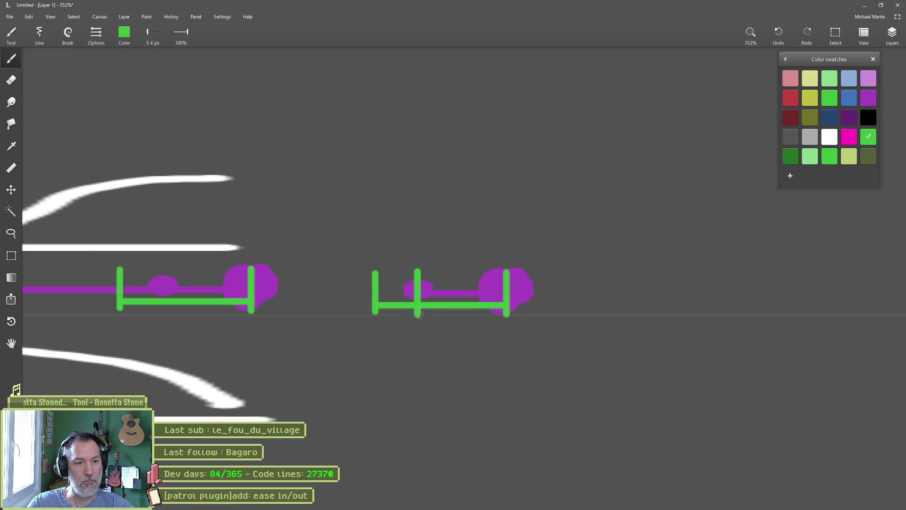
{"action": "mouse_move", "coordinate": [390, 278]}
{"action": "left_mouse_down"}
{"action": "mouse_move", "coordinate": [351, 304]}
{"action": "mouse_move", "coordinate": [392, 318]}
{"action": "left_mouse_up"}
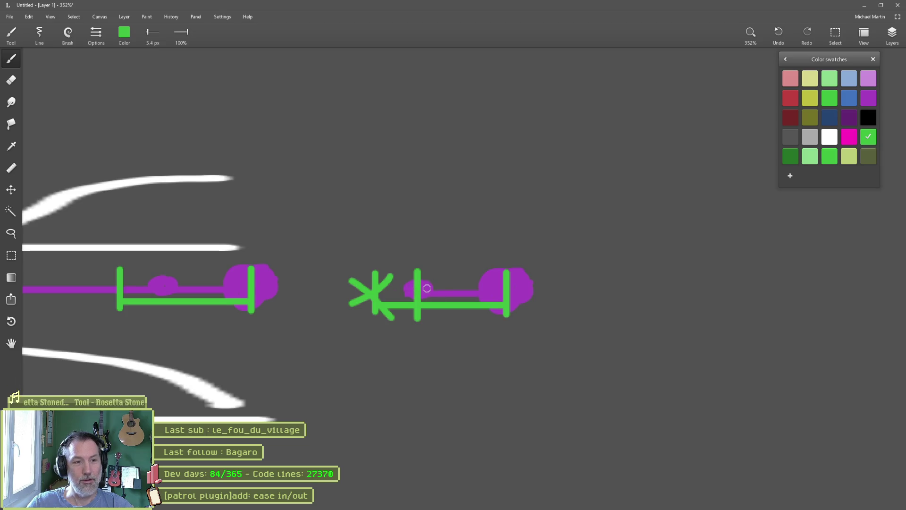
{"action": "left_click", "coordinate": [426, 288], "text": "alt"}
{"action": "mouse_move", "coordinate": [428, 286]}
{"action": "left_mouse_down"}
{"action": "mouse_move", "coordinate": [368, 278]}
{"action": "mouse_move", "coordinate": [346, 292]}
{"action": "mouse_move", "coordinate": [367, 294]}
{"action": "left_mouse_up"}
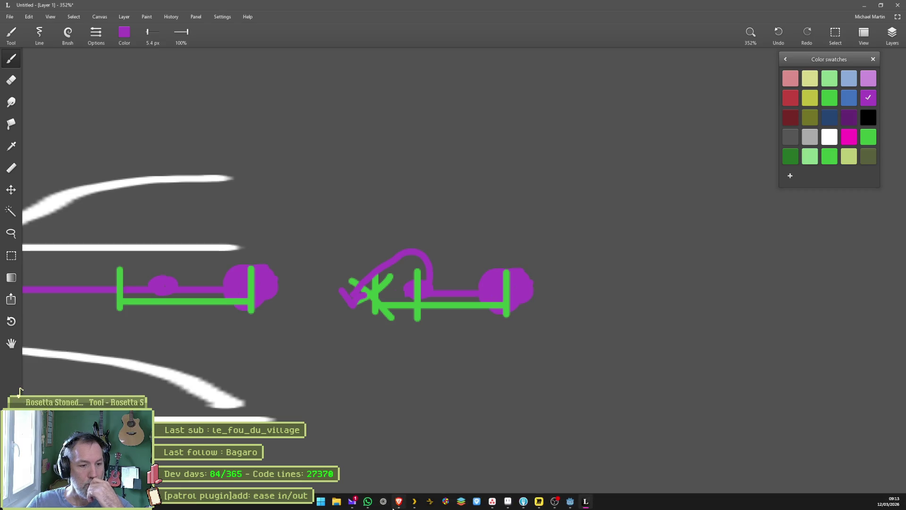
Ask Gemini, in French, how ease-in/ease-out works over path points and when to start slowing.
{"action": "left_click", "coordinate": [384, 502]}
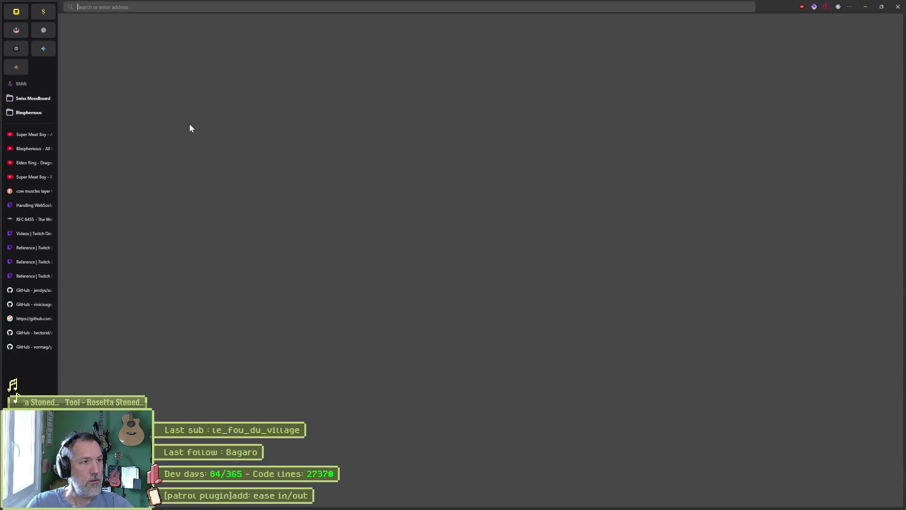
{"action": "left_click", "coordinate": [43, 49]}
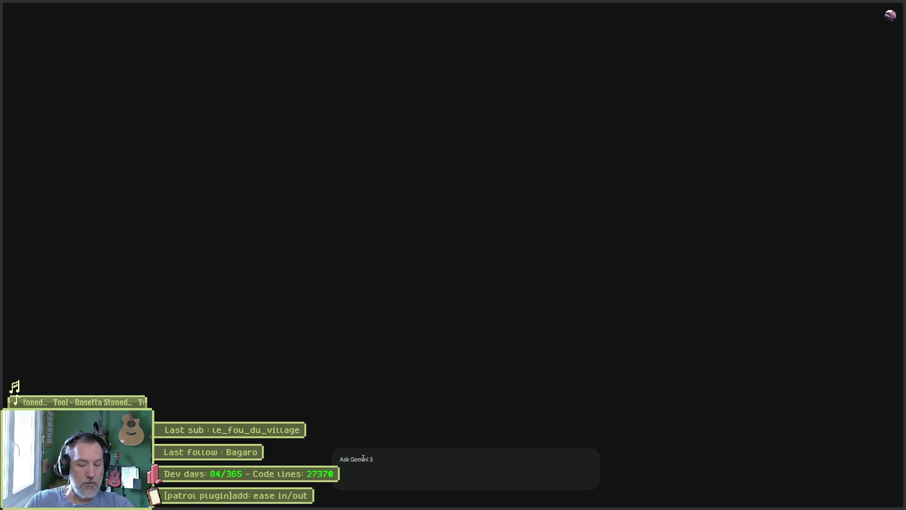
{"action": "type", "text": "son"}
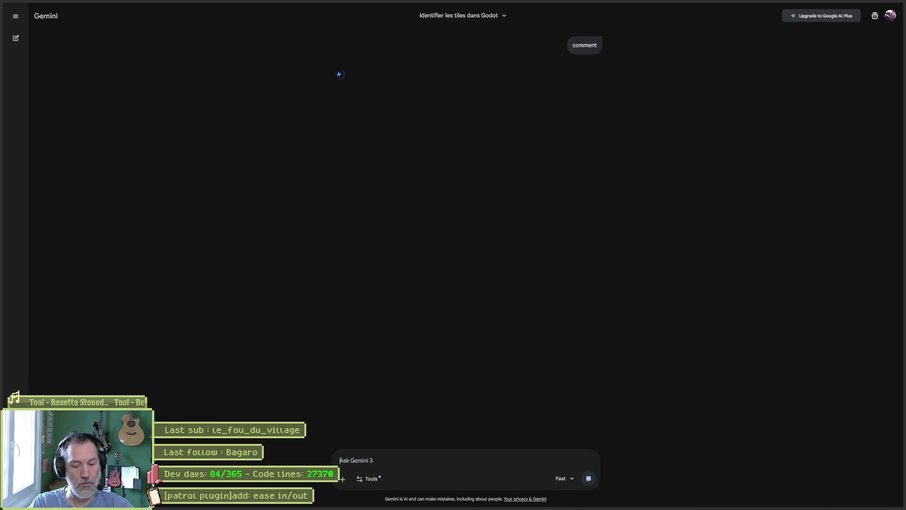
{"action": "type", "text": "quelle logique sur "}
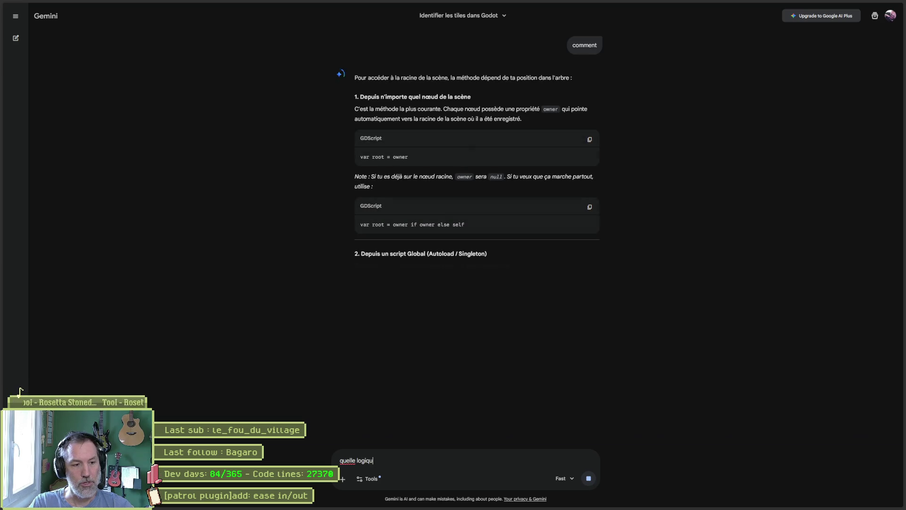
{"action": "type", "text": "les ease in "}
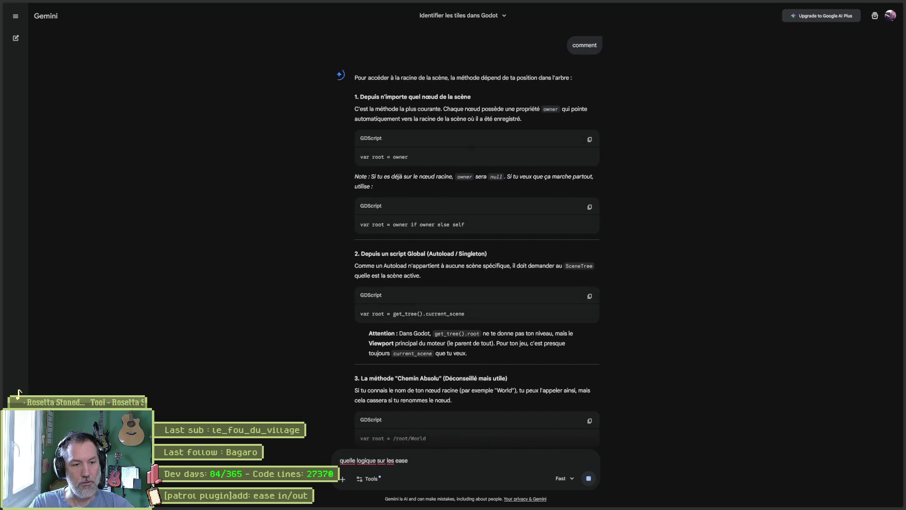
{"action": "type", "text": "ease out"}
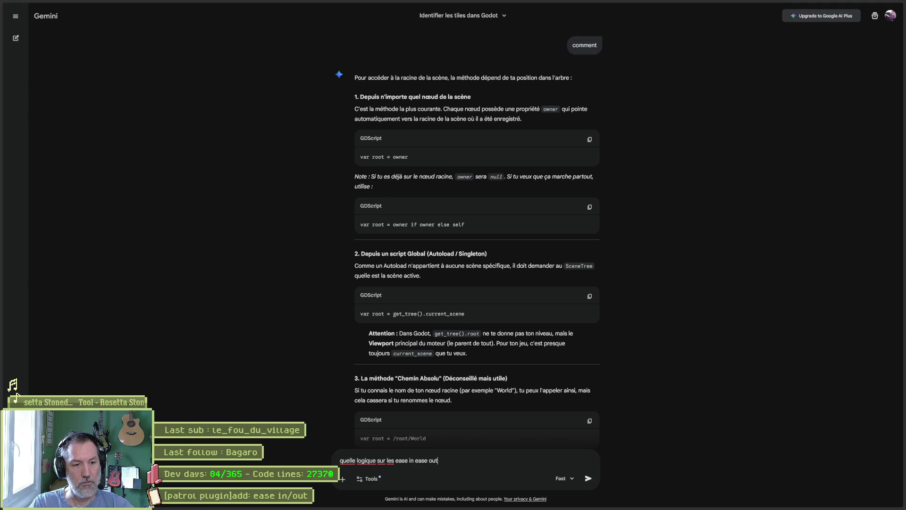
{"action": "type", "text": " sur un chemin d"}
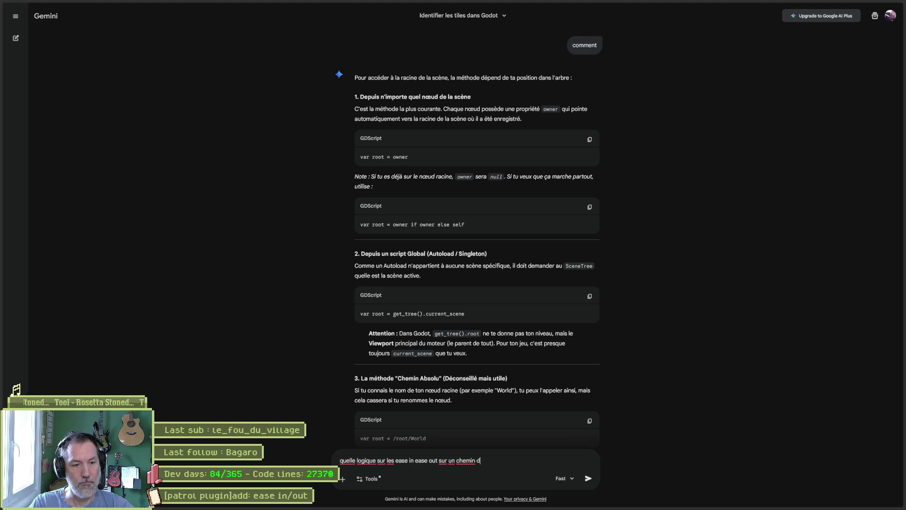
{"action": "type", "text": "points en"}
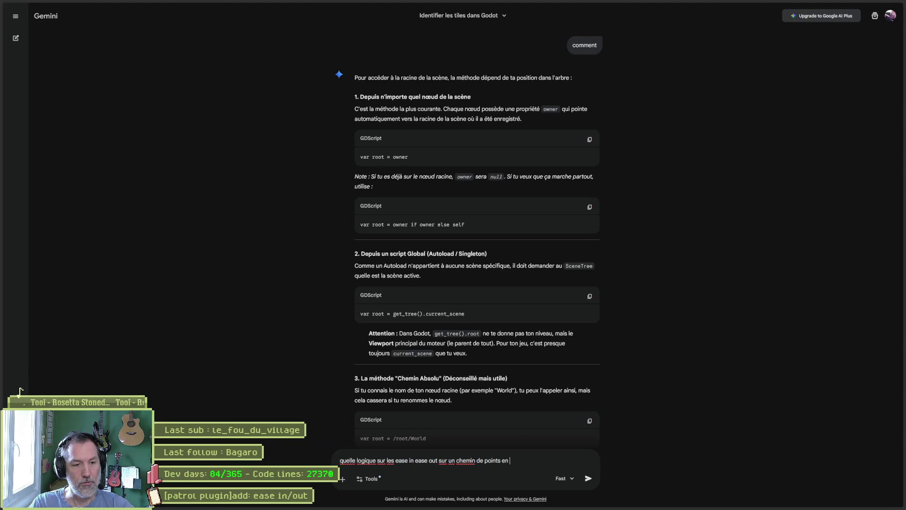
{"action": "type", "text": "programmation"}
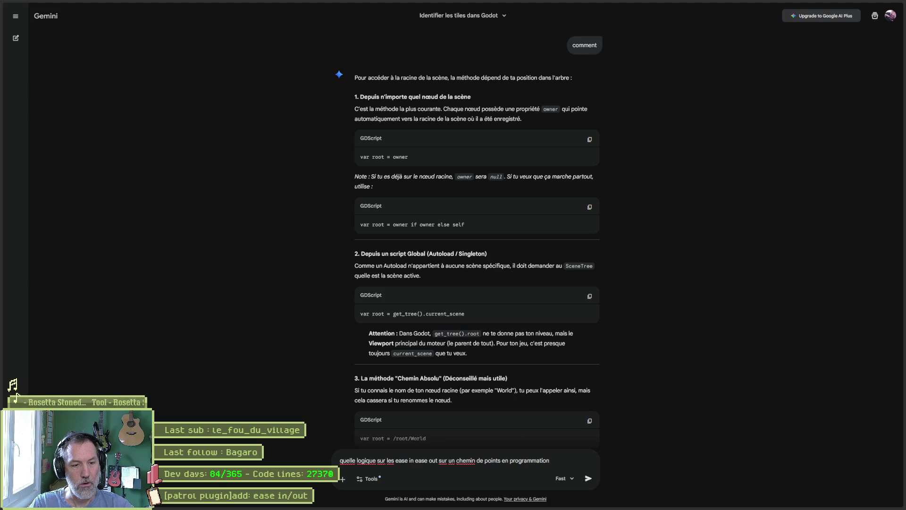
{"action": "type", "text": " de quand declencher le e"}
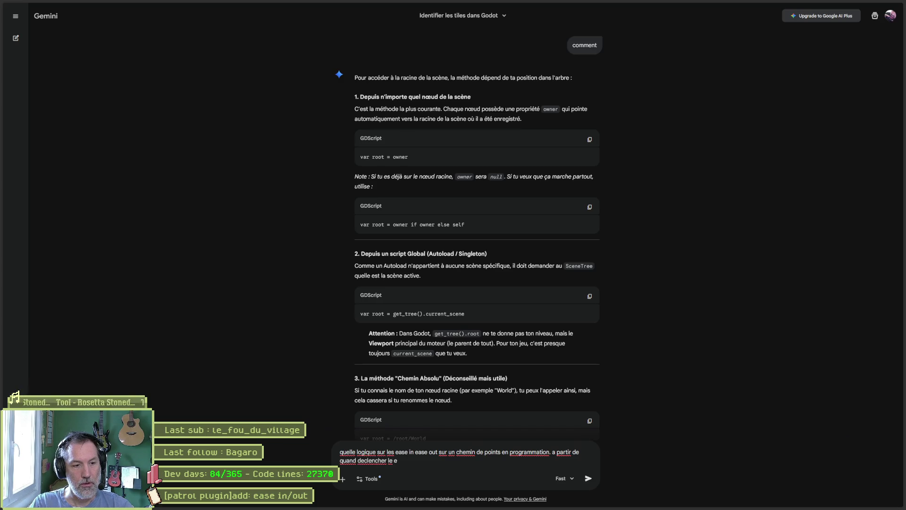
{"action": "type", "text": "se out"}
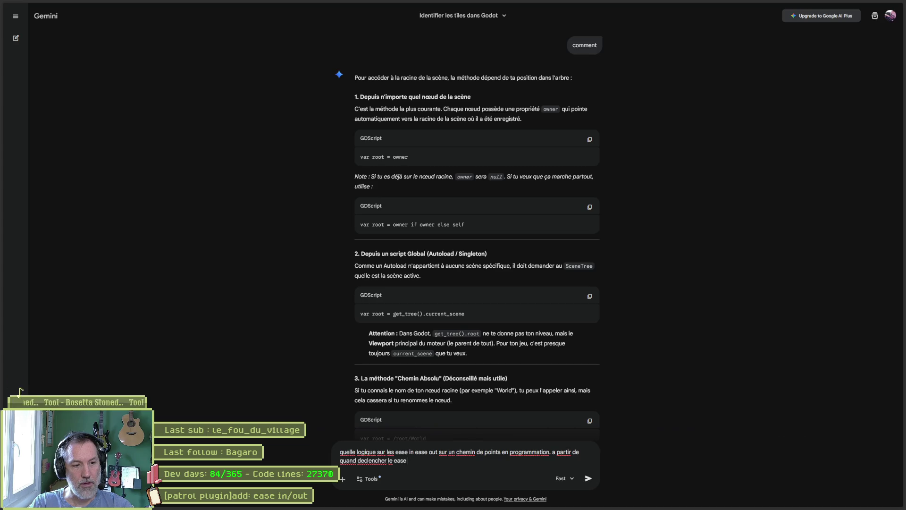
{"action": "type", "text": ", donc le ralen"}
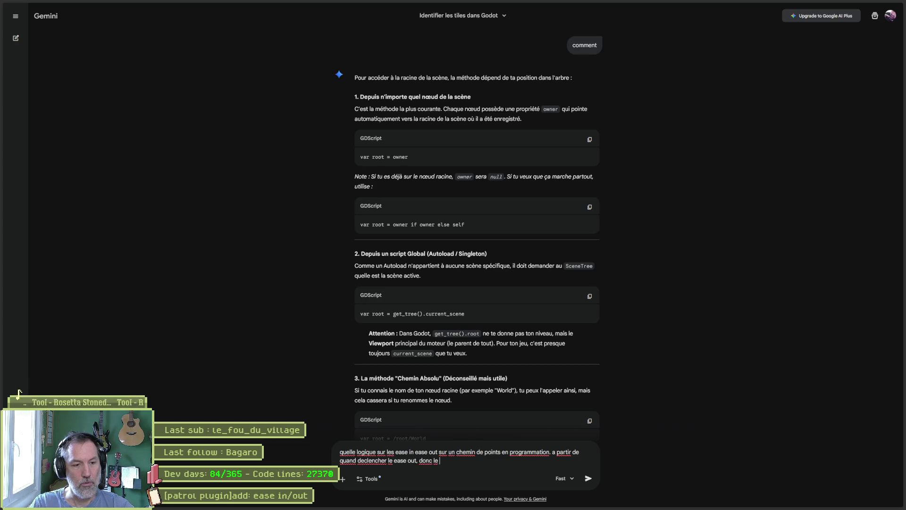
{"action": "type", "text": "tissement en a"}
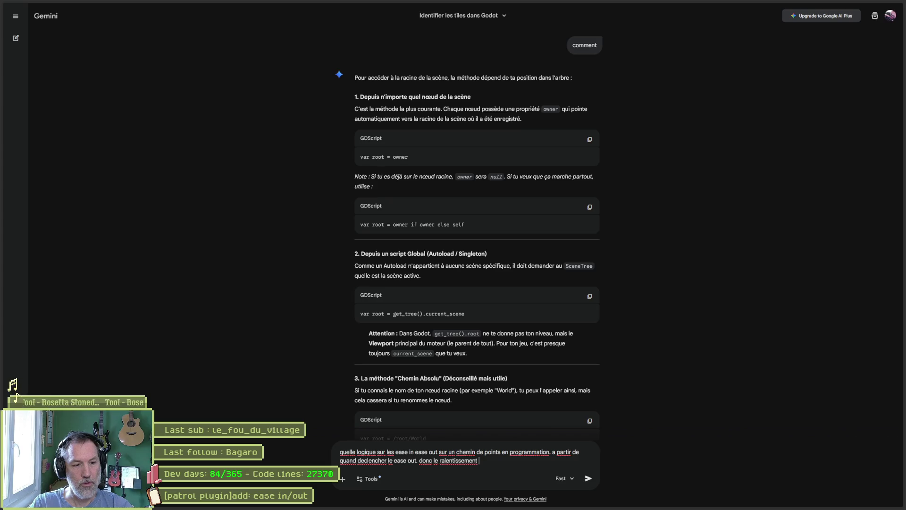
{"action": "type", "text": "rrivan"}
{"action": "key", "text": "BackSpace"}
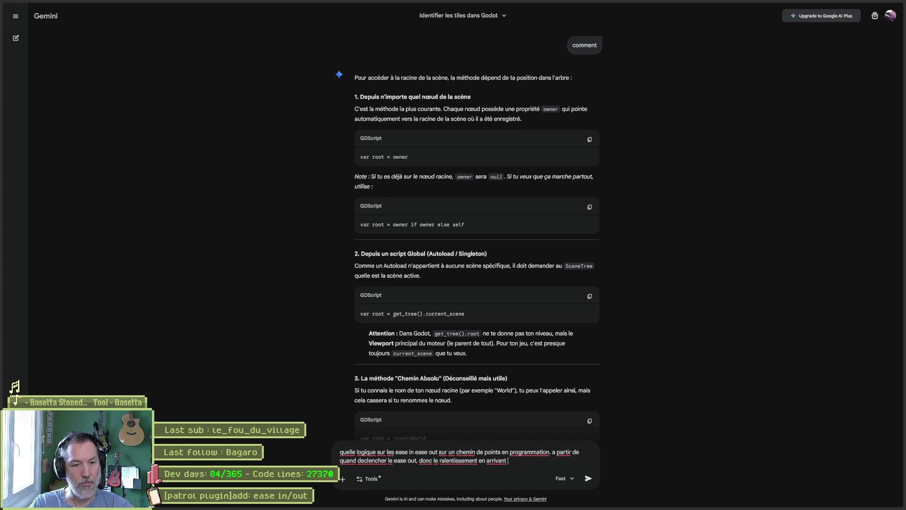
{"action": "type", "text": "chemin ?"}
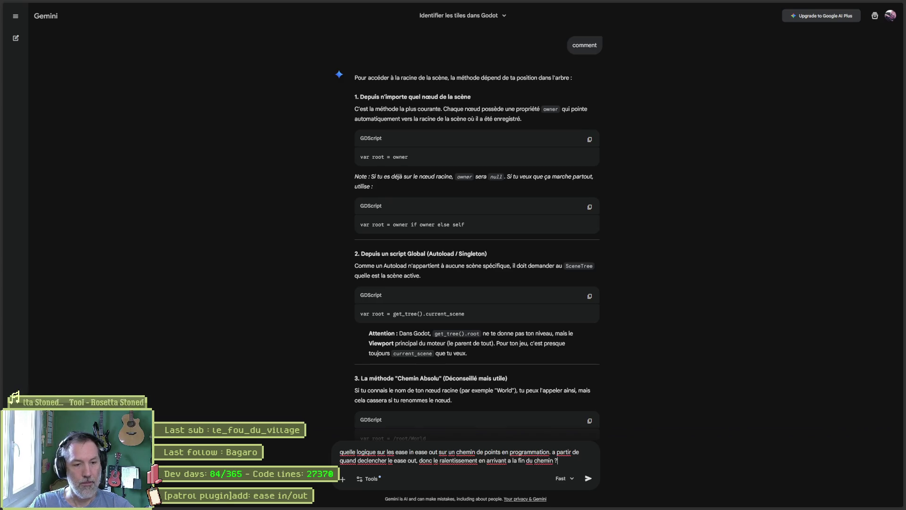
{"action": "key", "text": "Return"}
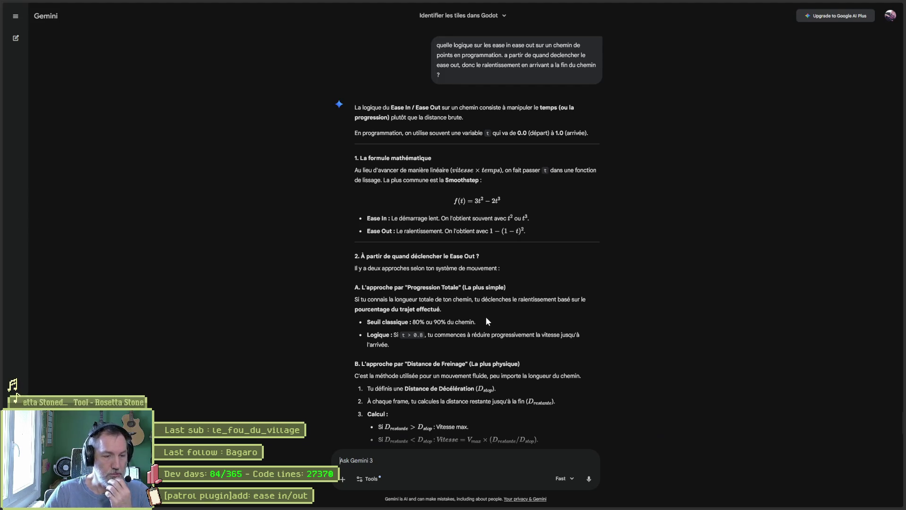
Pan the paint sketch to see the left strokes, then return to Gemini's easing answer.
{"action": "left_click", "coordinate": [585, 501]}
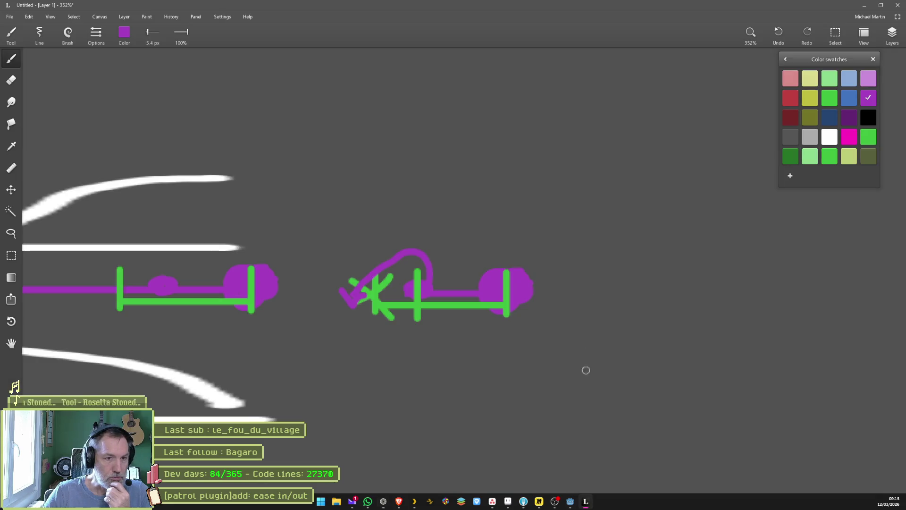
{"action": "left_click_drag", "start_coordinate": [335, 204], "coordinate": [661, 214]}
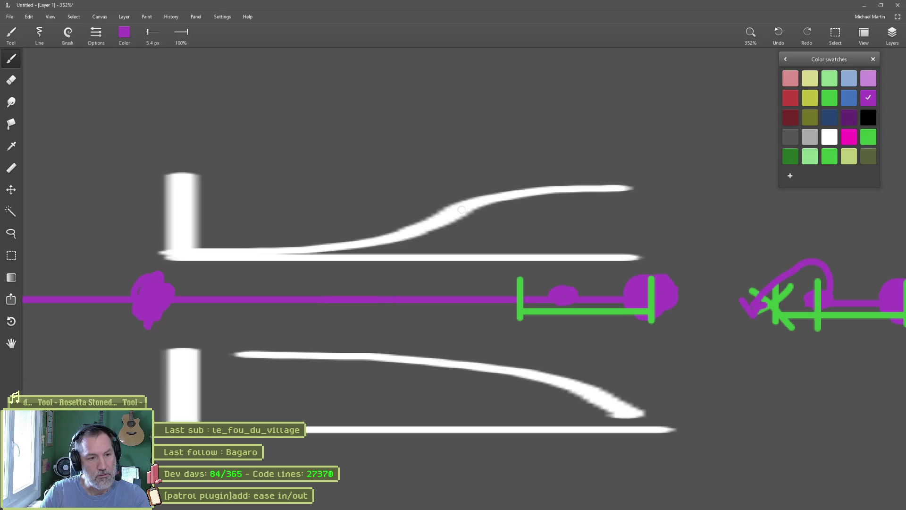
{"action": "key", "text": "alt+Tab"}
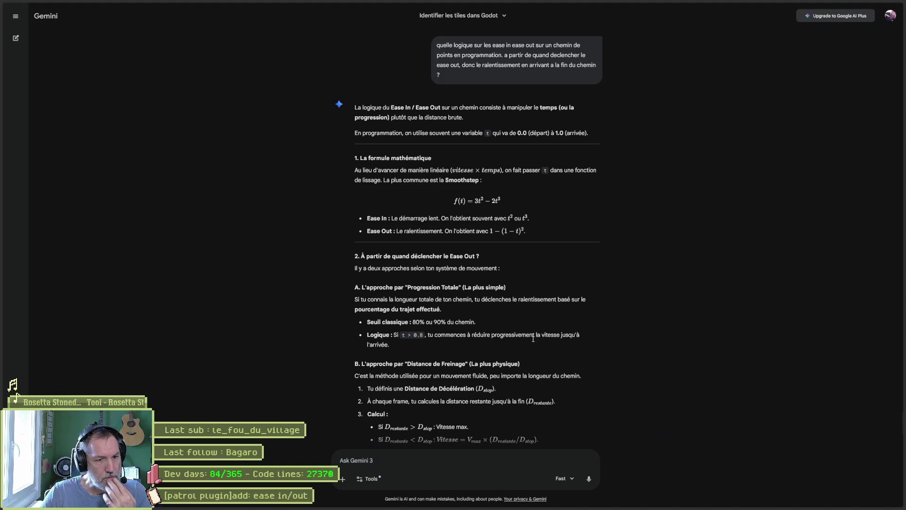
Scroll Gemini's reply down to the PathFollow2D section, then bring the paint sketch forward.
{"action": "scroll", "coordinate": [415, 387], "scroll_direction": "down", "scroll_amount": 1}
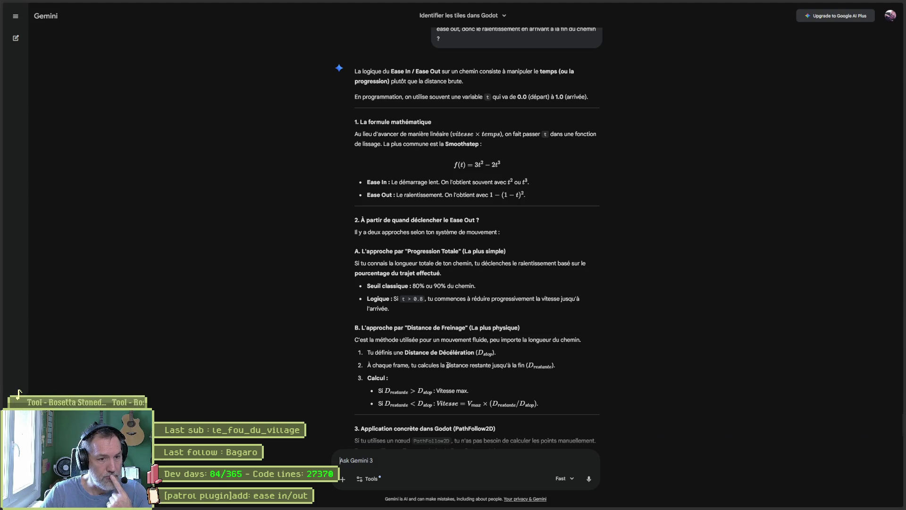
{"action": "scroll", "coordinate": [445, 366], "scroll_direction": "down", "scroll_amount": 1}
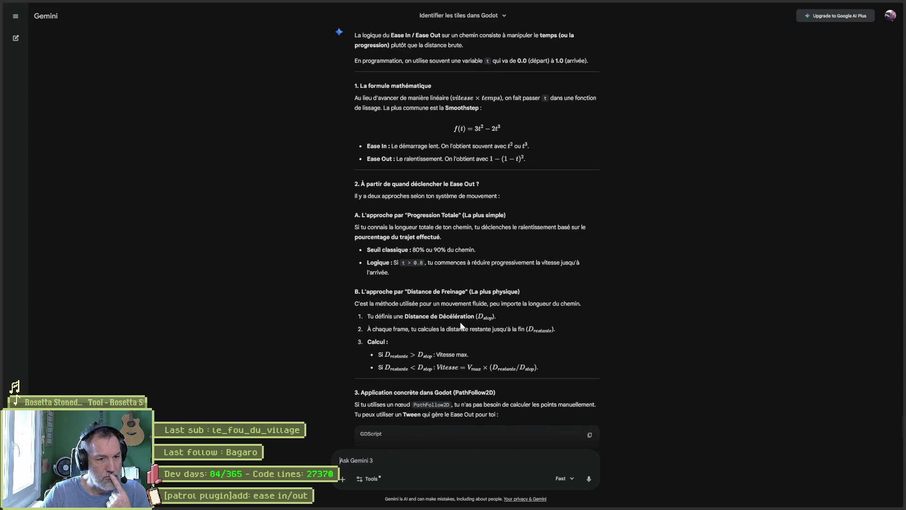
{"action": "left_click", "coordinate": [585, 502]}
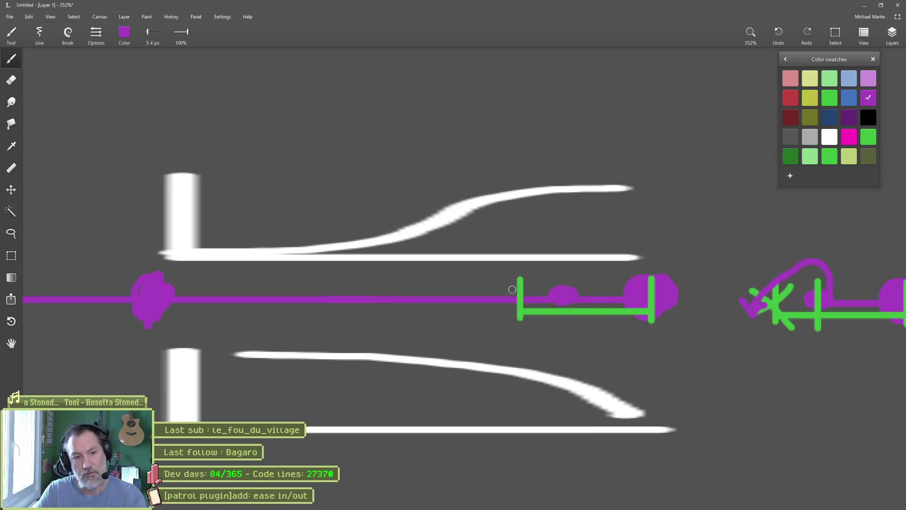
{"action": "scroll", "coordinate": [567, 312], "scroll_direction": "right", "scroll_amount": 5}
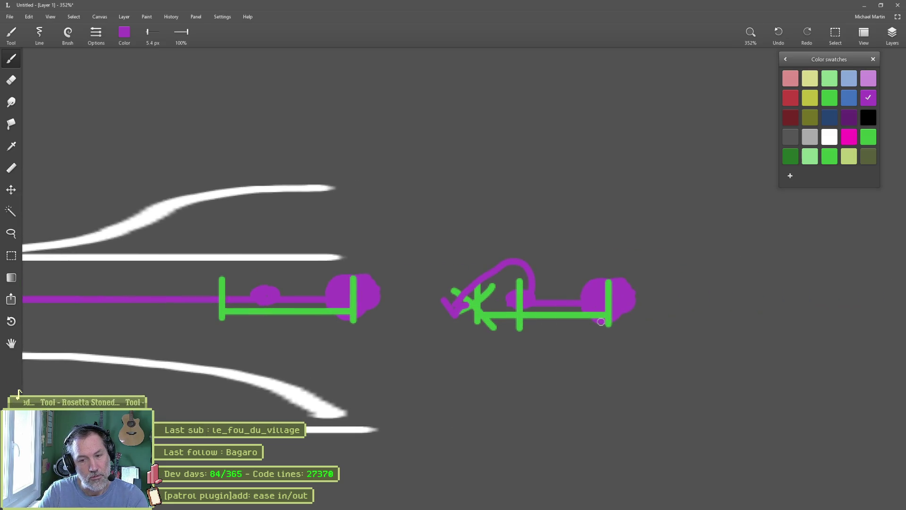
{"action": "key", "text": "alt+Tab"}
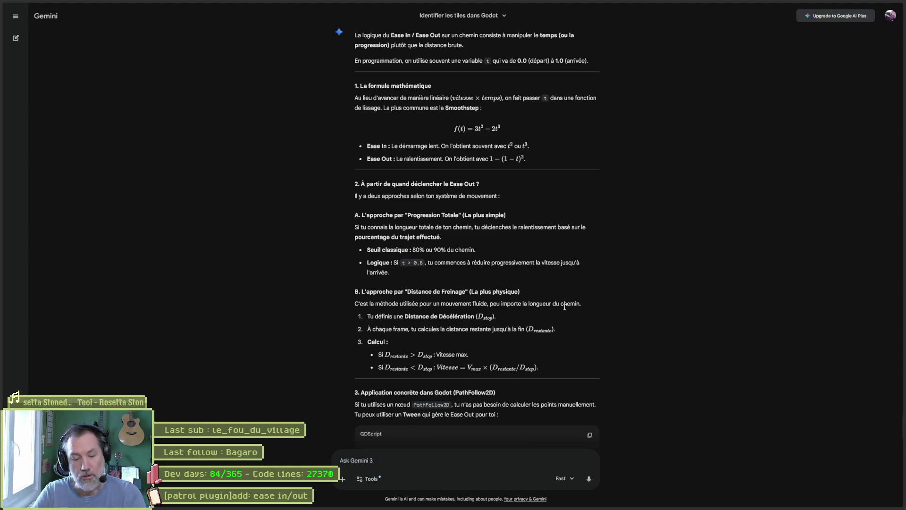
{"action": "key", "text": "alt+Tab"}
{"action": "scroll", "coordinate": [577, 273], "scroll_direction": "left", "scroll_amount": 5}
On empty canvas, paint two light-purple end dots and join them with a straight line.
{"action": "scroll", "coordinate": [562, 255], "scroll_direction": "down", "scroll_amount": 3}
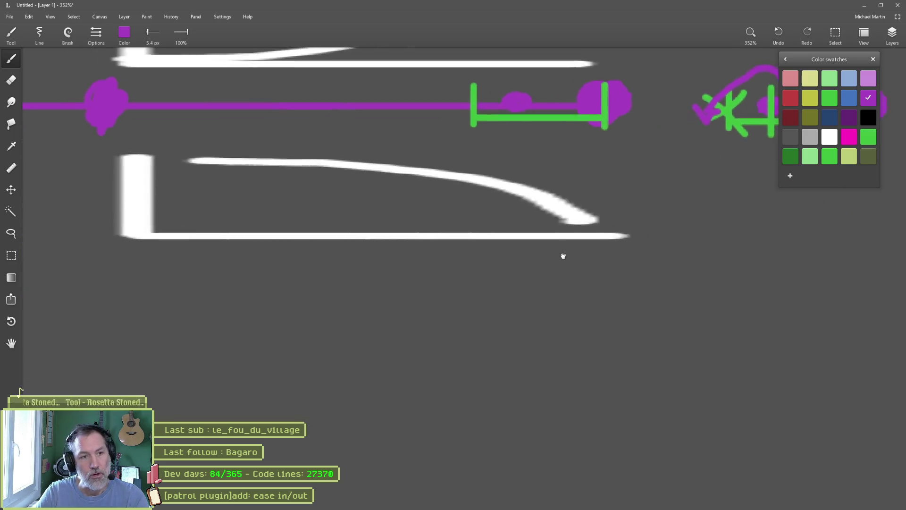
{"action": "scroll", "coordinate": [610, 349], "scroll_direction": "left", "scroll_amount": 2}
{"action": "left_click_drag", "start_coordinate": [609, 349], "coordinate": [754, 173]}
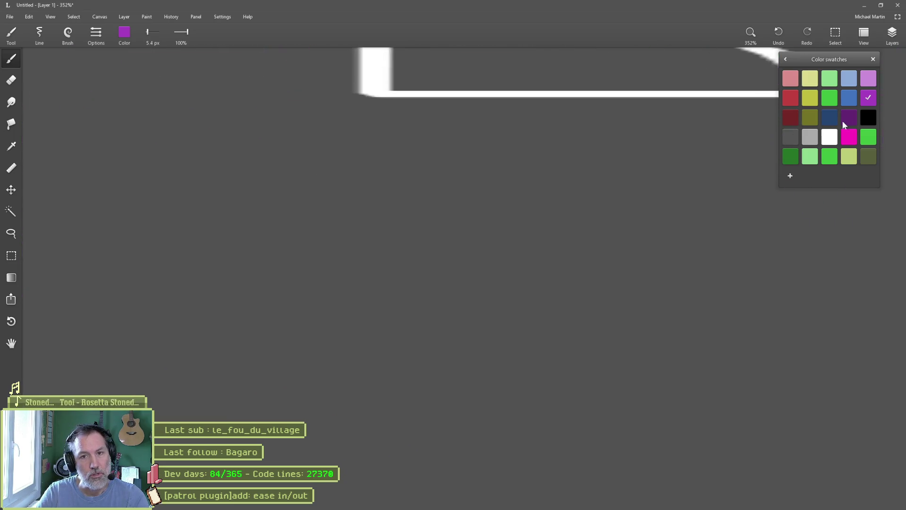
{"action": "left_click", "coordinate": [868, 84]}
{"action": "mouse_move", "coordinate": [297, 259]}
{"action": "left_mouse_down"}
{"action": "mouse_move", "coordinate": [310, 266]}
{"action": "mouse_move", "coordinate": [302, 264]}
{"action": "left_mouse_up"}
{"action": "left_click_drag", "start_coordinate": [532, 255], "coordinate": [525, 259]}
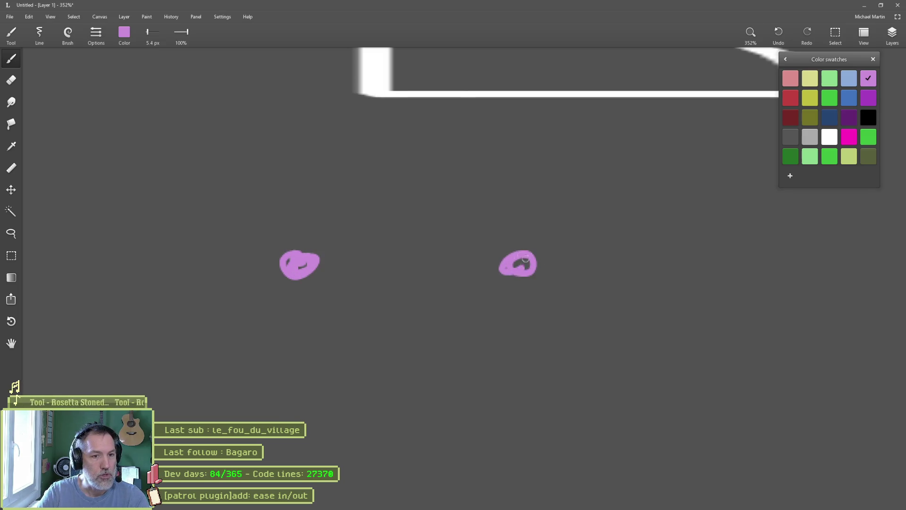
{"action": "left_click", "coordinate": [310, 263], "text": "shift"}
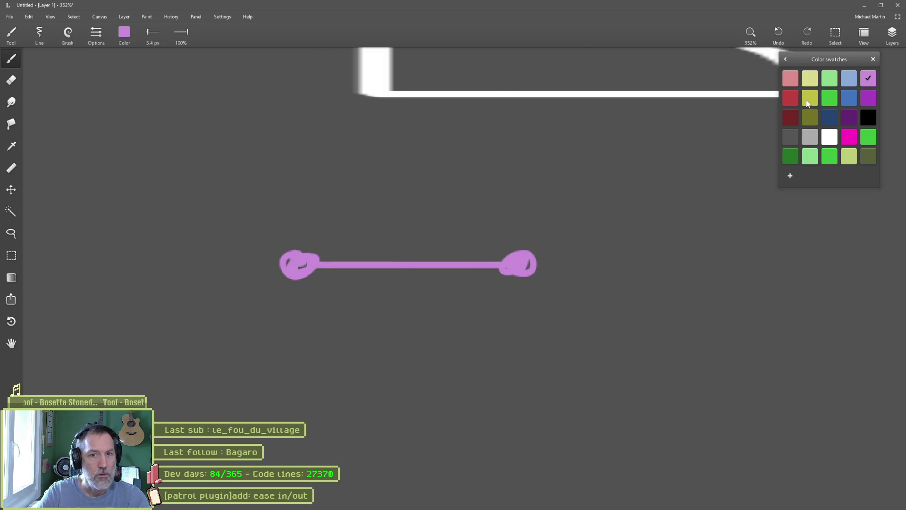
Add two red tick marks and a purple middle dot, and fill both end dots solid.
{"action": "left_click", "coordinate": [791, 98]}
{"action": "left_click_drag", "start_coordinate": [474, 256], "coordinate": [473, 274]}
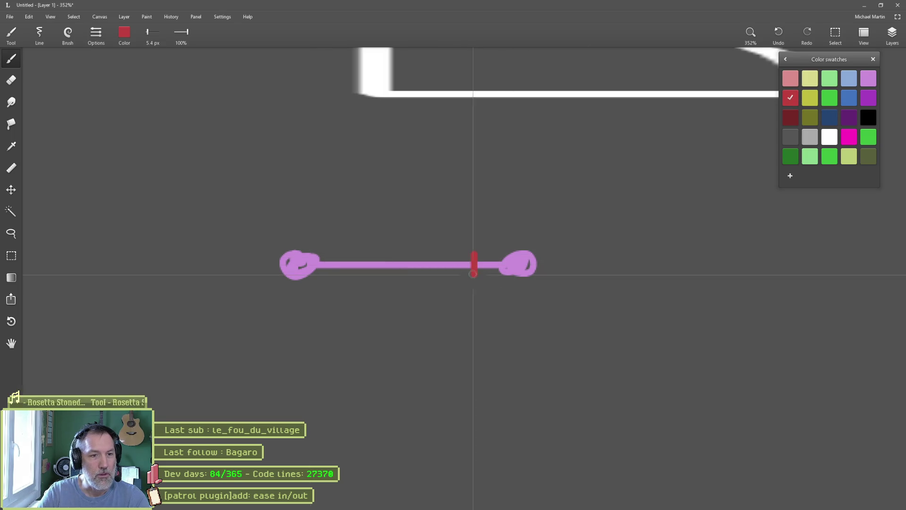
{"action": "left_click_drag", "start_coordinate": [339, 252], "coordinate": [339, 275]}
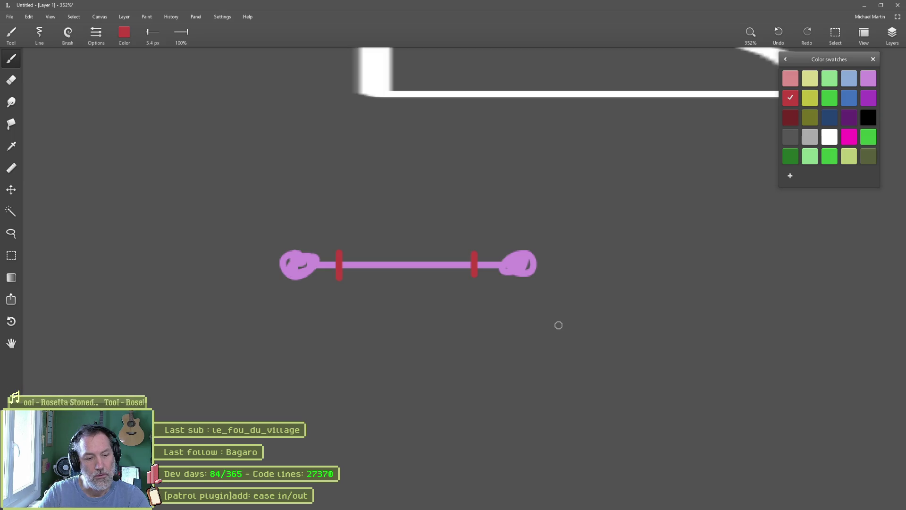
{"action": "left_click", "coordinate": [517, 257], "text": "alt"}
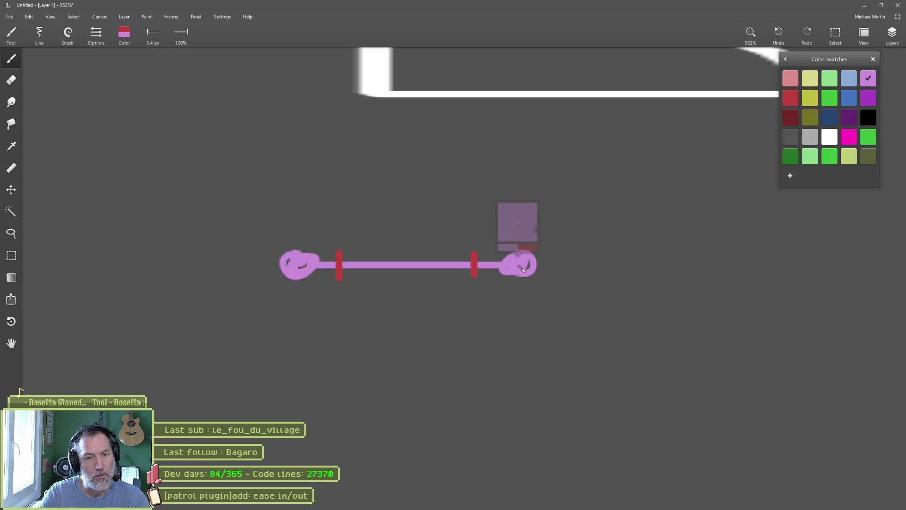
{"action": "mouse_move", "coordinate": [396, 263]}
{"action": "left_mouse_down"}
{"action": "mouse_move", "coordinate": [407, 259]}
{"action": "mouse_move", "coordinate": [409, 271]}
{"action": "left_mouse_up"}
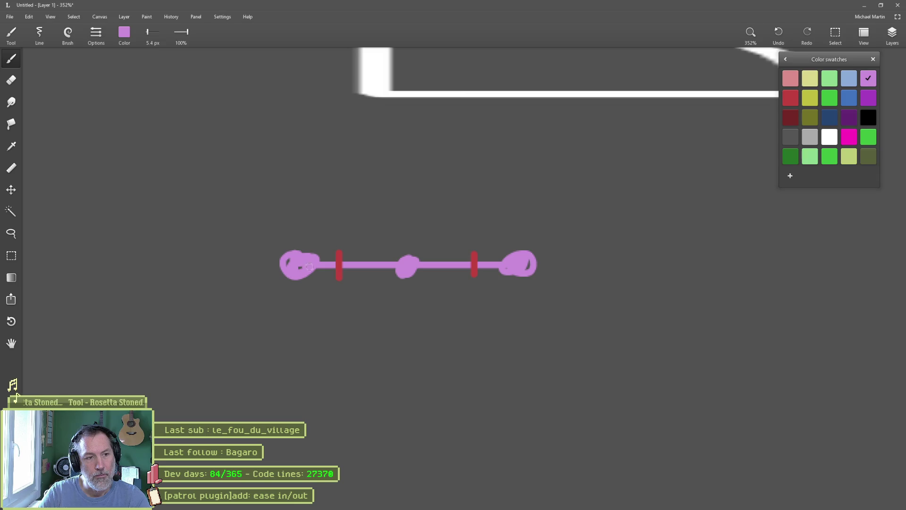
{"action": "mouse_move", "coordinate": [315, 260]}
{"action": "left_mouse_down"}
{"action": "mouse_move", "coordinate": [296, 266]}
{"action": "mouse_move", "coordinate": [302, 253]}
{"action": "left_mouse_up"}
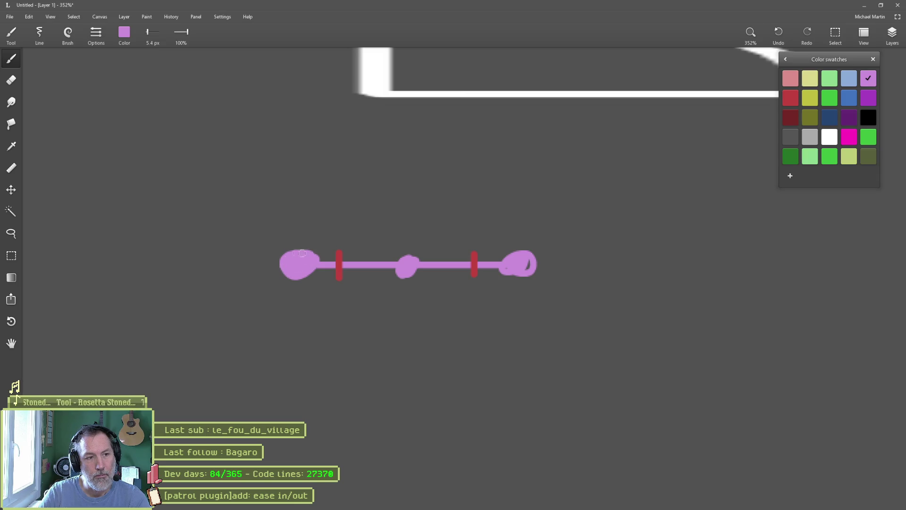
{"action": "left_click_drag", "start_coordinate": [528, 264], "coordinate": [522, 255]}
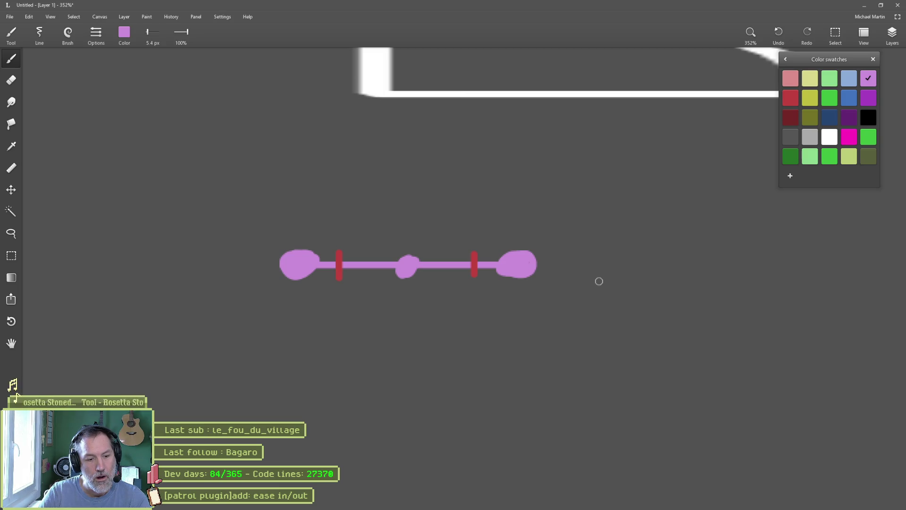
Return to Gemini and scroll its reply down to section 4 on easing over point chains.
{"action": "mouse_move", "coordinate": [570, 502]}
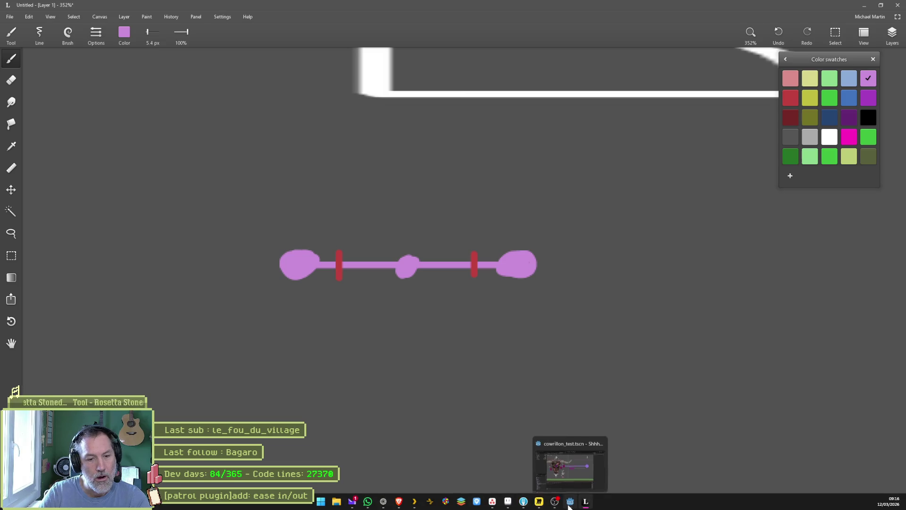
{"action": "left_click", "coordinate": [398, 502]}
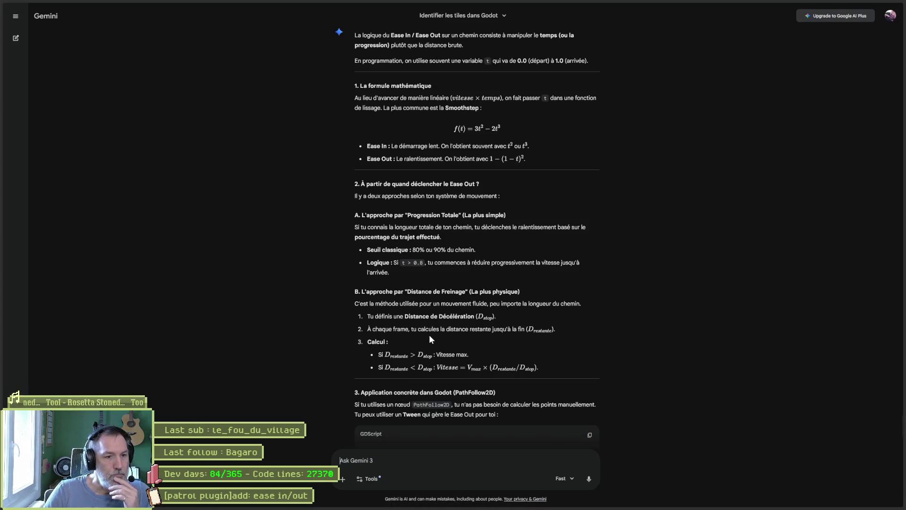
{"action": "scroll", "coordinate": [401, 345], "scroll_direction": "down", "scroll_amount": 2}
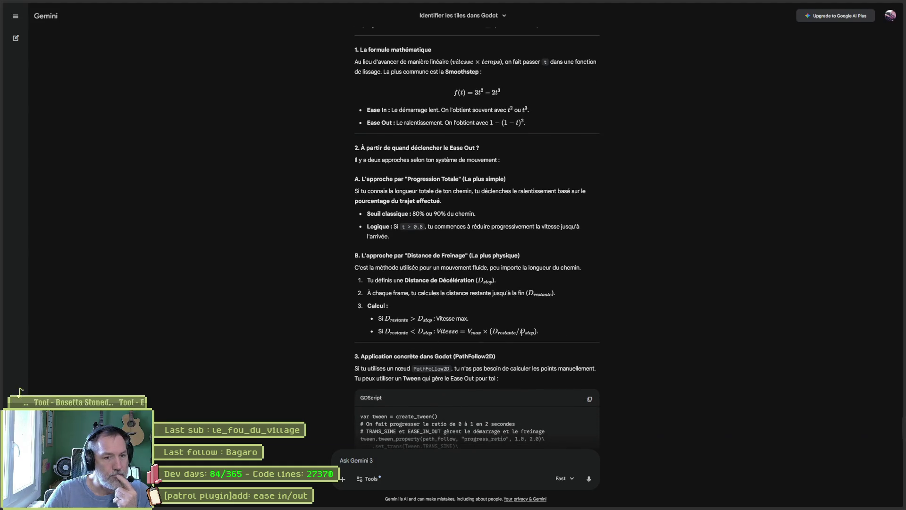
{"action": "scroll", "coordinate": [401, 324], "scroll_direction": "down", "scroll_amount": 1}
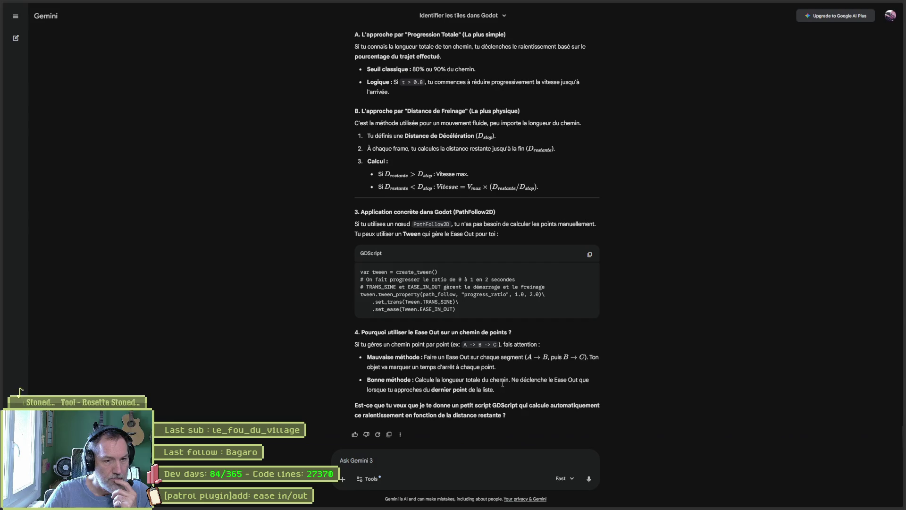
{"action": "scroll", "coordinate": [496, 386], "scroll_direction": "down", "scroll_amount": 1}
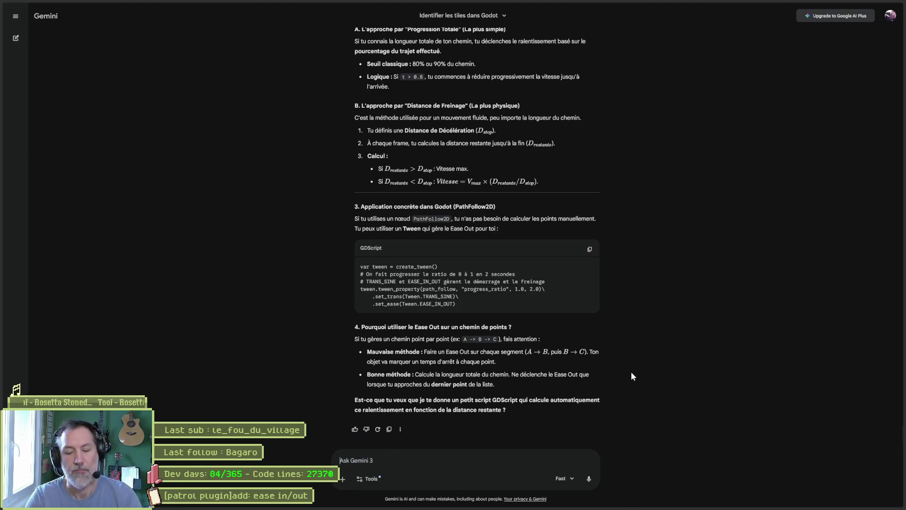
Write in French that approach A's acceleration distance varies with length and approach B breaks below braking distance.
{"action": "type", "text": "mon problè"}
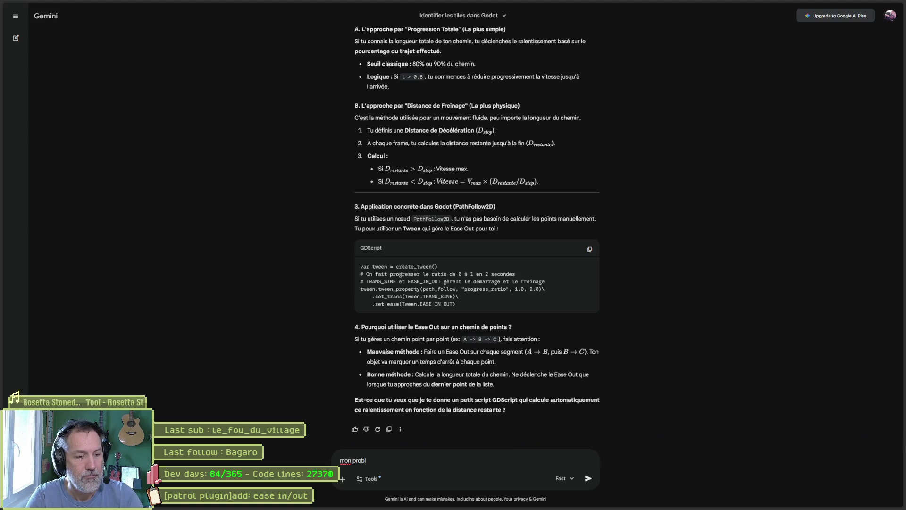
{"action": "type", "text": "me est que"}
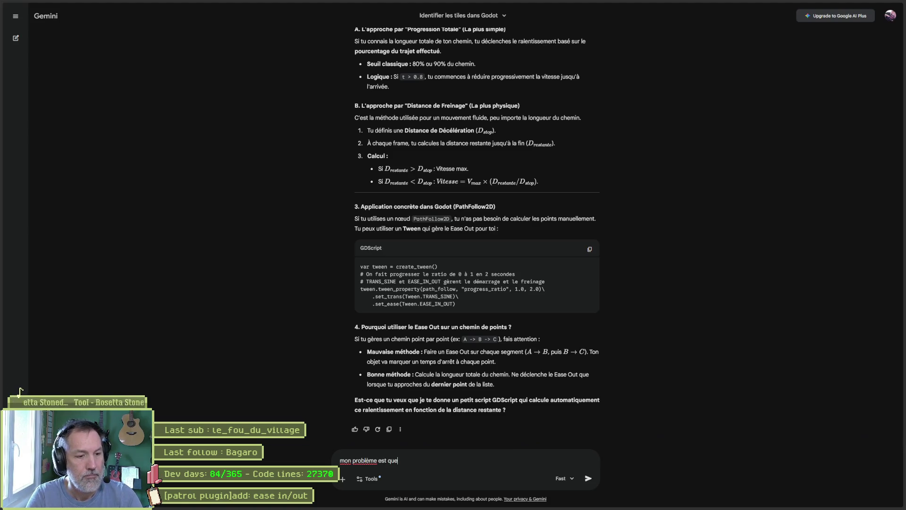
{"action": "key", "text": "BackSpace"}
{"action": "type", "text": "a"}
{"action": "key", "text": "BackSpace"}
{"action": "type", "text": "'avec l'a"}
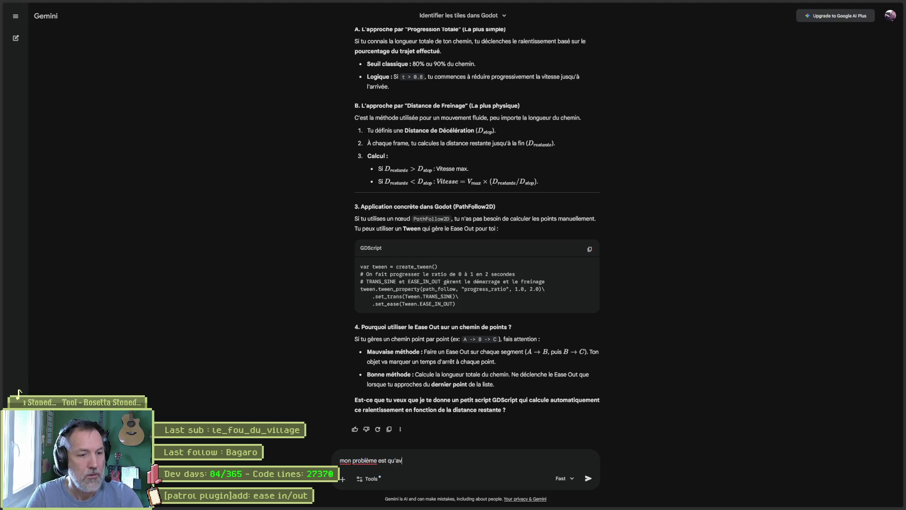
{"action": "type", "text": "pproche a"}
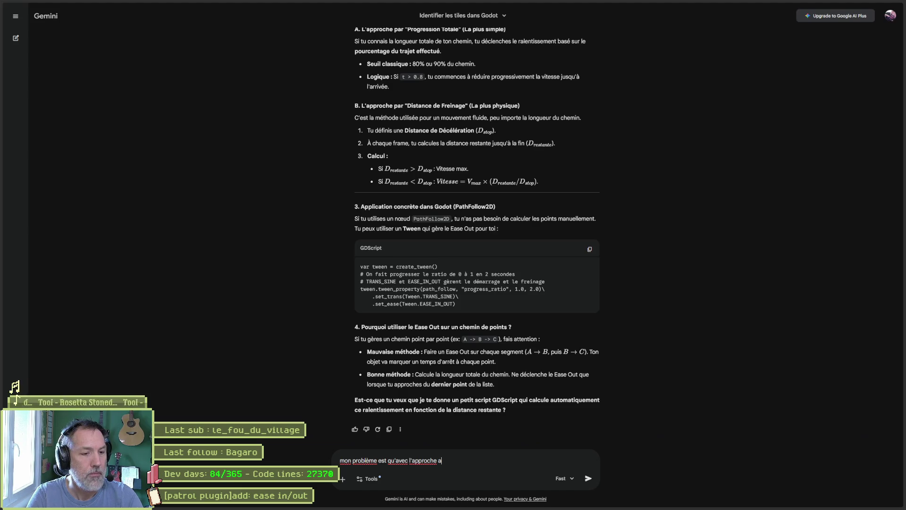
{"action": "type", "text": ", "}
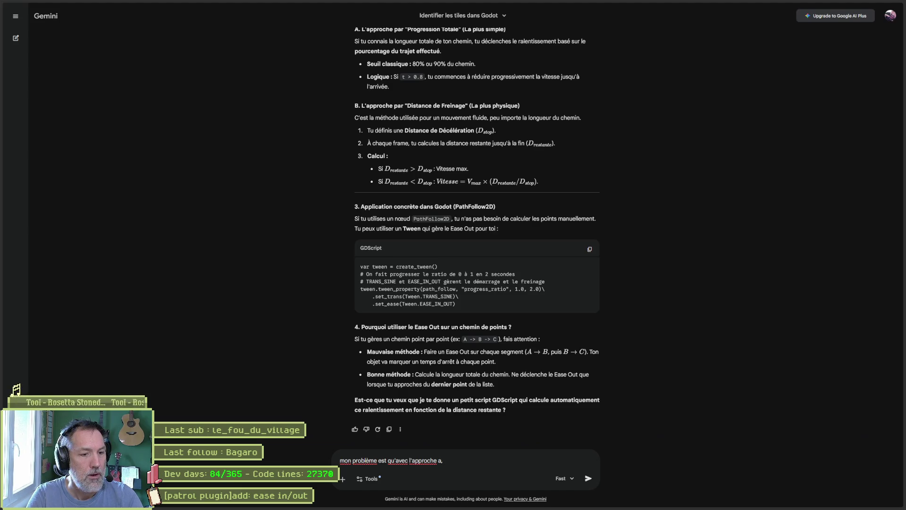
{"action": "type", "text": "la"}
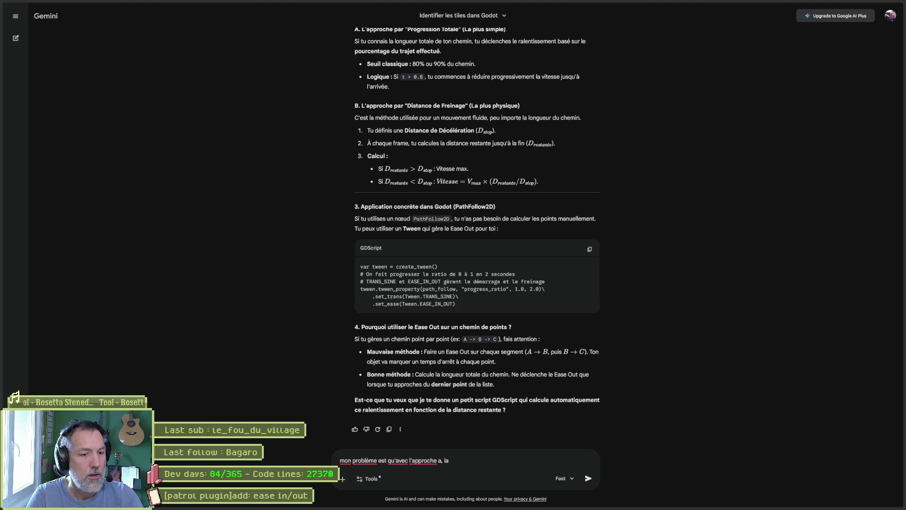
{"action": "type", "text": " distance d'accél"}
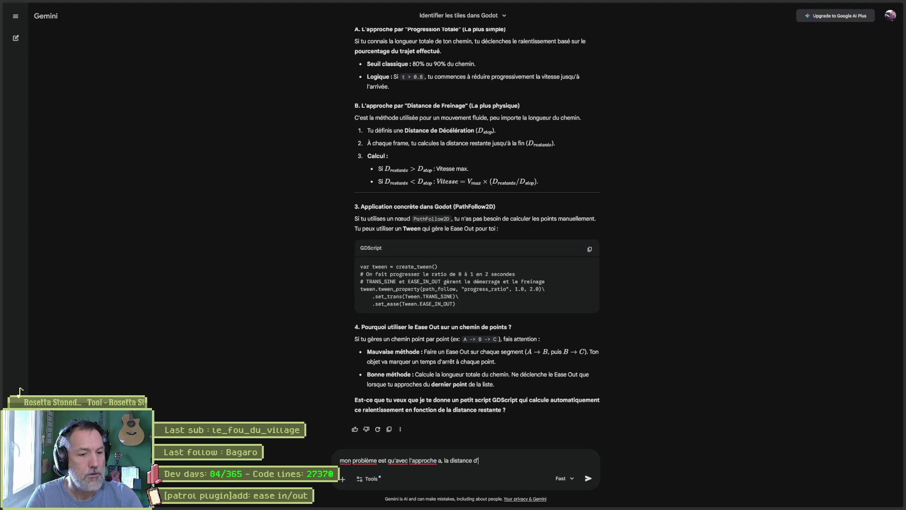
{"action": "type", "text": "ération va varier "}
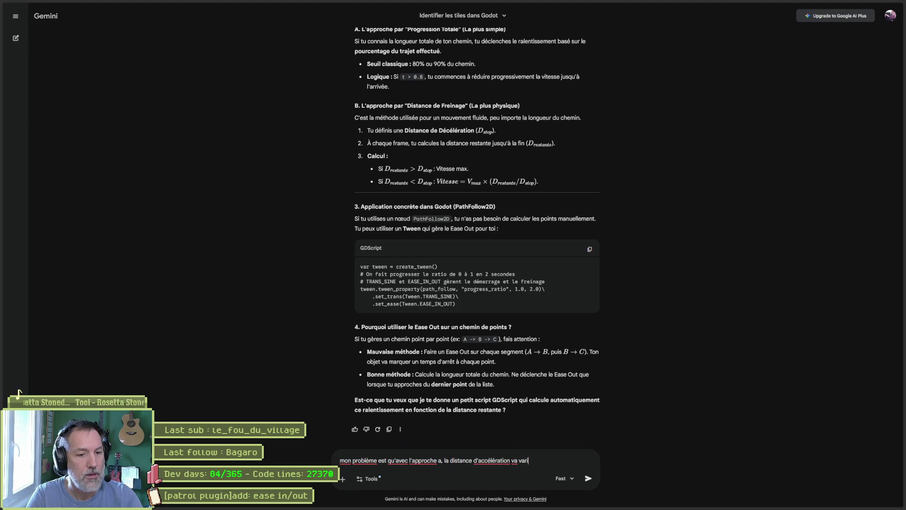
{"action": "type", "text": "selon la longueur "}
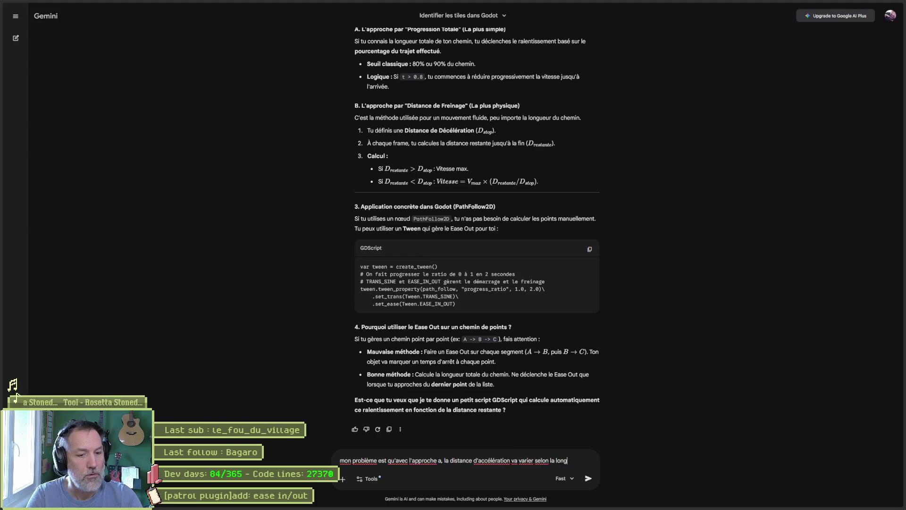
{"action": "type", "text": "totale e"}
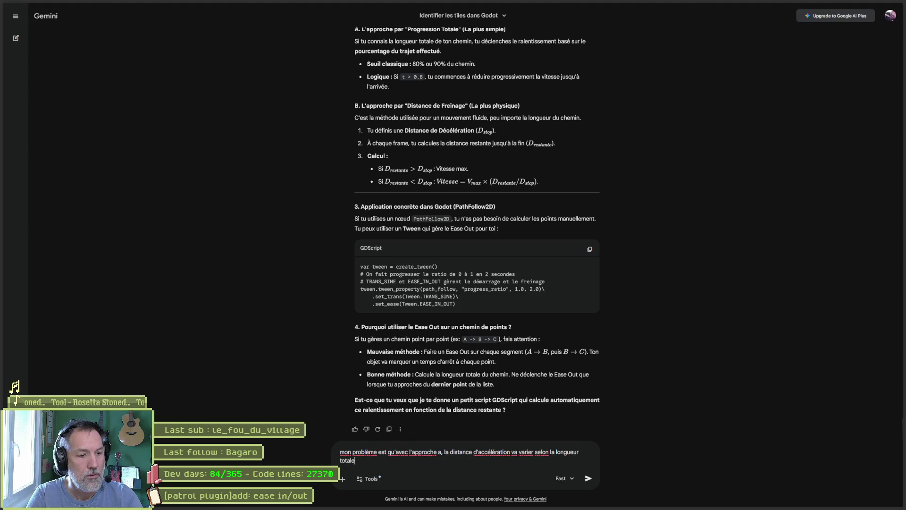
{"action": "type", "text": " l'inconvé"}
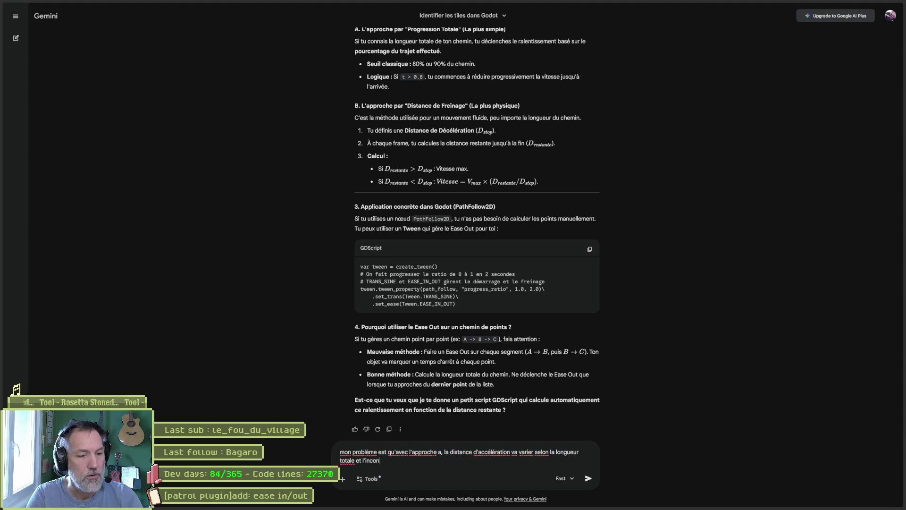
{"action": "type", "text": "nient la "}
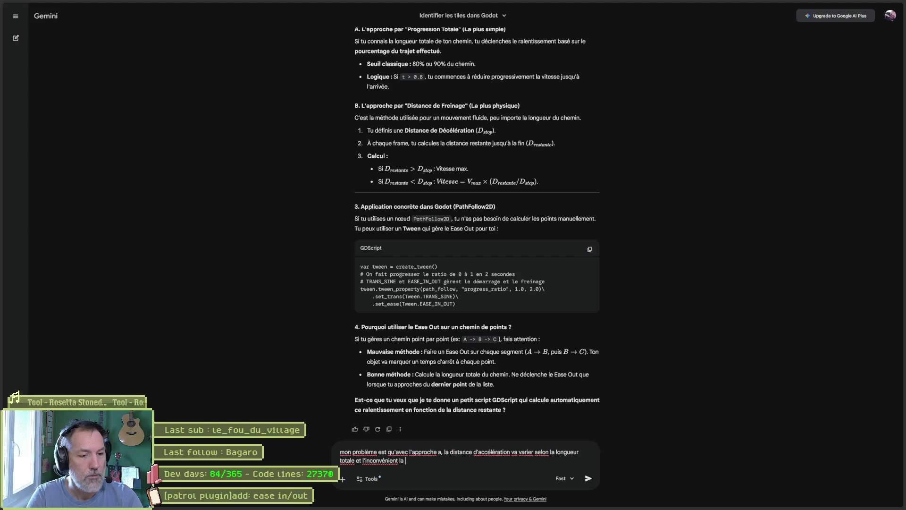
{"action": "type", "text": "de la méthode "}
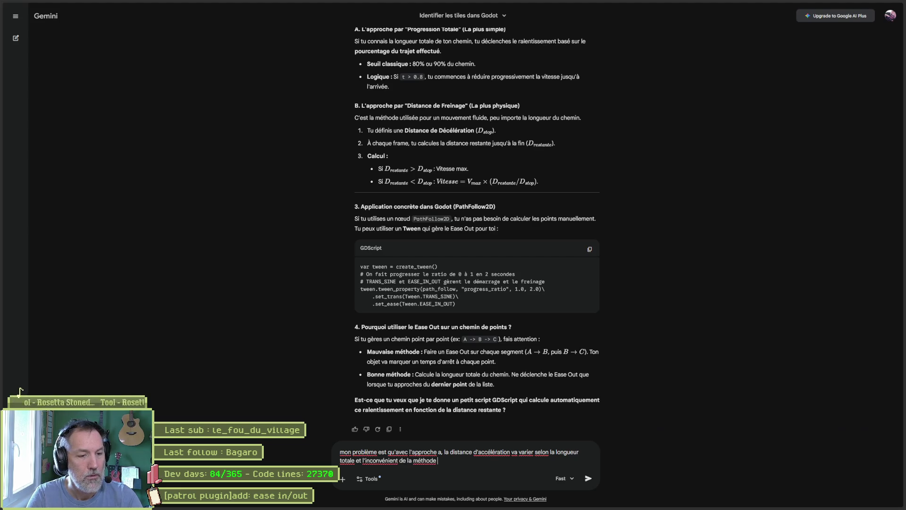
{"action": "type", "text": " est qu"}
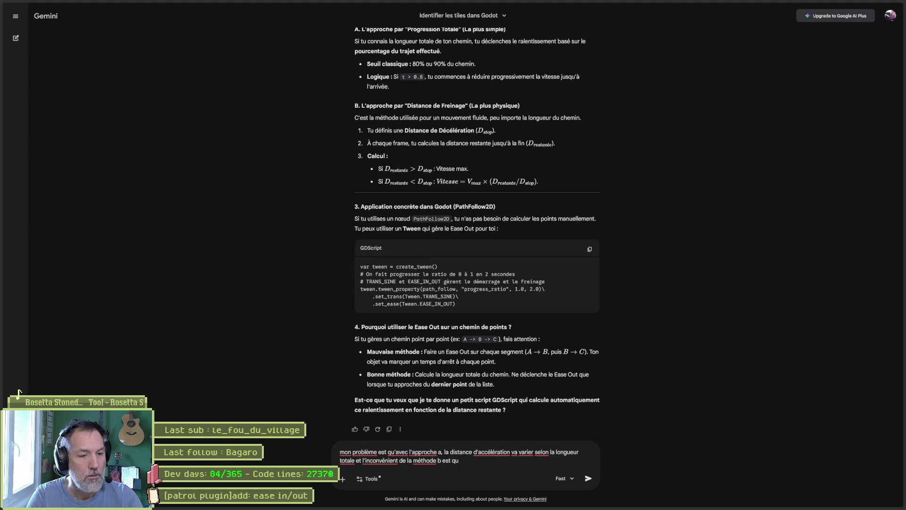
{"action": "type", "text": "e si mon chemin"}
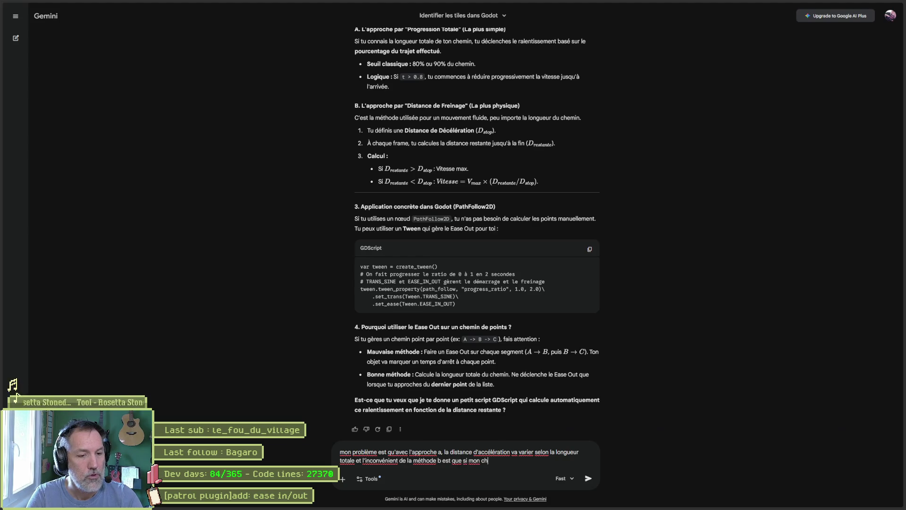
{"action": "type", "text": " total es"}
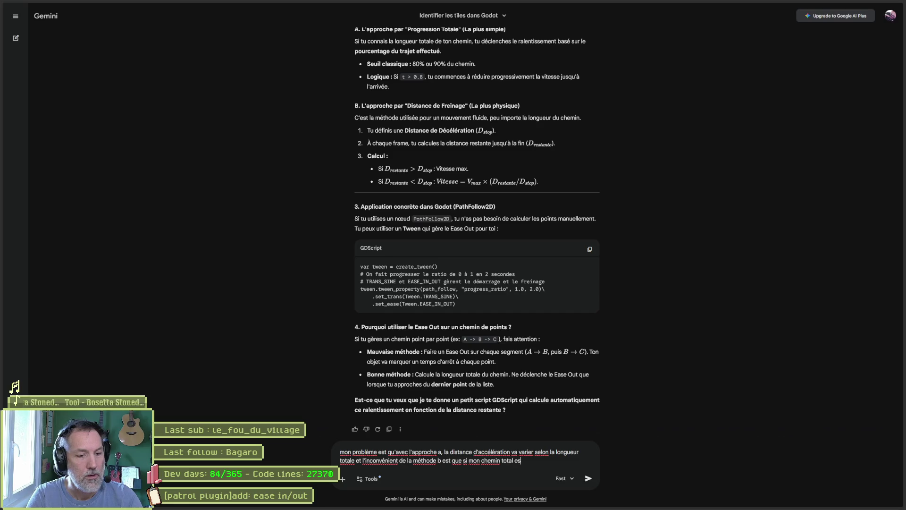
{"action": "type", "text": "moins long "}
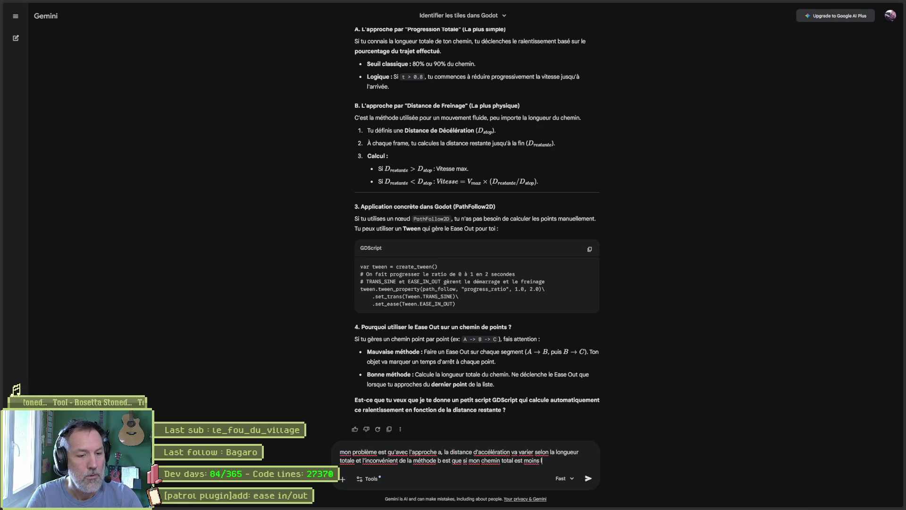
{"action": "type", "text": "que la distance f"}
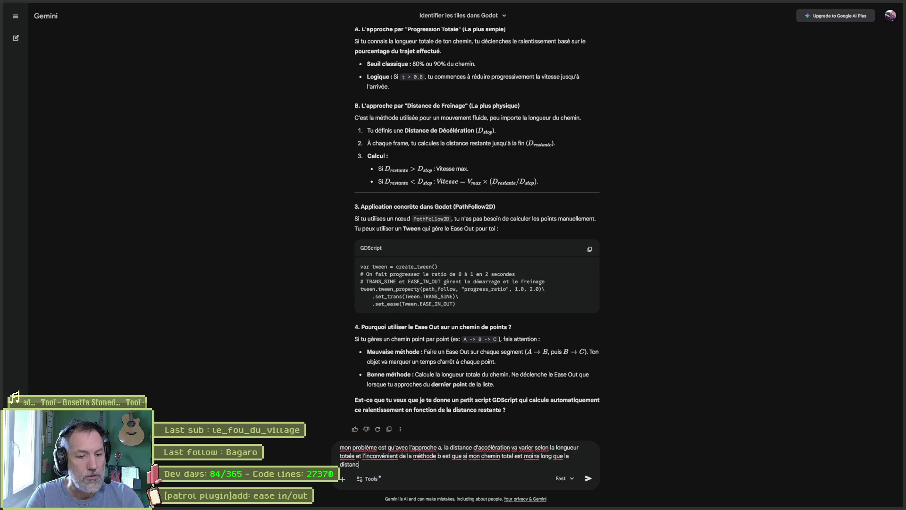
{"action": "key", "text": "BackSpace"}
{"action": "type", "text": "de freinage qu"}
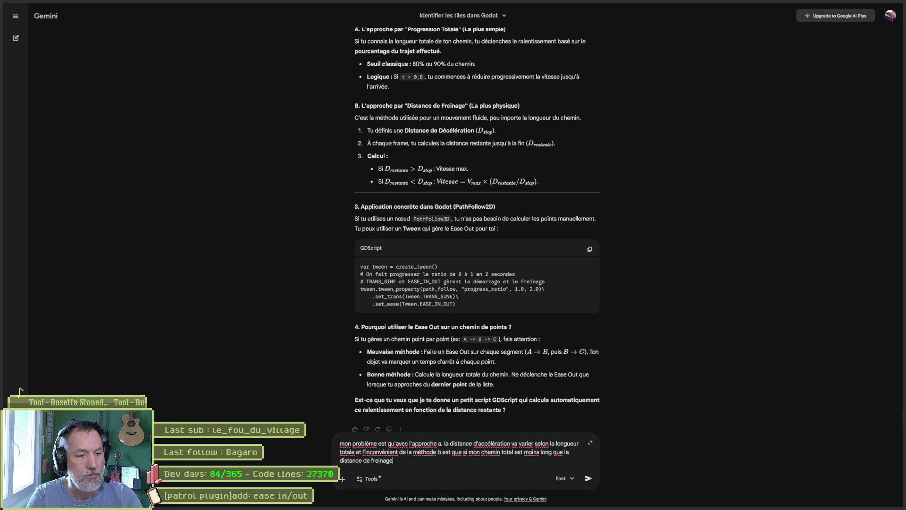
{"action": "type", "text": "e fais-je"}
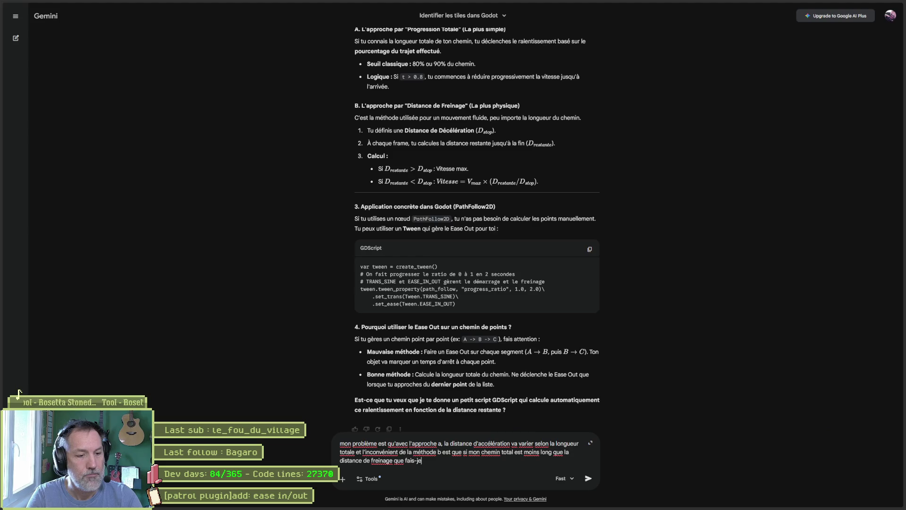
{"action": "type", "text": " ?"}
Send the follow-up, read the min(ideal, total × 0.5) braking cap answer, then switch to the paint sketch.
{"action": "key", "text": "Return"}
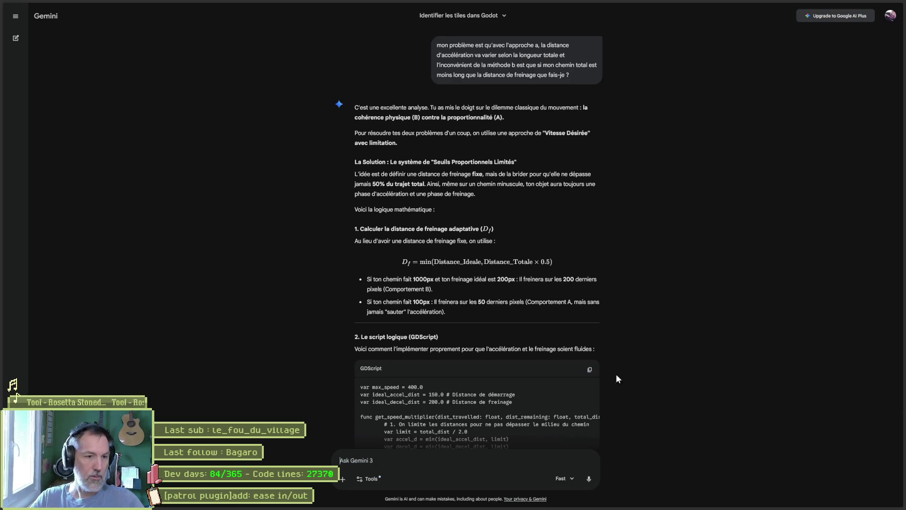
{"action": "mouse_move", "coordinate": [522, 503]}
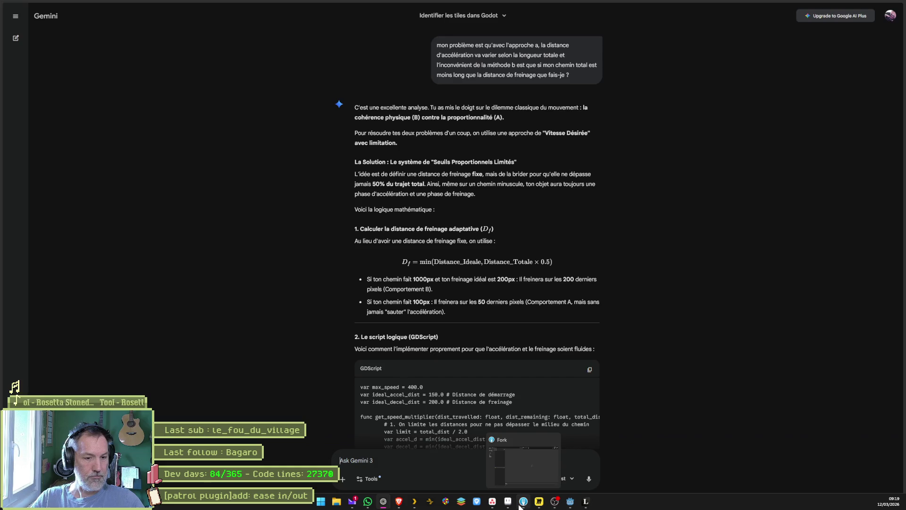
{"action": "left_click", "coordinate": [570, 501]}
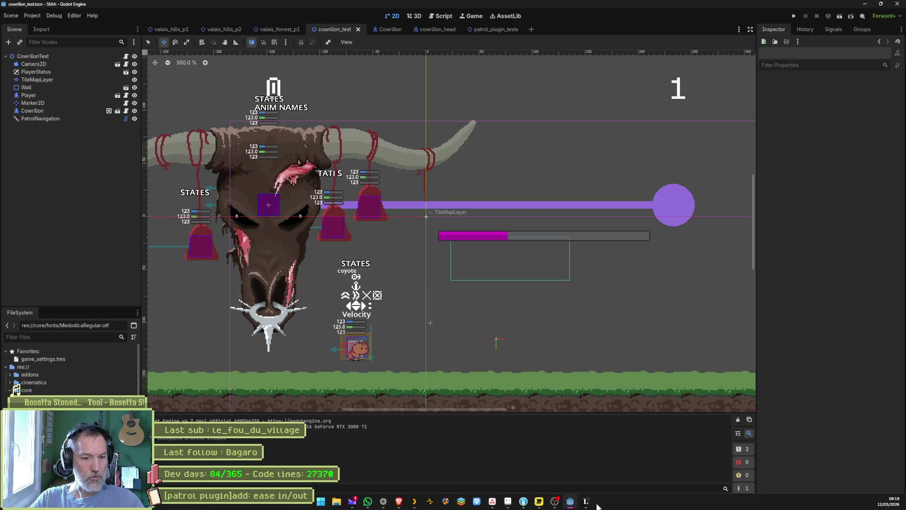
{"action": "left_click", "coordinate": [586, 501]}
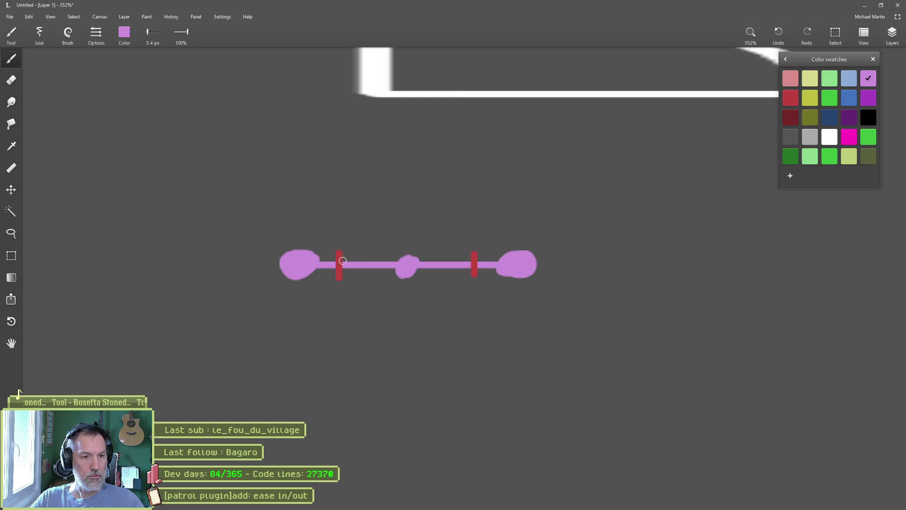
Repaint the bar's left mark green and handwrite 200 above it with a short line.
{"action": "left_click", "coordinate": [829, 99]}
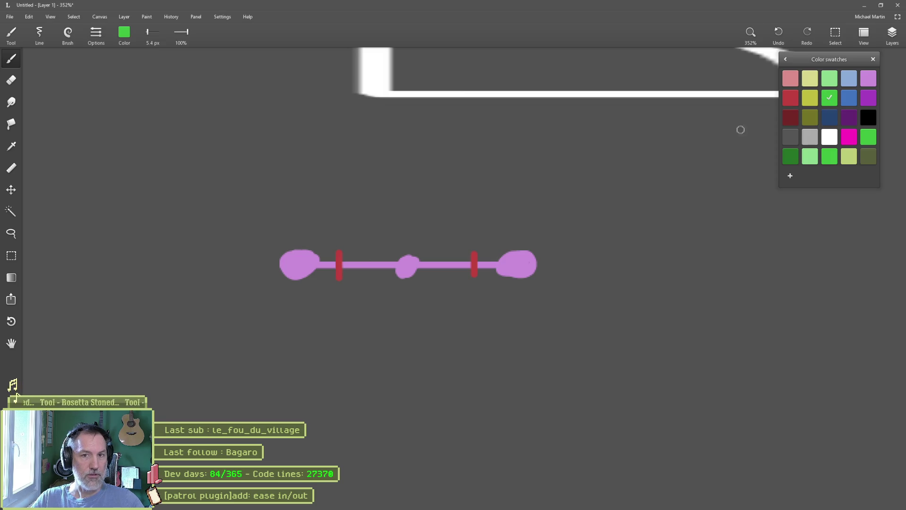
{"action": "left_click_drag", "start_coordinate": [340, 252], "coordinate": [340, 275]}
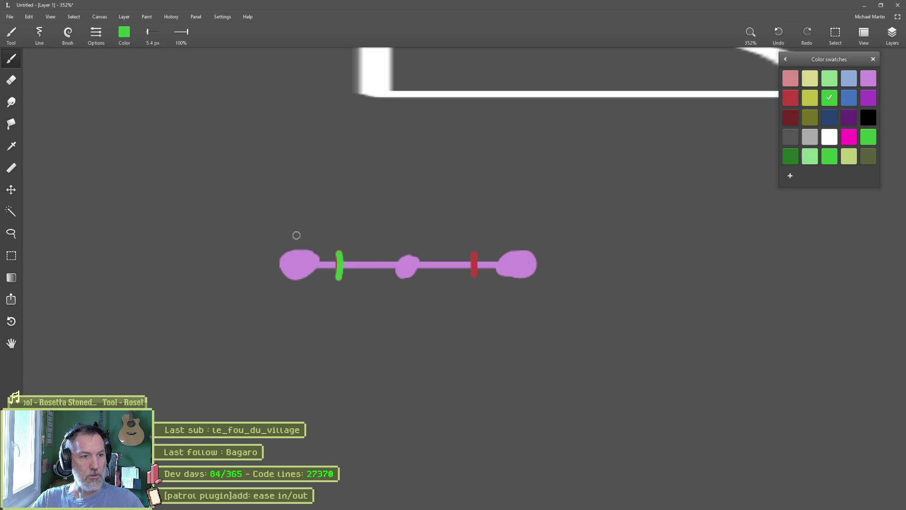
{"action": "left_click_drag", "start_coordinate": [293, 233], "coordinate": [338, 232]}
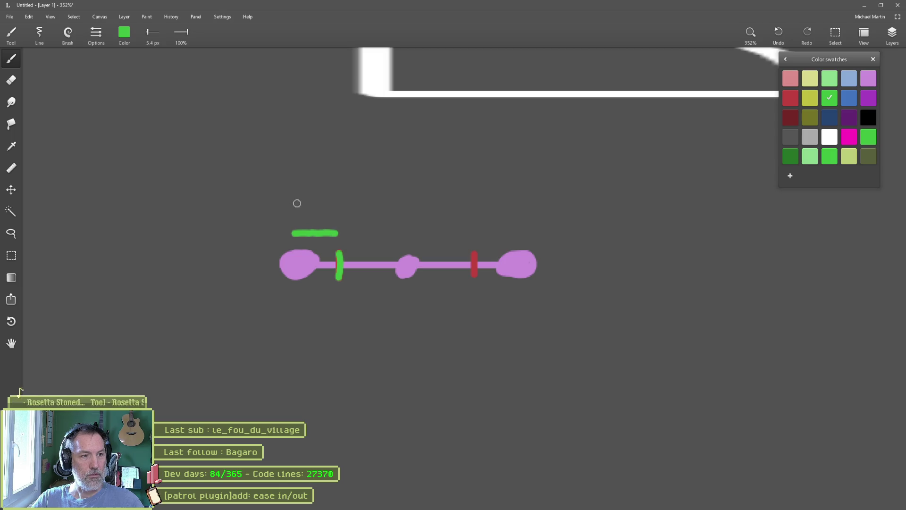
{"action": "mouse_move", "coordinate": [283, 202]}
{"action": "left_mouse_down"}
{"action": "mouse_move", "coordinate": [299, 203]}
{"action": "mouse_move", "coordinate": [303, 216]}
{"action": "mouse_move", "coordinate": [313, 199]}
{"action": "mouse_move", "coordinate": [327, 213]}
{"action": "mouse_move", "coordinate": [338, 195]}
{"action": "left_mouse_up"}
Write 50% in the mark's red above the right mark, erasing the 6 into a 5.
{"action": "left_click_drag", "start_coordinate": [474, 259], "coordinate": [487, 242]}
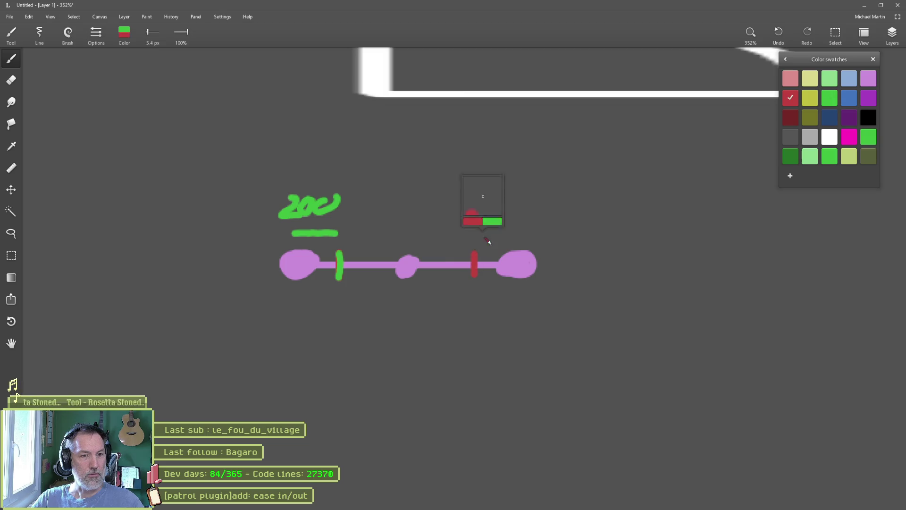
{"action": "mouse_move", "coordinate": [487, 203]}
{"action": "left_mouse_down"}
{"action": "mouse_move", "coordinate": [484, 213]}
{"action": "mouse_move", "coordinate": [500, 202]}
{"action": "mouse_move", "coordinate": [501, 211]}
{"action": "mouse_move", "coordinate": [520, 204]}
{"action": "left_mouse_up"}
{"action": "mouse_move", "coordinate": [538, 204]}
{"action": "left_mouse_down"}
{"action": "mouse_move", "coordinate": [512, 223]}
{"action": "mouse_move", "coordinate": [536, 221]}
{"action": "left_mouse_up"}
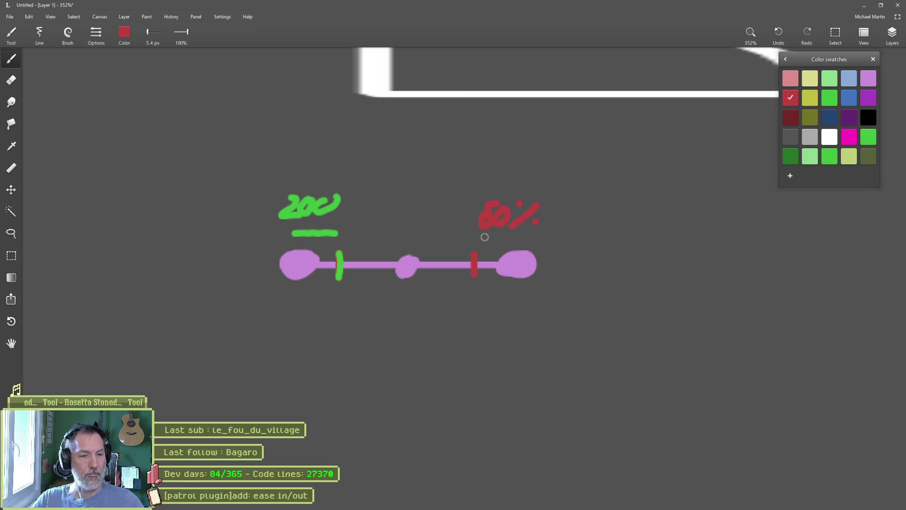
{"action": "key", "text": "e"}
{"action": "left_click_drag", "start_coordinate": [480, 217], "coordinate": [478, 222]}
{"action": "key", "text": "b"}
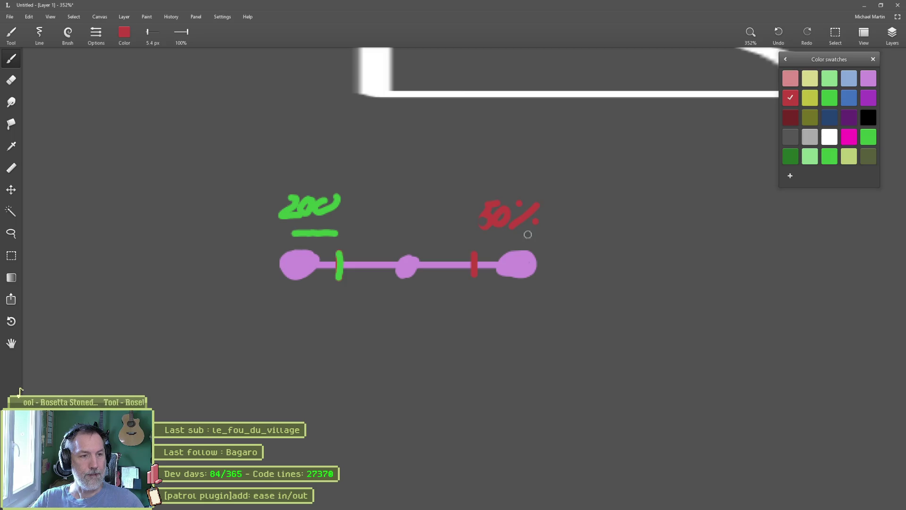
Add 'px' after the green 200 and erase the stray green underline.
{"action": "left_click", "coordinate": [332, 208], "text": "ctrl"}
{"action": "mouse_move", "coordinate": [346, 210]}
{"action": "left_mouse_down"}
{"action": "mouse_move", "coordinate": [347, 231]}
{"action": "mouse_move", "coordinate": [350, 218]}
{"action": "mouse_move", "coordinate": [381, 214]}
{"action": "mouse_move", "coordinate": [291, 233]}
{"action": "left_mouse_up"}
{"action": "key", "text": "e"}
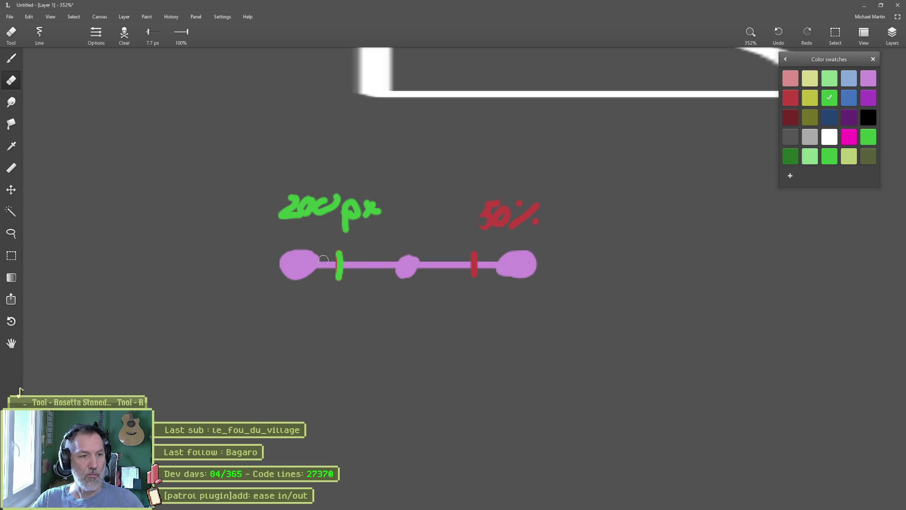
Move the left pink blob further left and paint the gap back into the bar.
{"action": "key", "text": "m"}
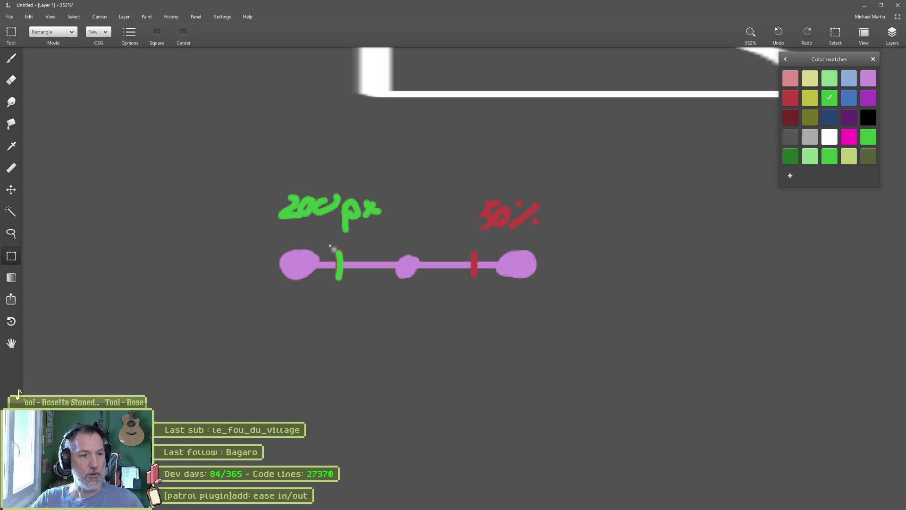
{"action": "left_click_drag", "start_coordinate": [327, 241], "coordinate": [281, 293]}
{"action": "left_click_drag", "start_coordinate": [327, 269], "coordinate": [273, 269]}
{"action": "key", "text": "Escape"}
{"action": "key", "text": "b"}
{"action": "left_click", "coordinate": [260, 264], "text": "alt"}
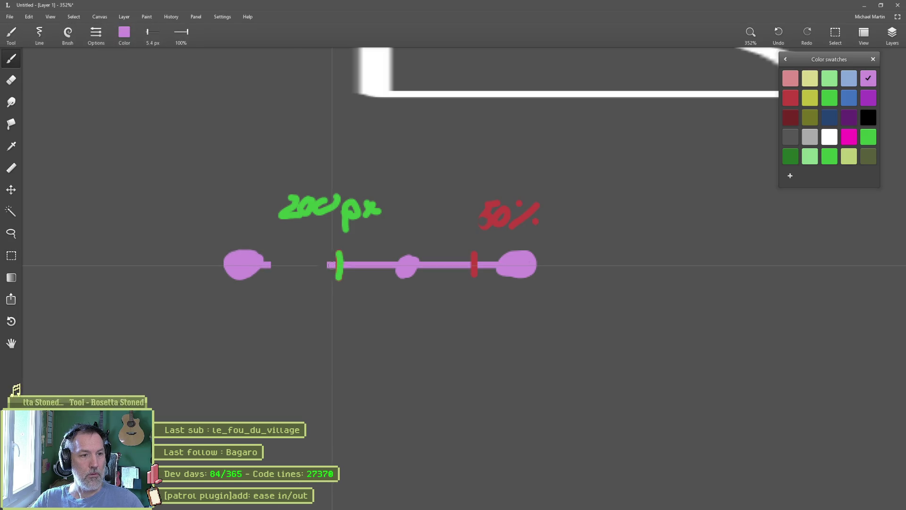
{"action": "left_click_drag", "start_coordinate": [331, 264], "coordinate": [259, 264]}
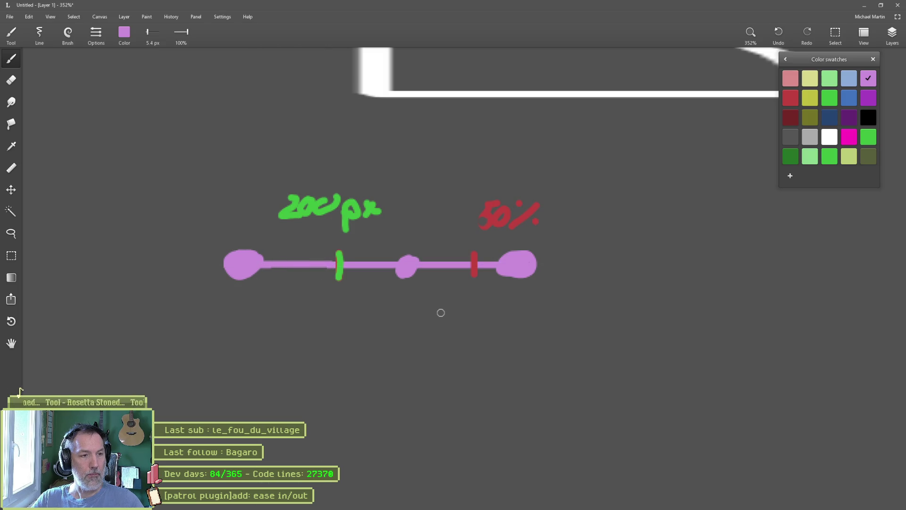
Lasso the green 200px label and shift it down and left.
{"action": "key", "text": "l"}
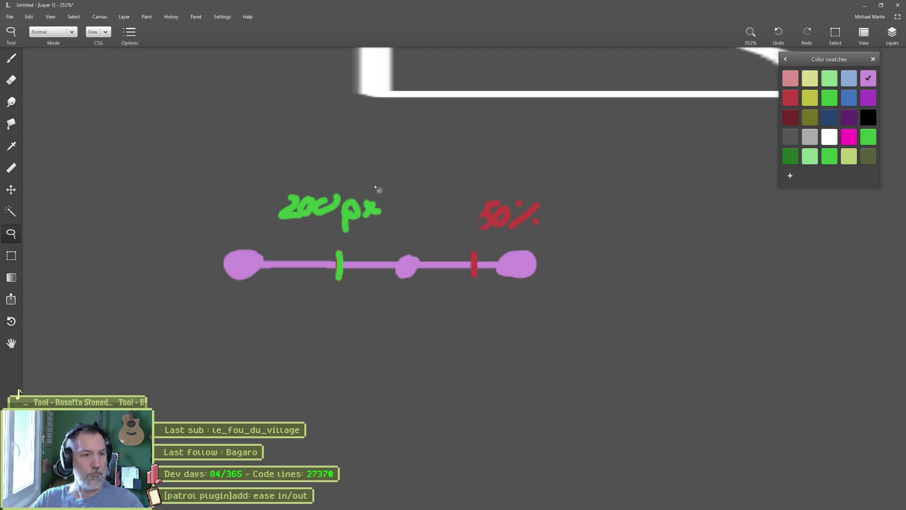
{"action": "mouse_move", "coordinate": [375, 186]}
{"action": "left_mouse_down"}
{"action": "mouse_move", "coordinate": [330, 244]}
{"action": "mouse_move", "coordinate": [376, 182]}
{"action": "left_mouse_up"}
{"action": "mouse_move", "coordinate": [343, 213]}
{"action": "left_mouse_down"}
{"action": "mouse_move", "coordinate": [308, 223]}
{"action": "mouse_move", "coordinate": [307, 232]}
{"action": "left_mouse_up"}
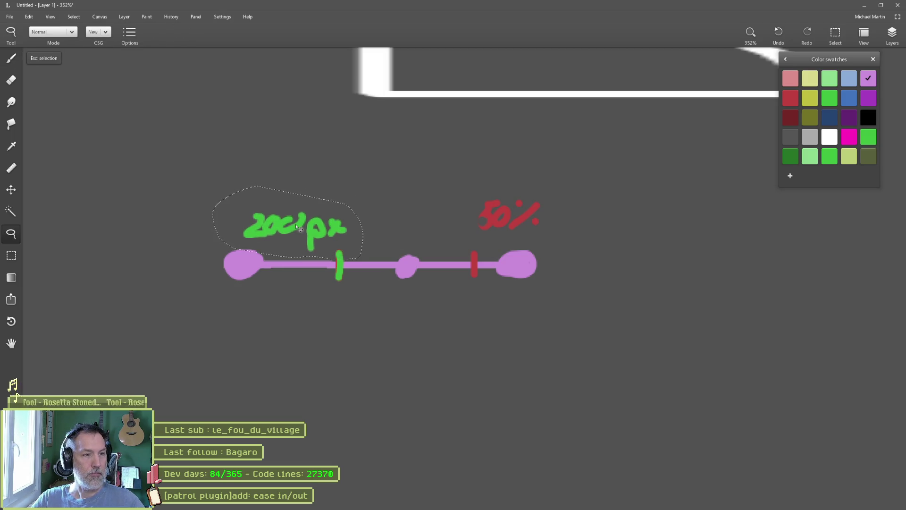
{"action": "key", "text": "Escape"}
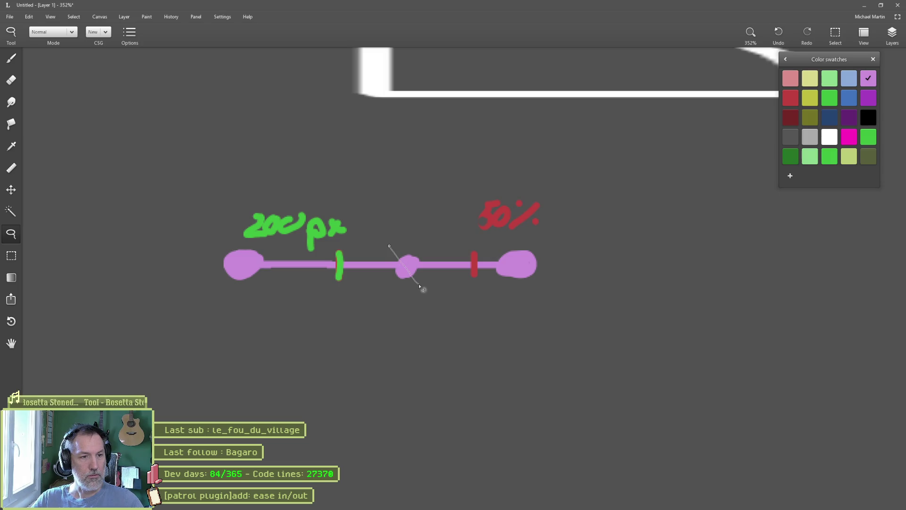
Move the middle pink blob and brush over the gap it left in the bar.
{"action": "mouse_move", "coordinate": [419, 286]}
{"action": "left_mouse_down"}
{"action": "mouse_move", "coordinate": [436, 245]}
{"action": "mouse_move", "coordinate": [396, 301]}
{"action": "mouse_move", "coordinate": [418, 288]}
{"action": "mouse_move", "coordinate": [420, 268]}
{"action": "mouse_move", "coordinate": [451, 269]}
{"action": "left_mouse_up"}
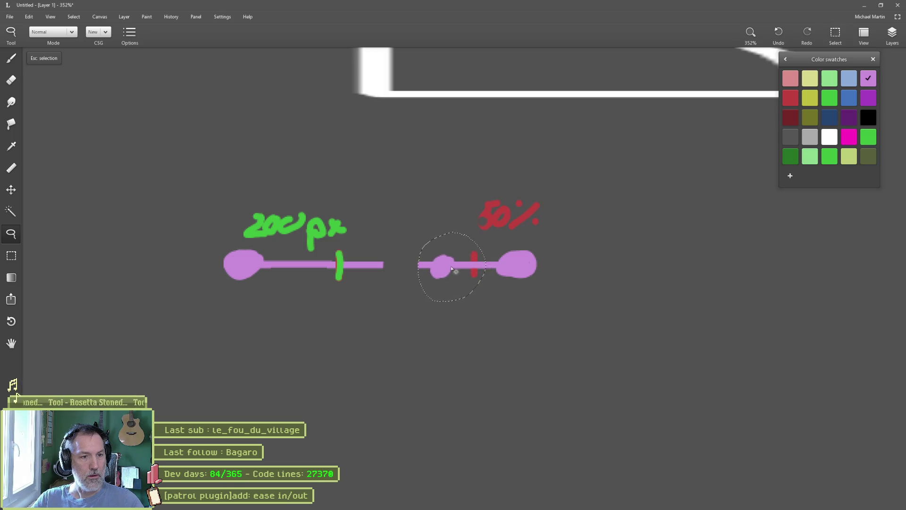
{"action": "key", "text": "Escape"}
{"action": "key", "text": "b"}
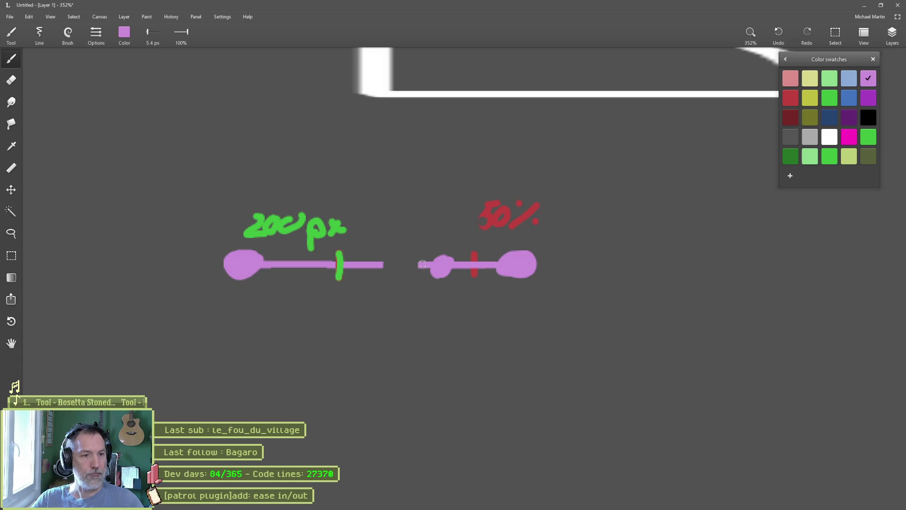
{"action": "left_click_drag", "start_coordinate": [423, 264], "coordinate": [378, 264]}
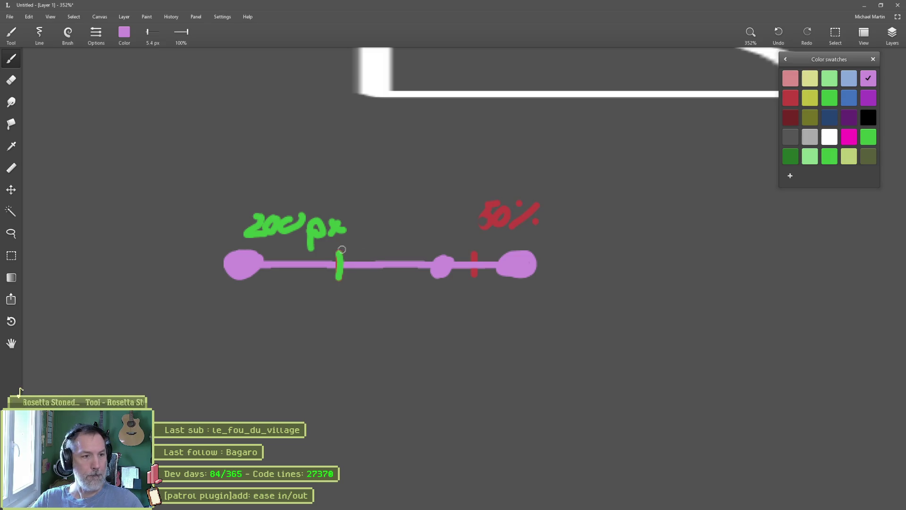
Shift the green tick mark rightward and patch the resulting gap in the pink bar.
{"action": "key", "text": "m"}
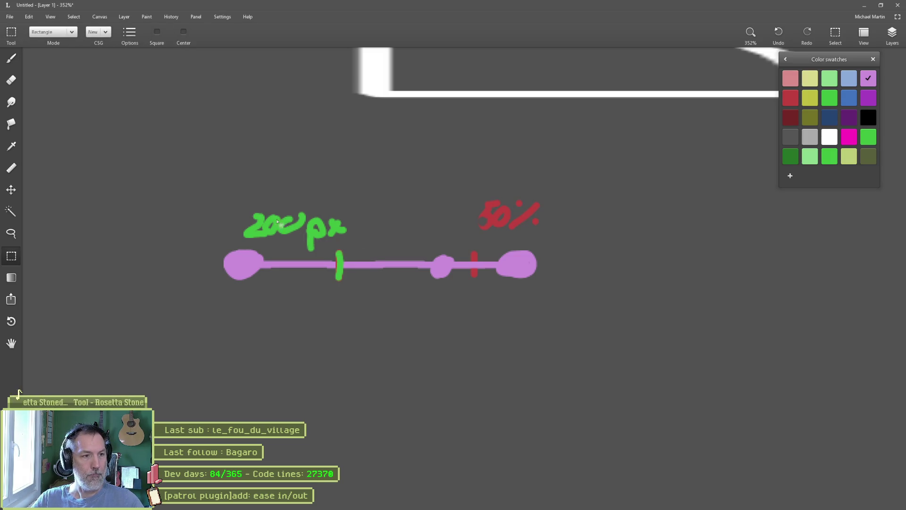
{"action": "left_click_drag", "start_coordinate": [239, 203], "coordinate": [346, 250]}
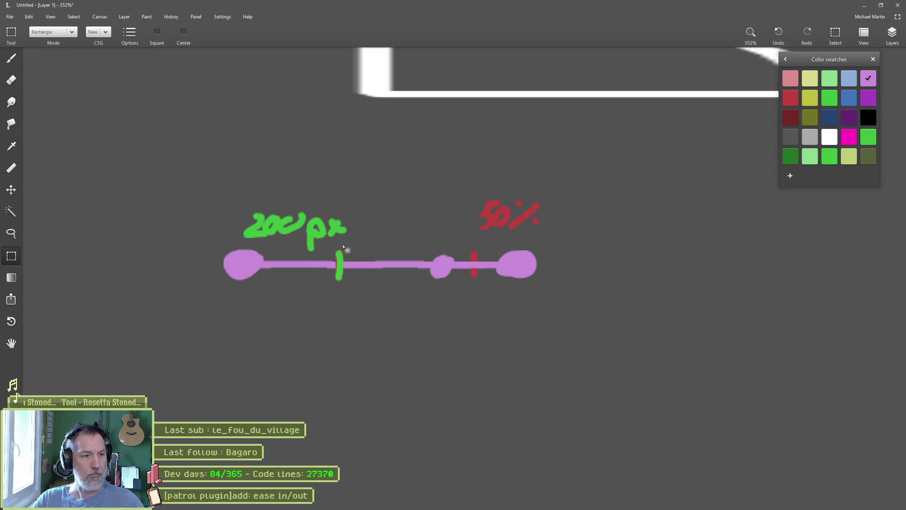
{"action": "key", "text": "l"}
{"action": "mouse_move", "coordinate": [339, 209]}
{"action": "left_mouse_down"}
{"action": "mouse_move", "coordinate": [329, 249]}
{"action": "mouse_move", "coordinate": [274, 252]}
{"action": "mouse_move", "coordinate": [339, 210]}
{"action": "mouse_move", "coordinate": [296, 221]}
{"action": "mouse_move", "coordinate": [353, 279]}
{"action": "left_mouse_up"}
{"action": "key", "text": "Escape"}
{"action": "mouse_move", "coordinate": [316, 277]}
{"action": "left_mouse_down"}
{"action": "mouse_move", "coordinate": [331, 240]}
{"action": "mouse_move", "coordinate": [307, 269]}
{"action": "mouse_move", "coordinate": [375, 272]}
{"action": "left_mouse_up"}
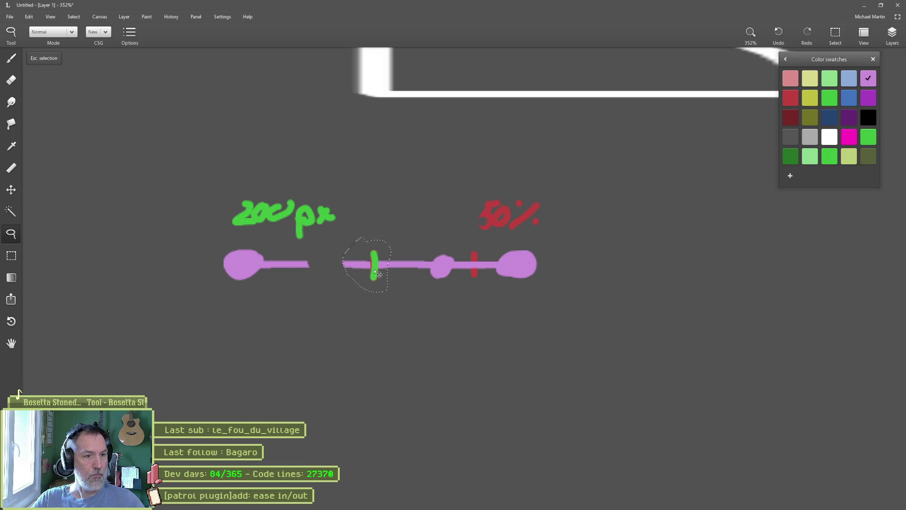
{"action": "key", "text": "Escape"}
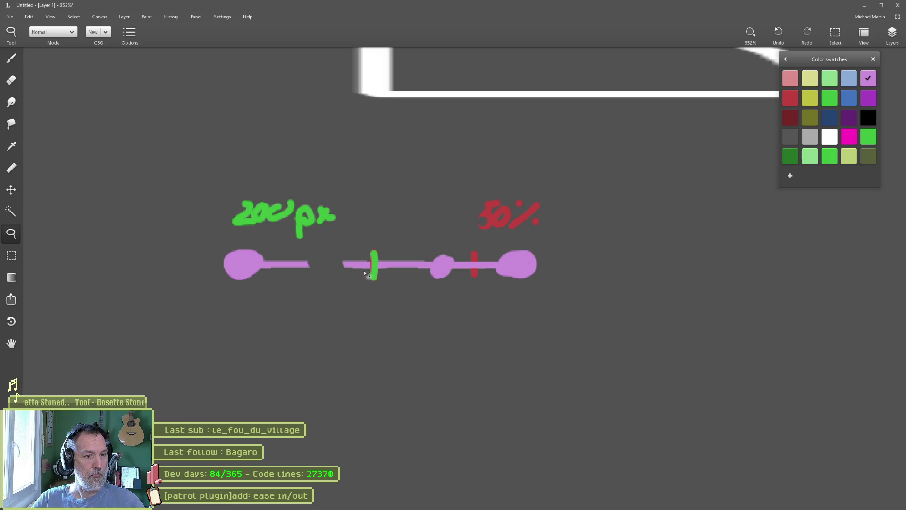
{"action": "key", "text": "b"}
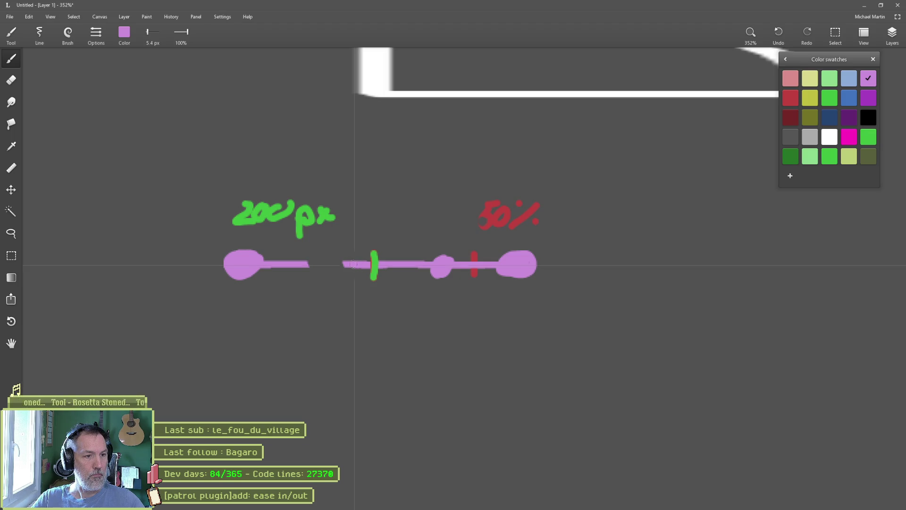
{"action": "left_click_drag", "start_coordinate": [353, 264], "coordinate": [306, 263]}
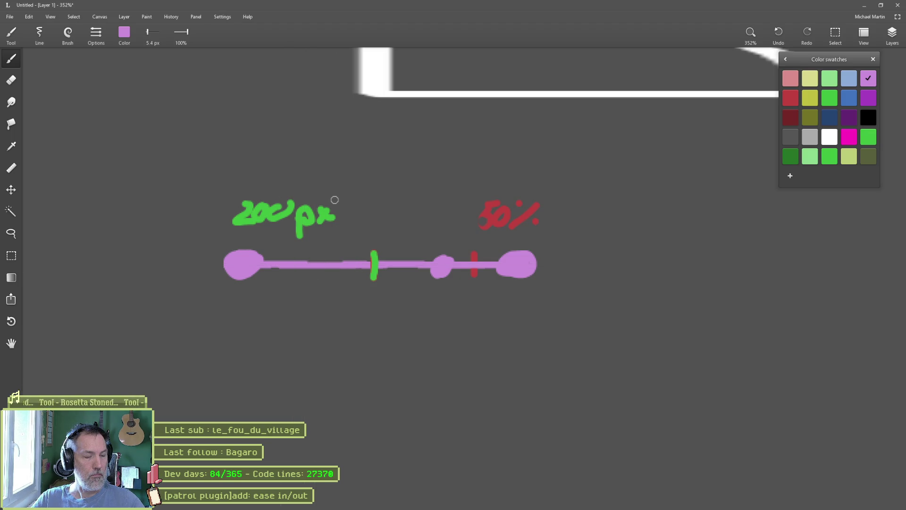
Reposition the green 200px label right above the moved tick mark.
{"action": "key", "text": "l"}
{"action": "mouse_move", "coordinate": [339, 202]}
{"action": "left_mouse_down"}
{"action": "mouse_move", "coordinate": [337, 242]}
{"action": "mouse_move", "coordinate": [218, 237]}
{"action": "left_mouse_up"}
{"action": "left_click_drag", "start_coordinate": [283, 217], "coordinate": [316, 222]}
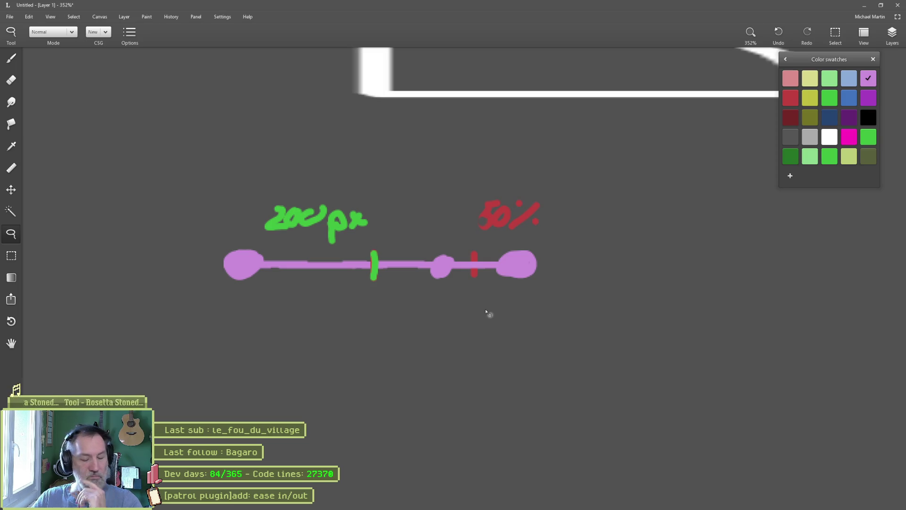
With a thinner green brush, write 'idéale' above the 200px label.
{"action": "key", "text": "b"}
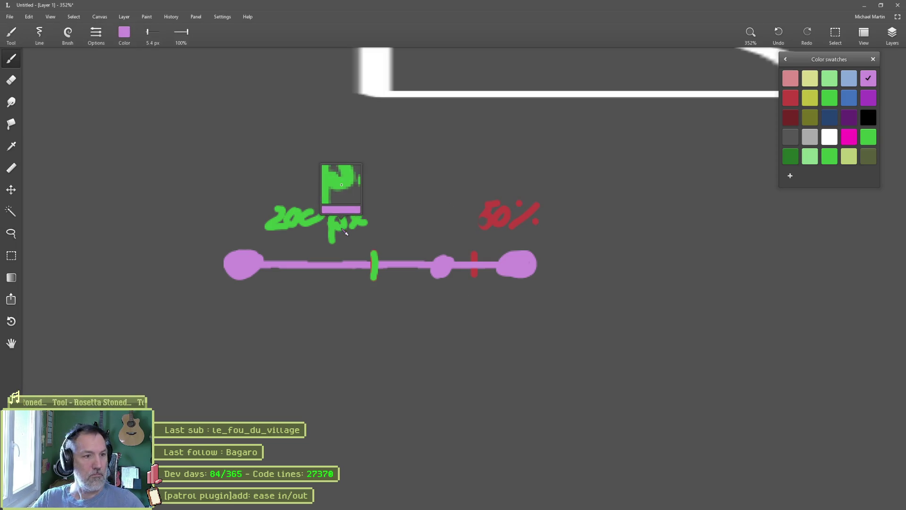
{"action": "left_click", "coordinate": [312, 185]}
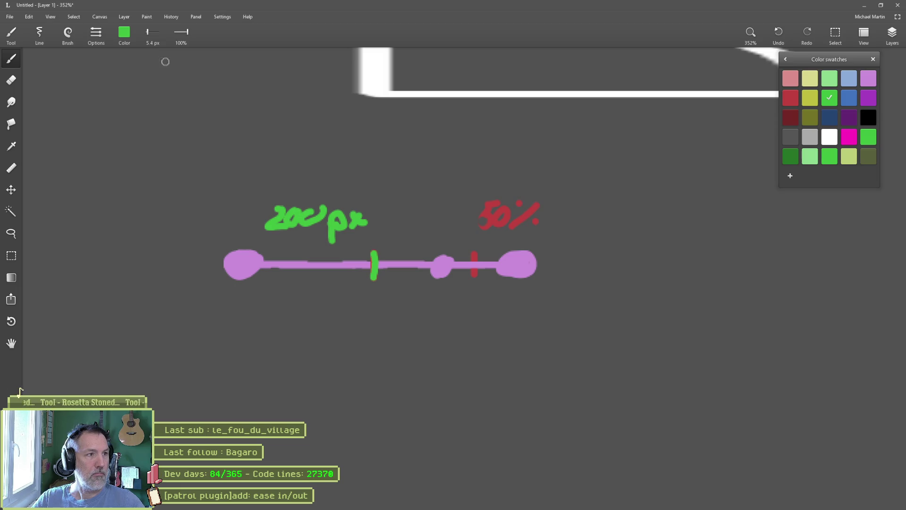
{"action": "key", "text": "bracketleft"}
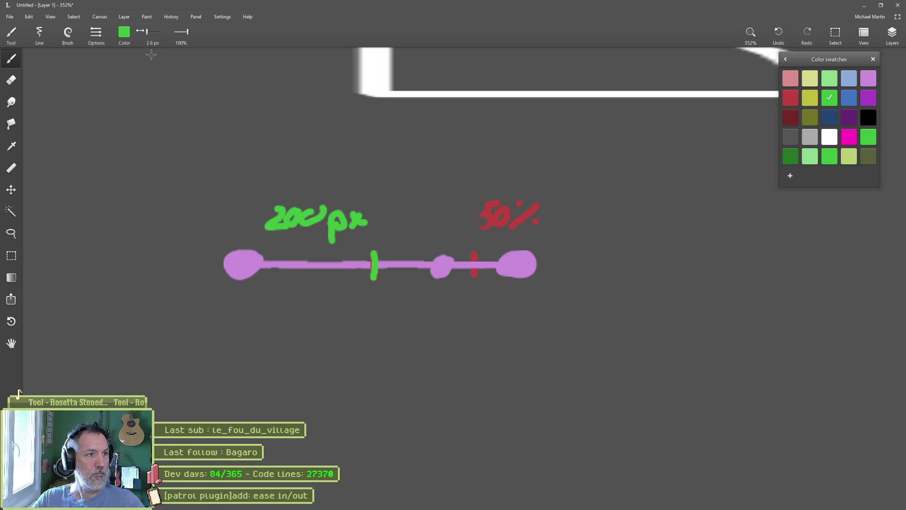
{"action": "left_click", "coordinate": [281, 159]}
{"action": "mouse_move", "coordinate": [282, 171]}
{"action": "left_mouse_down"}
{"action": "mouse_move", "coordinate": [283, 182]}
{"action": "mouse_move", "coordinate": [299, 161]}
{"action": "mouse_move", "coordinate": [296, 182]}
{"action": "mouse_move", "coordinate": [314, 177]}
{"action": "mouse_move", "coordinate": [307, 185]}
{"action": "mouse_move", "coordinate": [310, 171]}
{"action": "mouse_move", "coordinate": [325, 188]}
{"action": "mouse_move", "coordinate": [332, 176]}
{"action": "mouse_move", "coordinate": [346, 186]}
{"action": "left_mouse_up"}
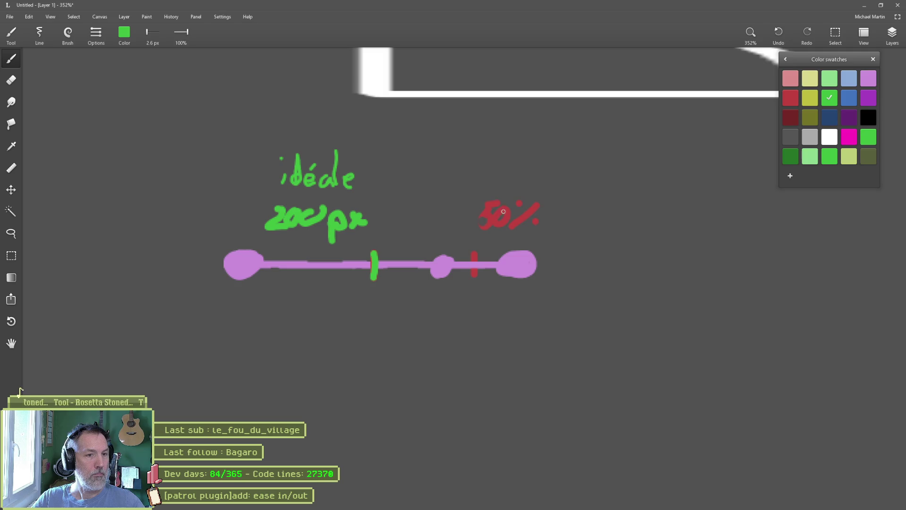
Write 'min' in red above the 50% label, erasing and redoing the scribbles.
{"action": "left_click", "coordinate": [503, 211], "text": "alt"}
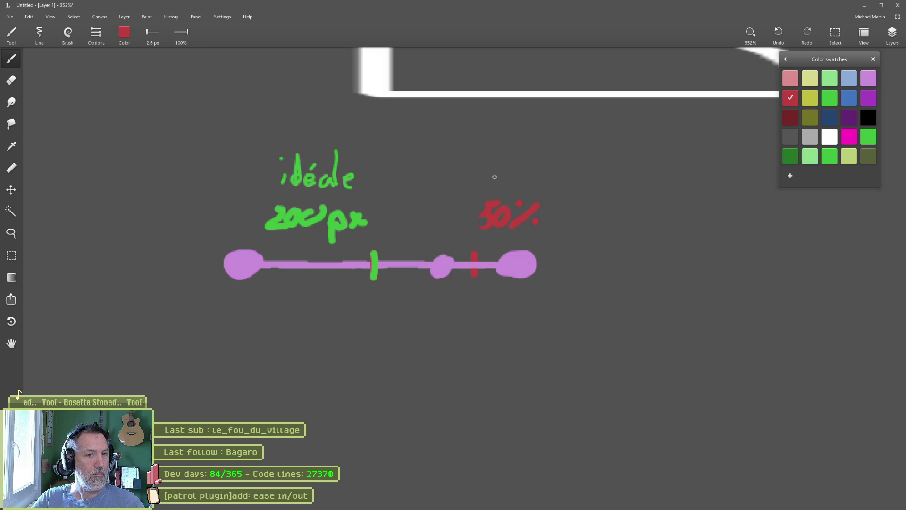
{"action": "mouse_move", "coordinate": [490, 186]}
{"action": "left_mouse_down"}
{"action": "mouse_move", "coordinate": [493, 177]}
{"action": "mouse_move", "coordinate": [504, 184]}
{"action": "left_mouse_up"}
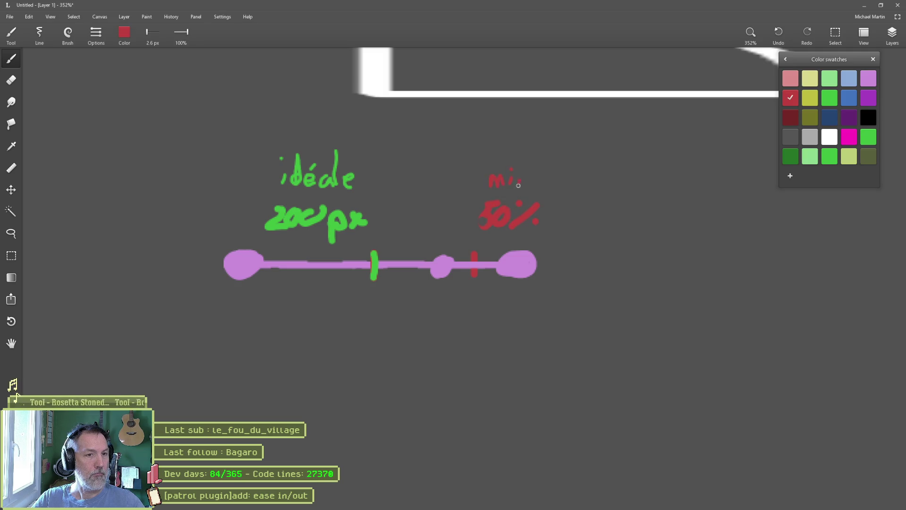
{"action": "key", "text": "e"}
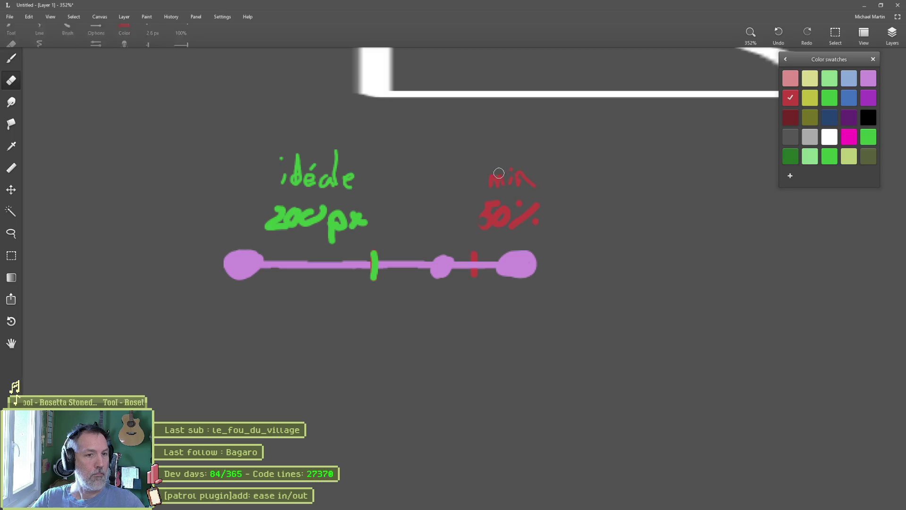
{"action": "mouse_move", "coordinate": [488, 174]}
{"action": "left_mouse_down"}
{"action": "mouse_move", "coordinate": [543, 183]}
{"action": "mouse_move", "coordinate": [497, 180]}
{"action": "left_mouse_up"}
{"action": "key", "text": "b"}
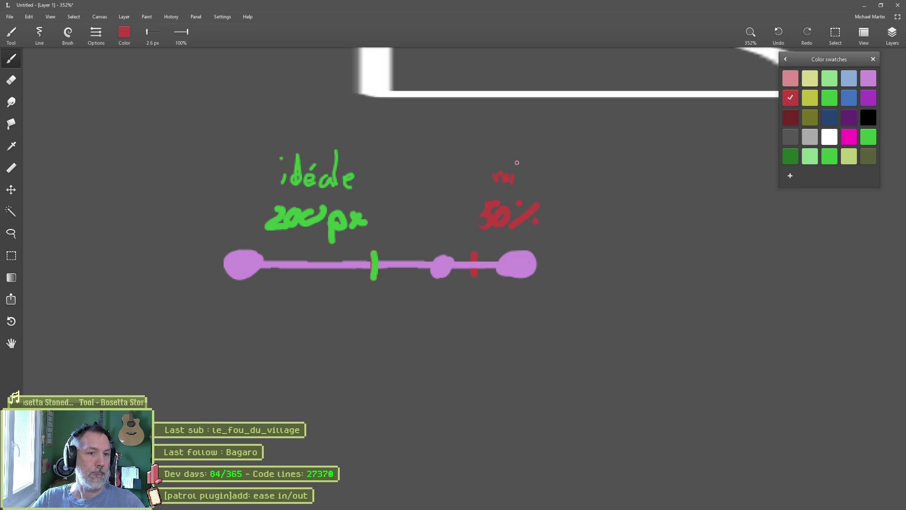
{"action": "key", "text": "e"}
{"action": "left_click_drag", "start_coordinate": [491, 171], "coordinate": [541, 183]}
{"action": "key", "text": "b"}
{"action": "left_click", "coordinate": [518, 165]}
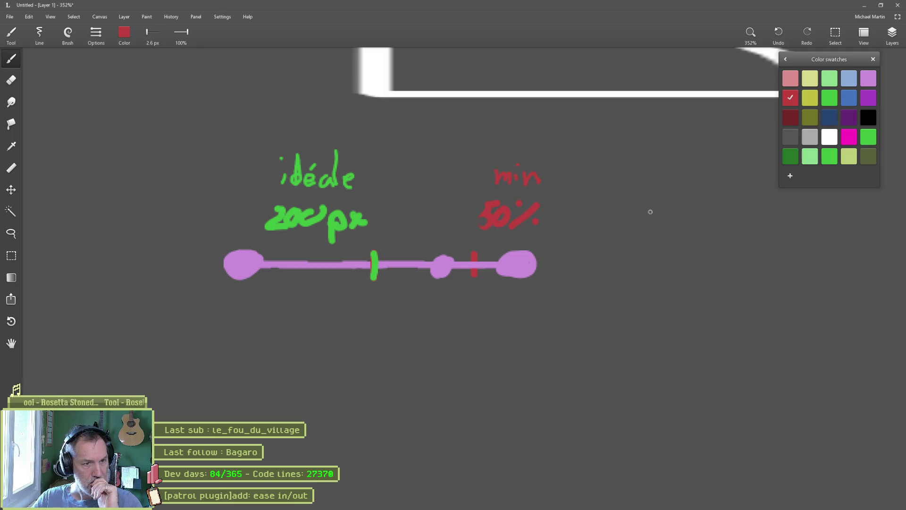
{"action": "key", "text": "e"}
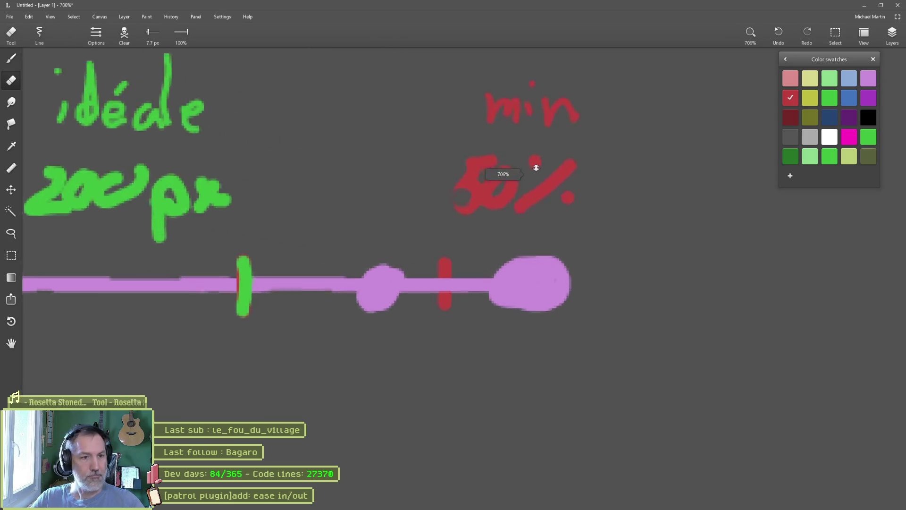
{"action": "scroll", "coordinate": [533, 235], "scroll_direction": "up", "scroll_amount": 5}
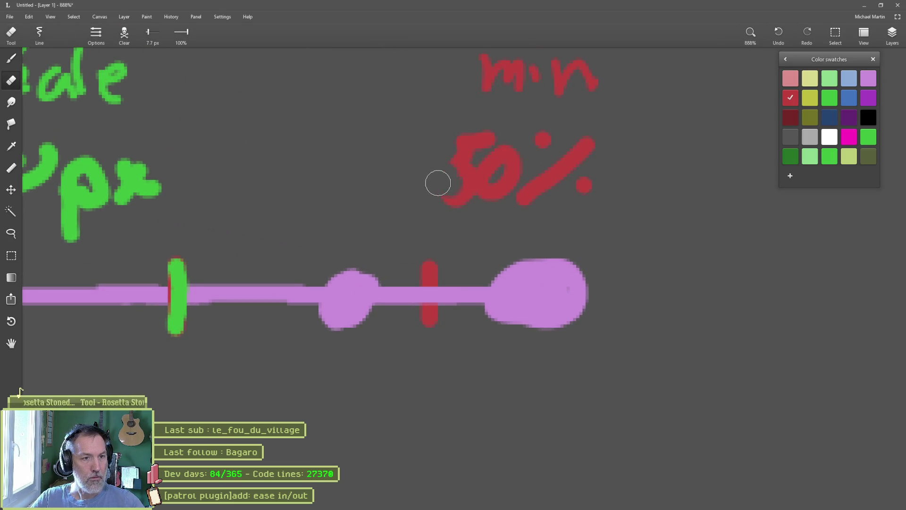
{"action": "scroll", "coordinate": [422, 189], "scroll_direction": "down", "scroll_amount": 4}
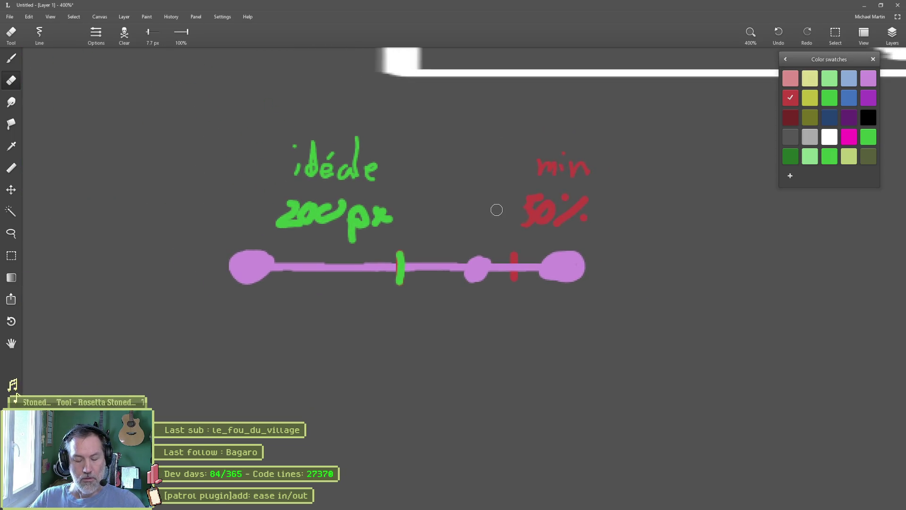
Rectangle-select the entire annotated diagram and bring up the Asana board.
{"action": "key", "text": "s"}
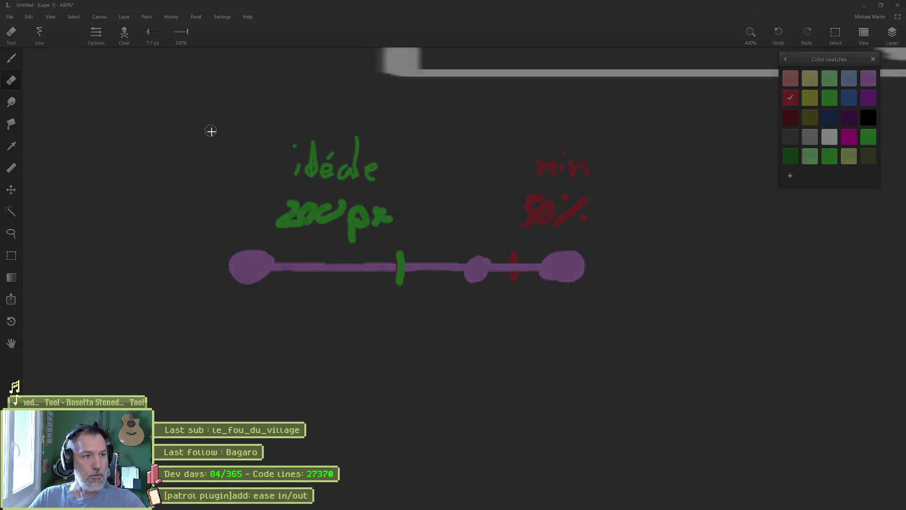
{"action": "left_click_drag", "start_coordinate": [210, 130], "coordinate": [601, 296]}
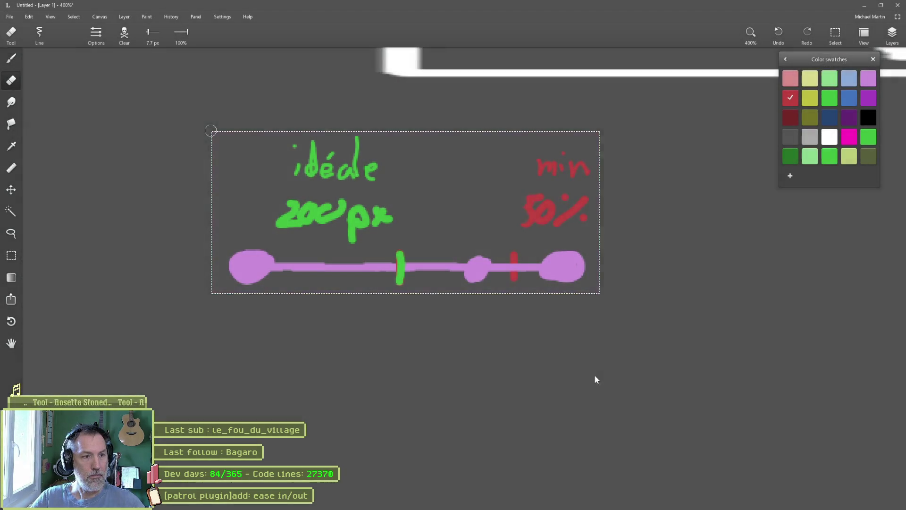
{"action": "left_click", "coordinate": [494, 505]}
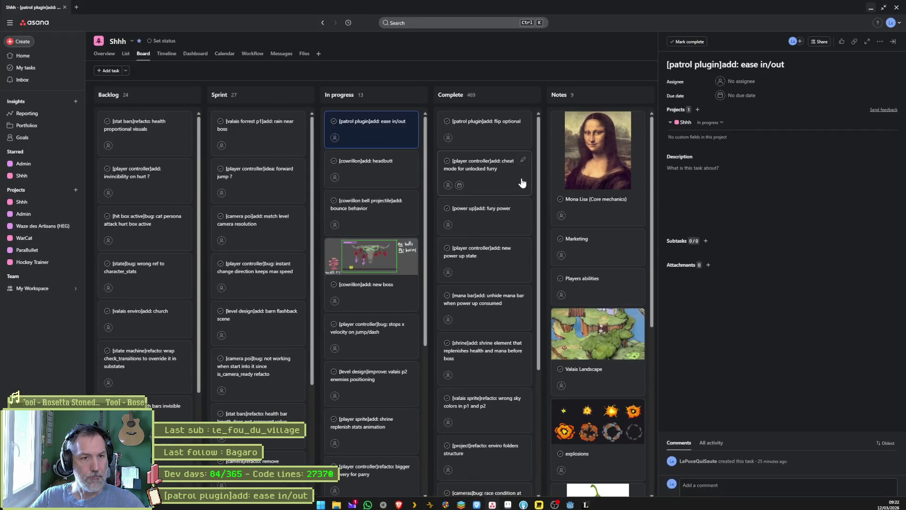
Paste the sketch into the ease in/out task's description, then minimize the paint app to reach Godot.
{"action": "left_click", "coordinate": [706, 173]}
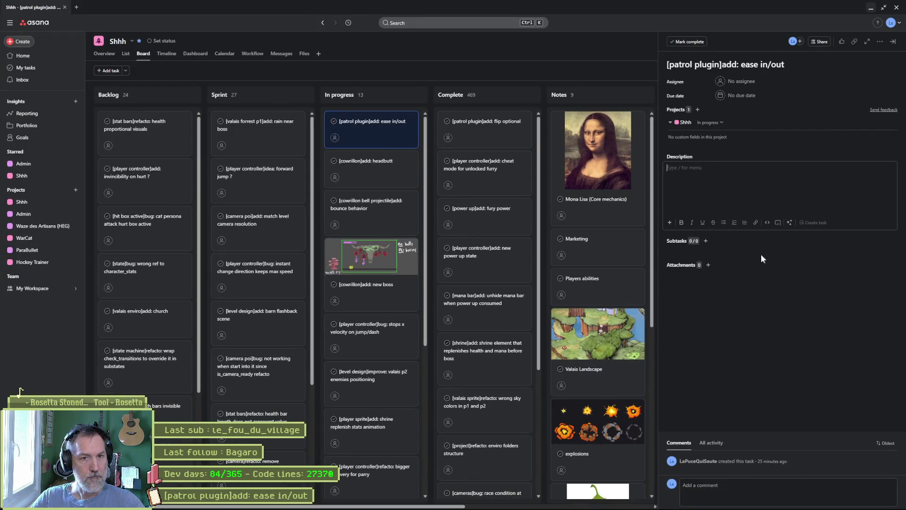
{"action": "key", "text": "ctrl+v"}
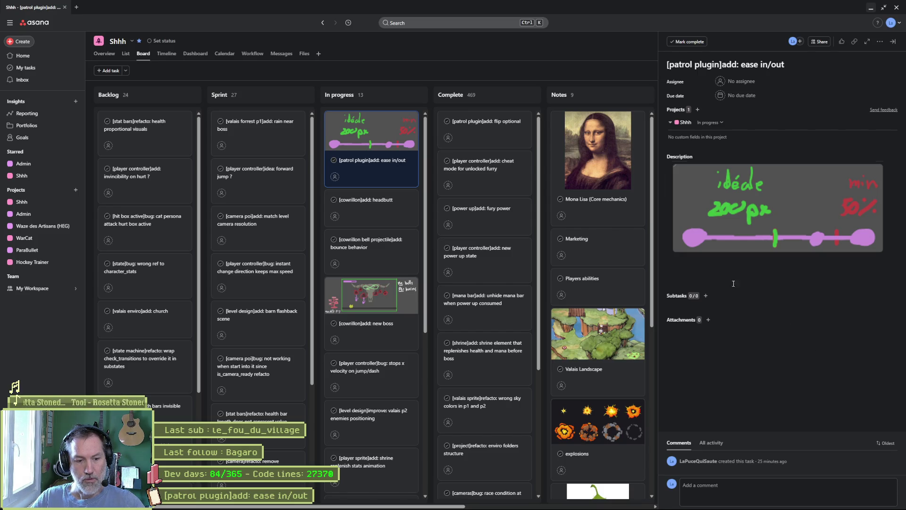
{"action": "key", "text": "alt+Tab"}
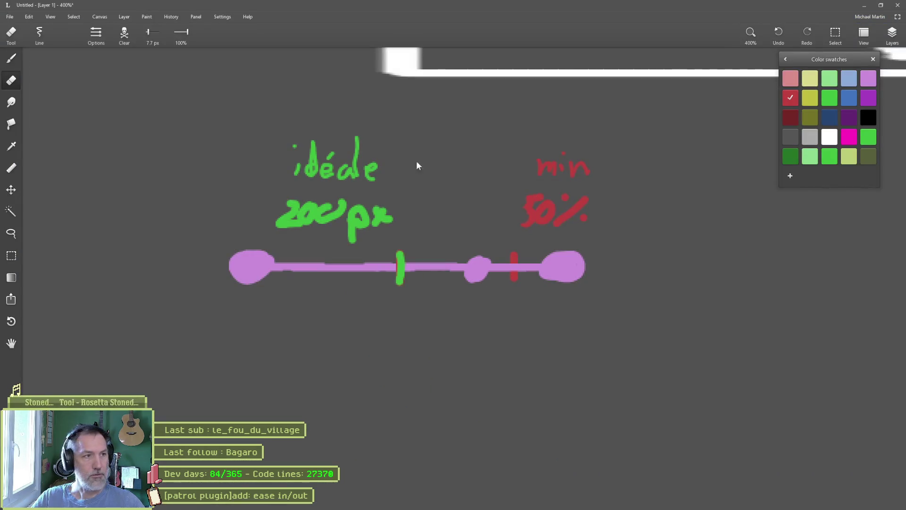
{"action": "left_click", "coordinate": [864, 5]}
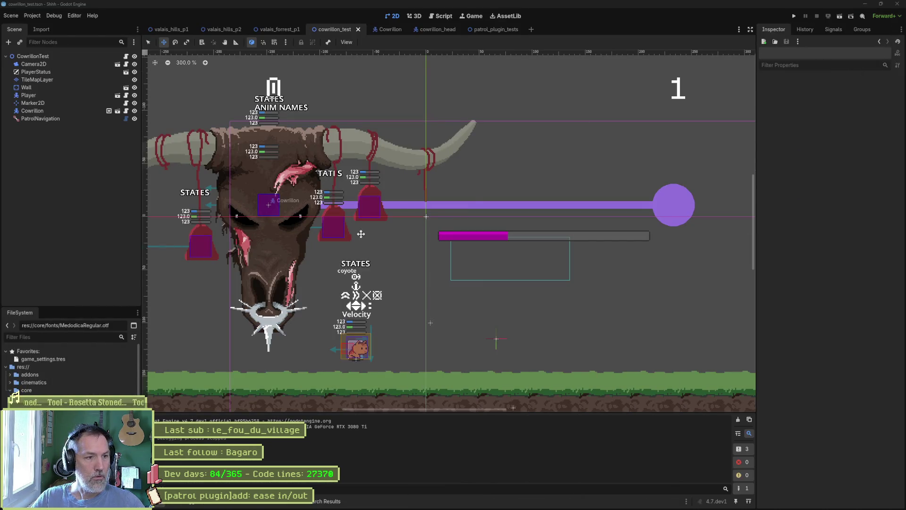
With Cowrillon deselected, open Create New Node and filter it by 'actor'.
{"action": "left_click", "coordinate": [334, 233]}
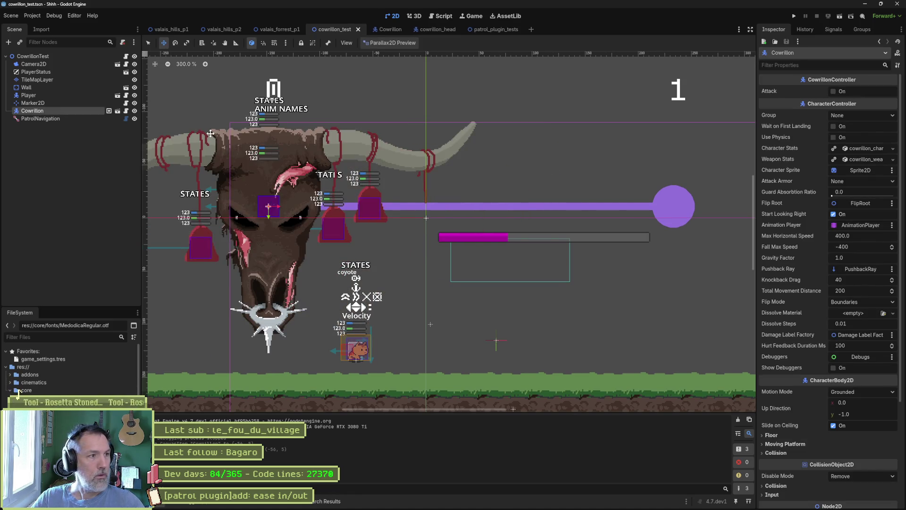
{"action": "mouse_move", "coordinate": [261, 138]}
{"action": "left_mouse_down"}
{"action": "mouse_move", "coordinate": [295, 149]}
{"action": "mouse_move", "coordinate": [293, 140]}
{"action": "left_mouse_up"}
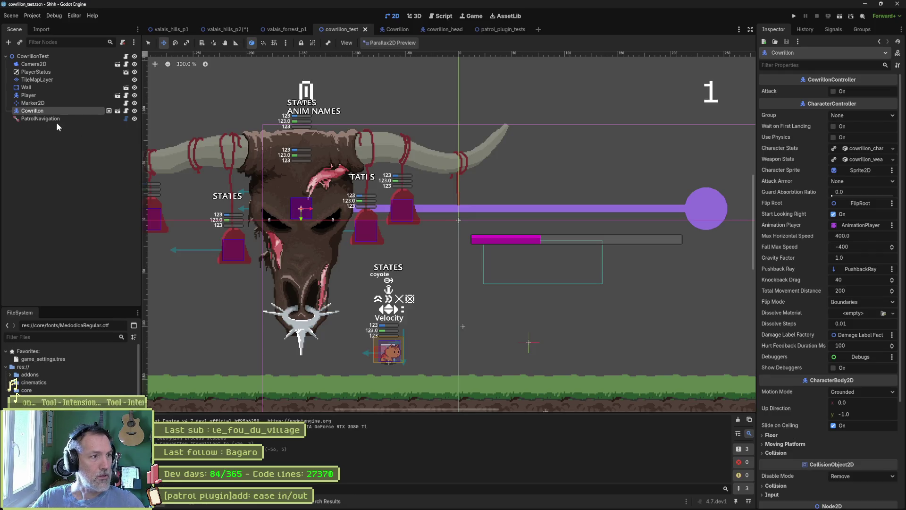
{"action": "left_click", "coordinate": [53, 144]}
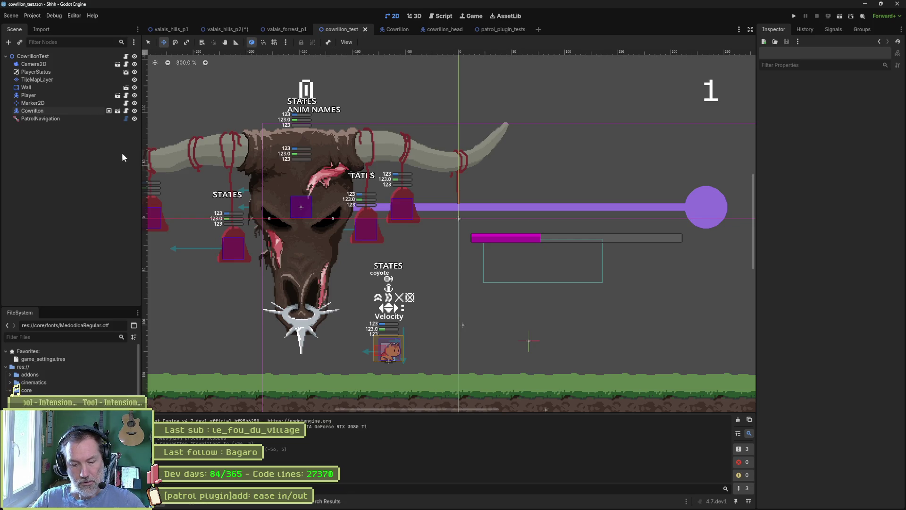
{"action": "key", "text": "ctrl+a"}
{"action": "type", "text": "actor"}
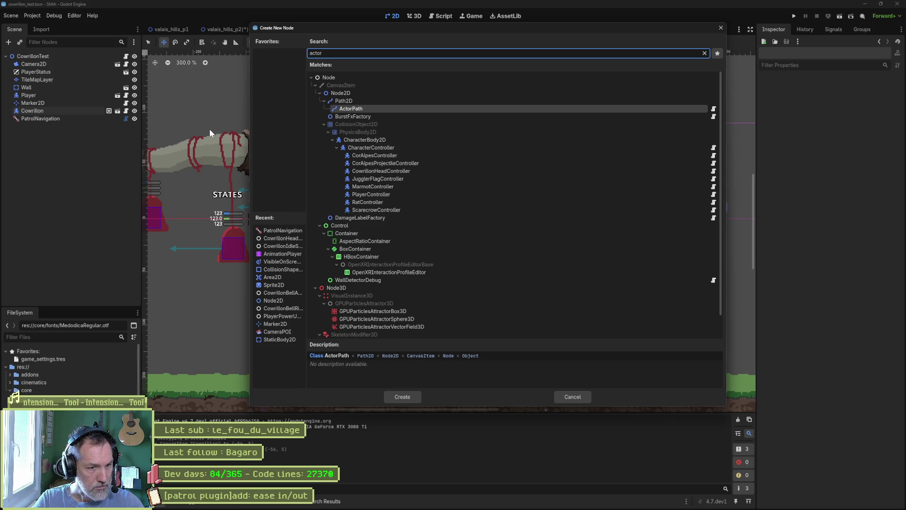
Create the ActorPath node, skim its actor_path.gd script, and return to the 2D view.
{"action": "key", "text": "Return"}
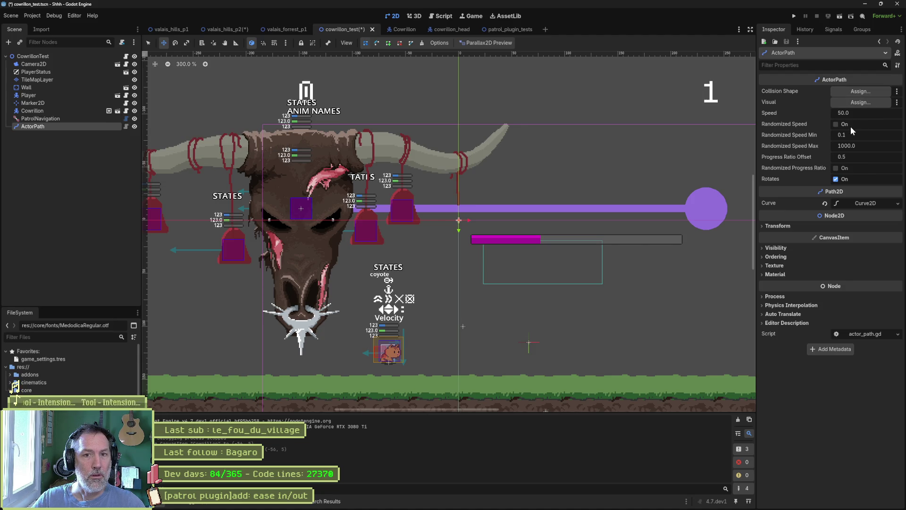
{"action": "left_click", "coordinate": [126, 126]}
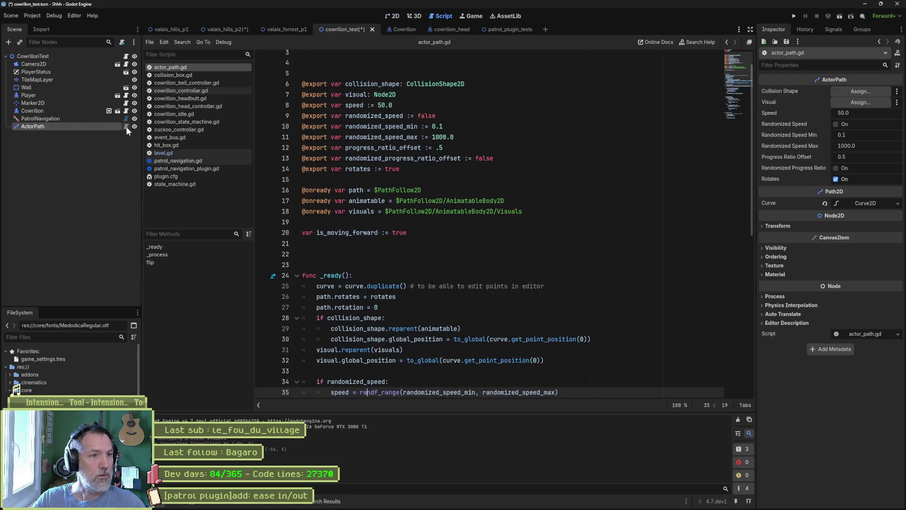
{"action": "scroll", "coordinate": [741, 60], "scroll_direction": "up", "scroll_amount": 1}
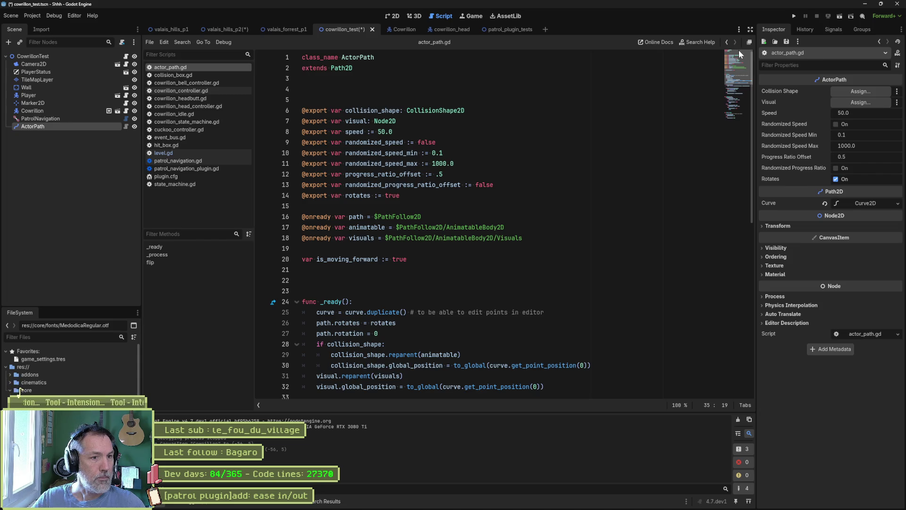
{"action": "mouse_move", "coordinate": [740, 59]}
{"action": "left_mouse_down"}
{"action": "mouse_move", "coordinate": [738, 104]}
{"action": "mouse_move", "coordinate": [750, 96]}
{"action": "left_mouse_up"}
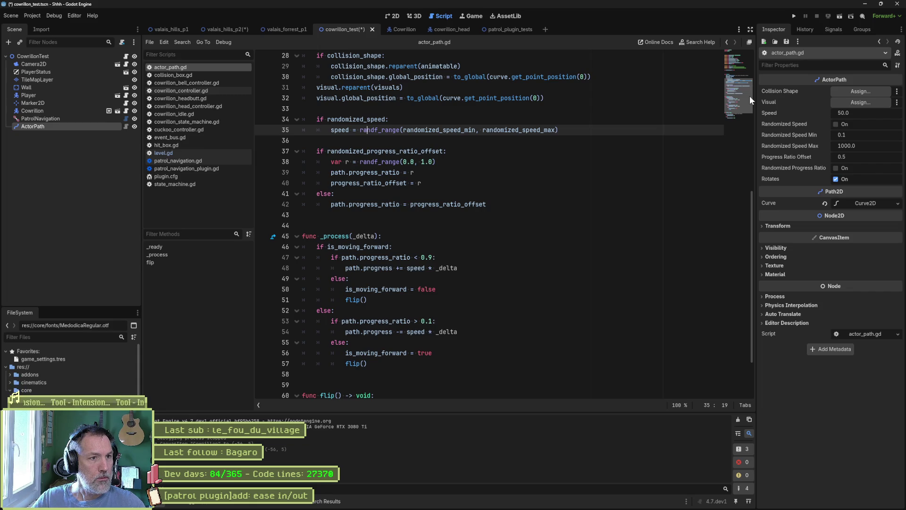
{"action": "left_click_drag", "start_coordinate": [749, 96], "coordinate": [747, 81]}
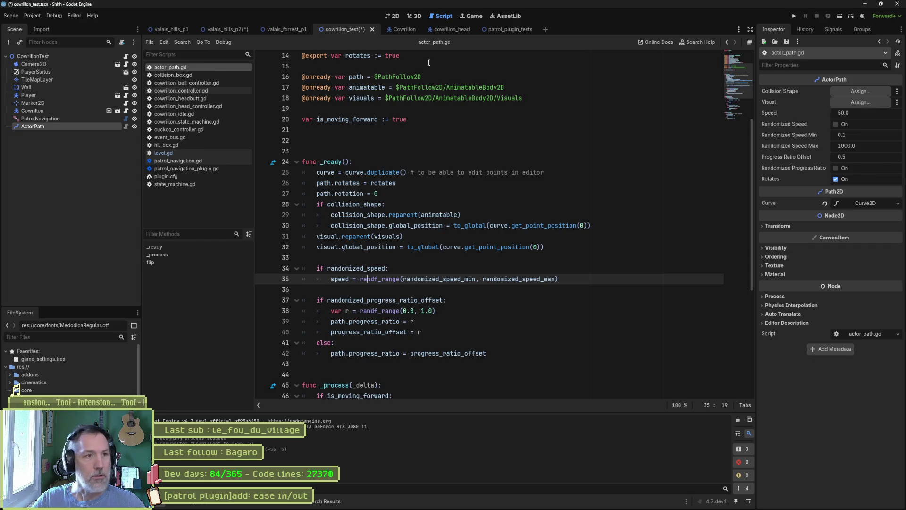
{"action": "left_click", "coordinate": [393, 16]}
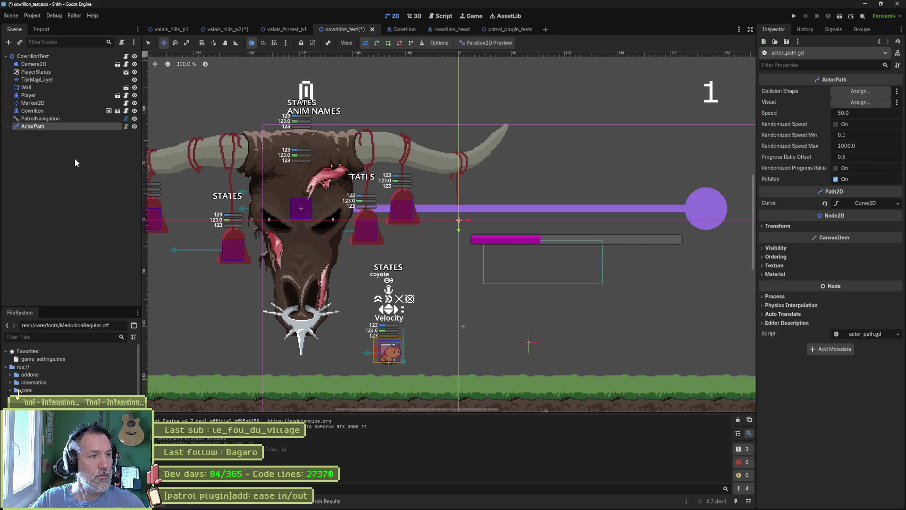
Leave ActorPath's collision shape unassigned and drag Cowrillon under ActorPath in the Scene dock.
{"action": "left_click", "coordinate": [89, 118]}
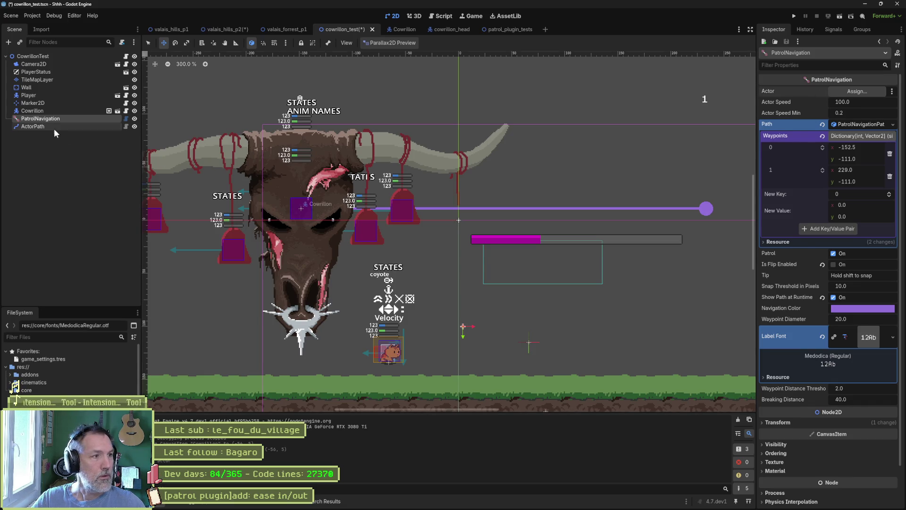
{"action": "left_click", "coordinate": [52, 126]}
{"action": "left_click", "coordinate": [869, 93]}
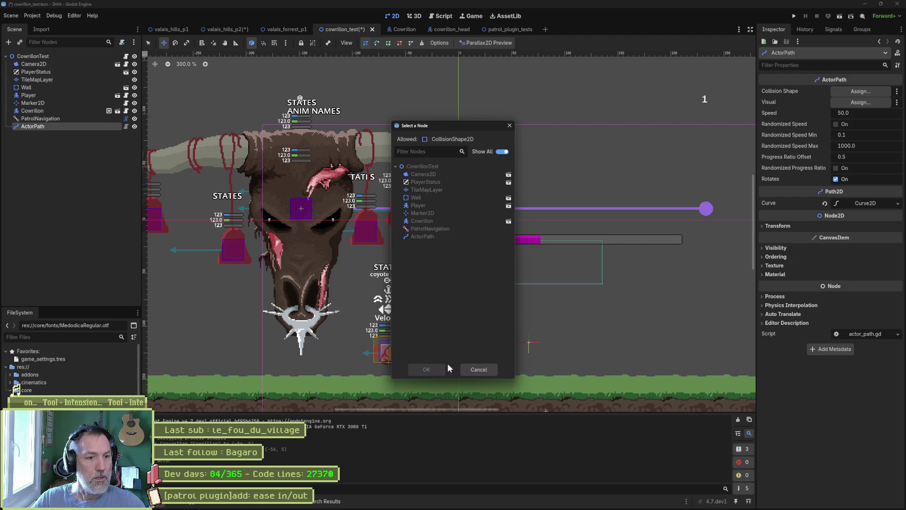
{"action": "left_click", "coordinate": [472, 369]}
{"action": "left_click_drag", "start_coordinate": [32, 110], "coordinate": [41, 132]}
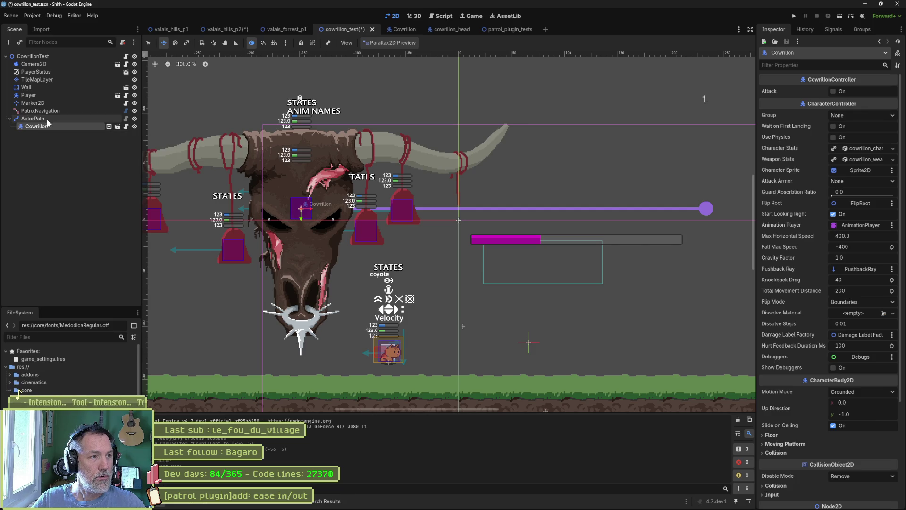
{"action": "left_click", "coordinate": [33, 118]}
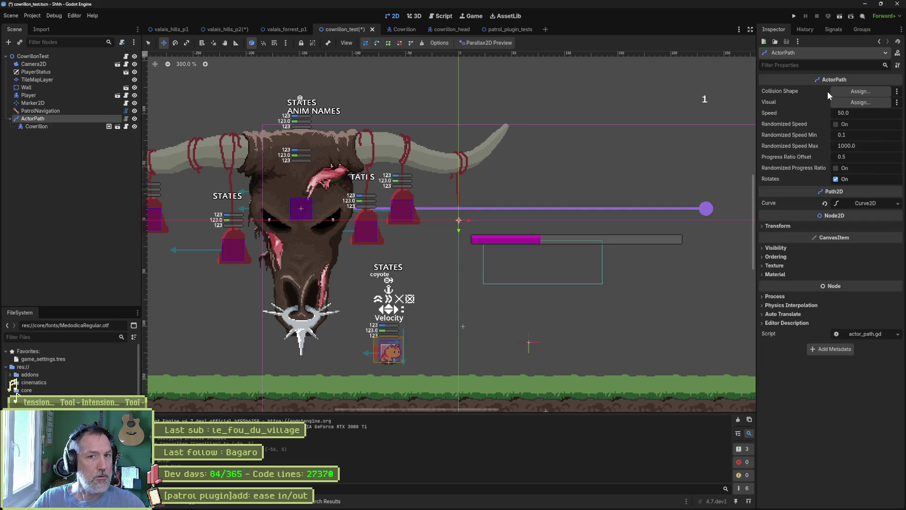
Review actor_path.gd around the collision_shape variable, then open the valais_hills_p2 scene tab.
{"action": "left_click", "coordinate": [126, 120]}
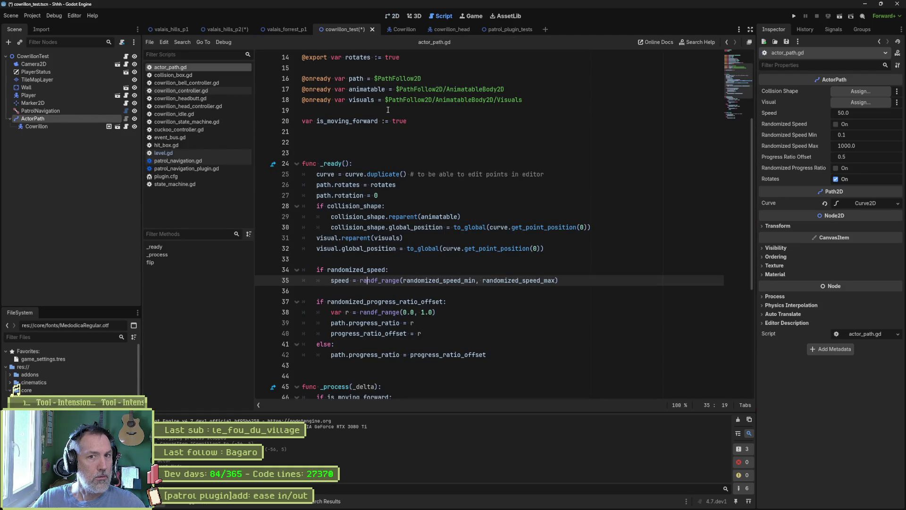
{"action": "scroll", "coordinate": [388, 110], "scroll_direction": "up", "scroll_amount": 4}
{"action": "double_click", "coordinate": [376, 100]}
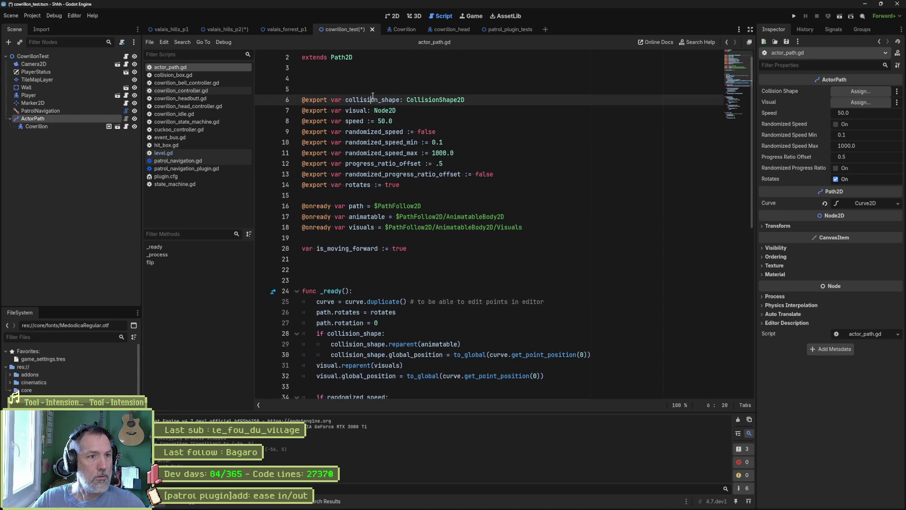
{"action": "scroll", "coordinate": [459, 242], "scroll_direction": "down", "scroll_amount": 3}
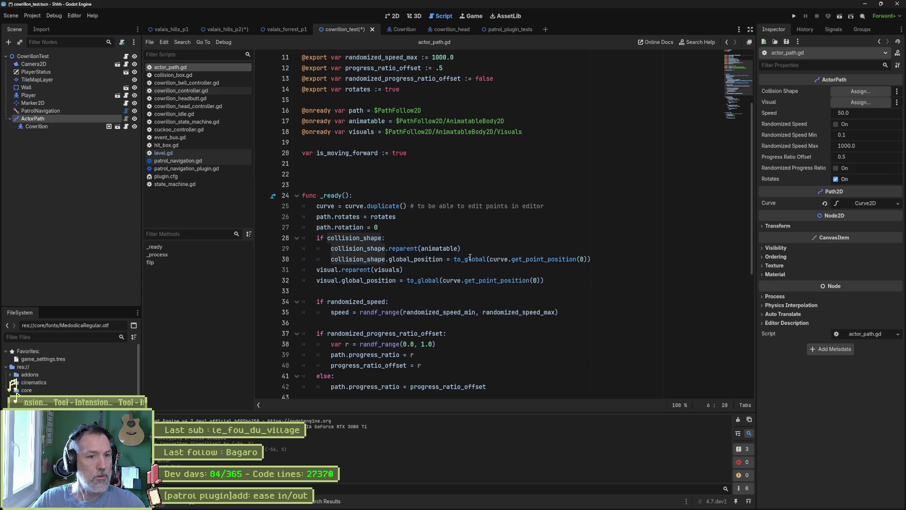
{"action": "mouse_move", "coordinate": [470, 257]}
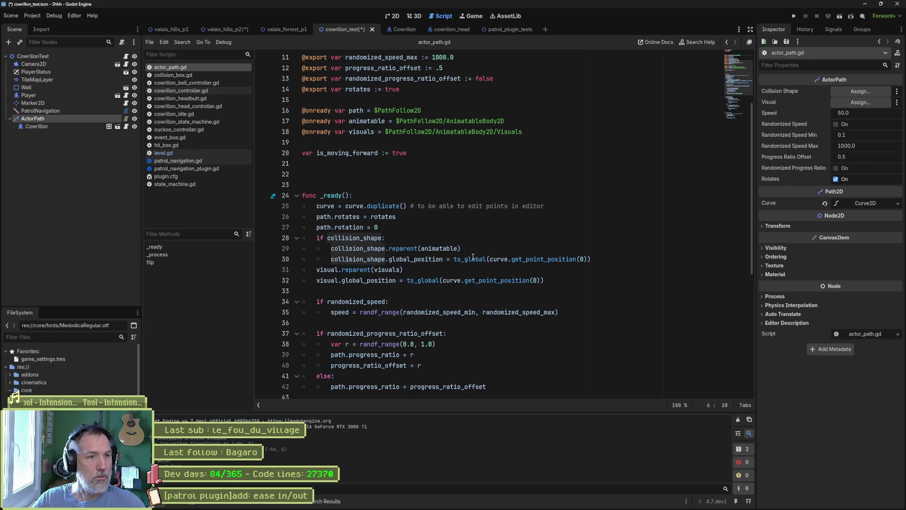
{"action": "left_click", "coordinate": [231, 30]}
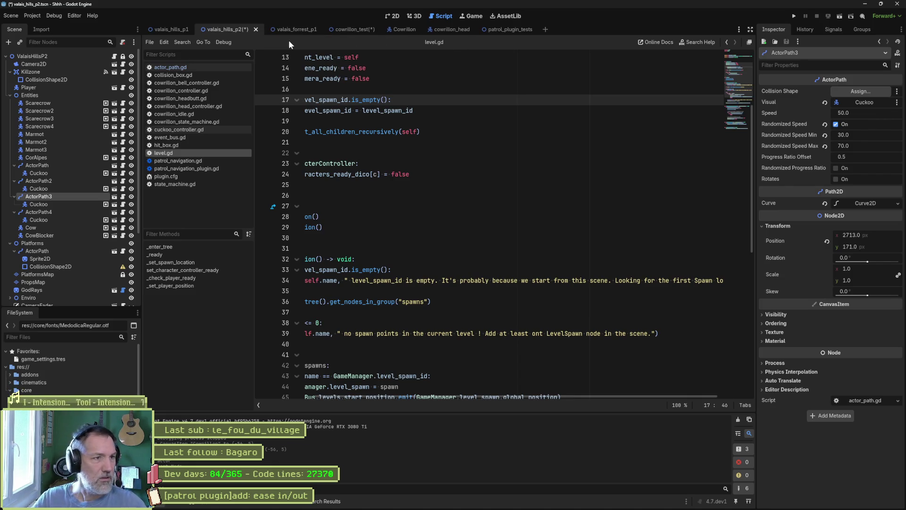
In cowrillon_test's 2D view, assign Cowrillon as the ActorPath's Visual node.
{"action": "left_click", "coordinate": [360, 27]}
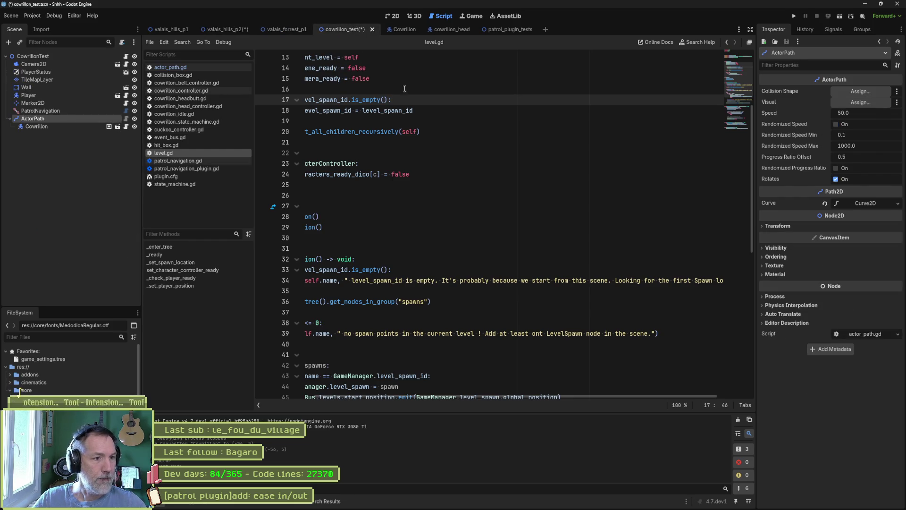
{"action": "left_click", "coordinate": [386, 17]}
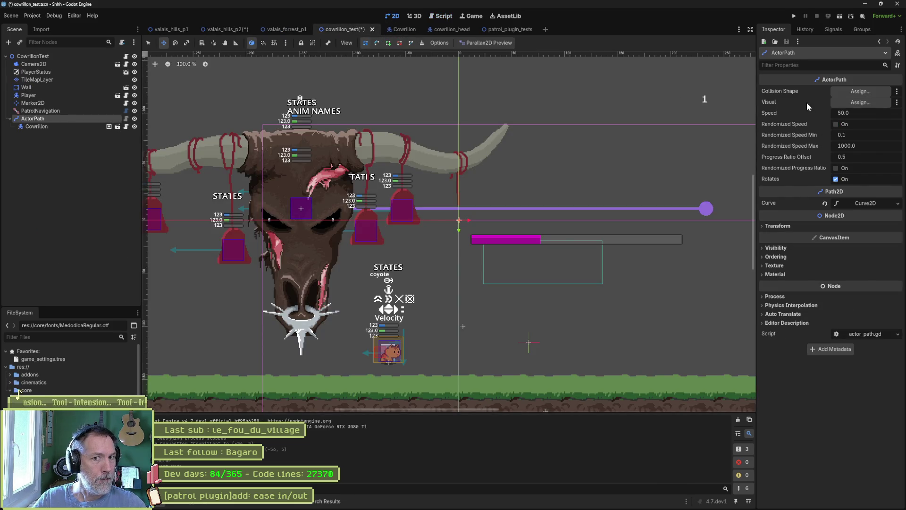
{"action": "left_click", "coordinate": [856, 103]}
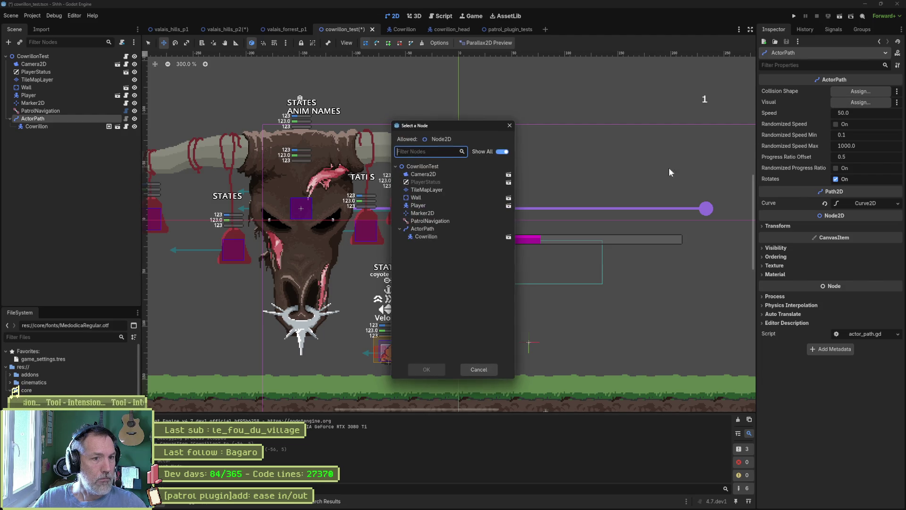
{"action": "left_click", "coordinate": [428, 236]}
{"action": "left_click", "coordinate": [426, 369]}
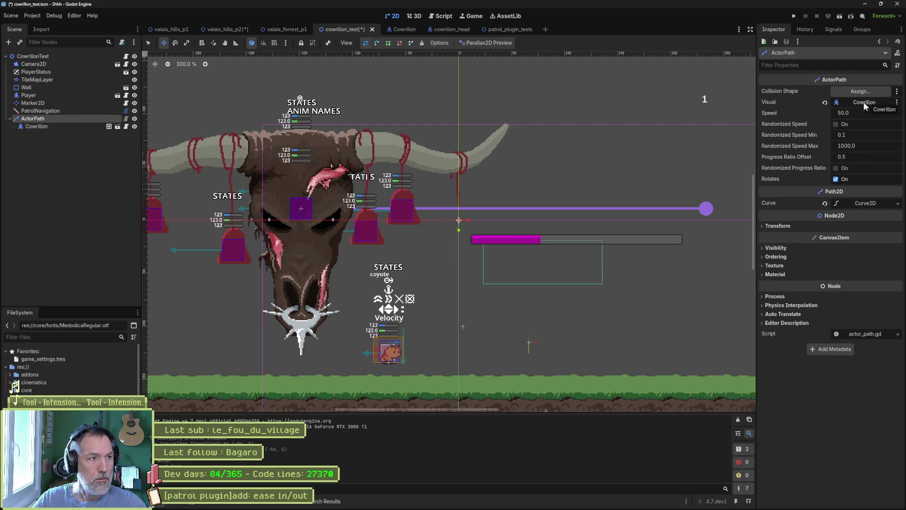
Compare with the ActorPath under Platforms in valais_hills_p2, then return to cowrillon_test.
{"action": "left_click", "coordinate": [231, 31]}
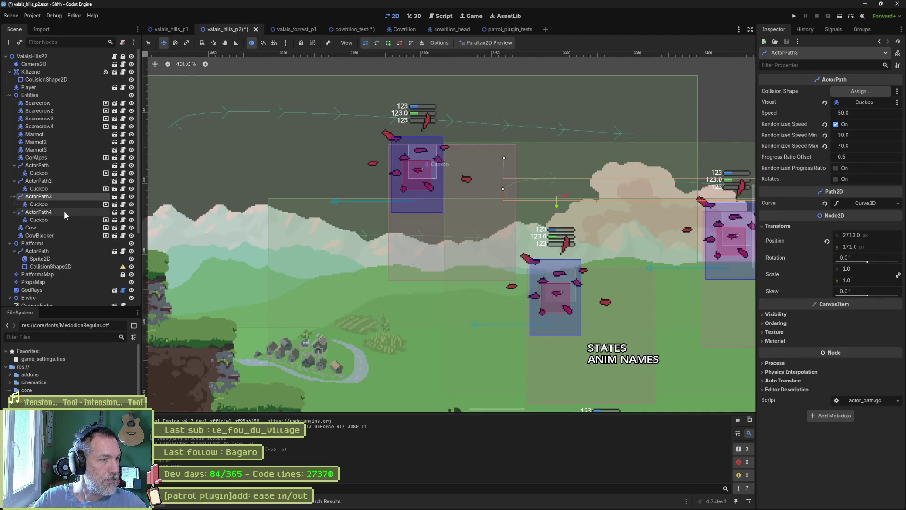
{"action": "left_click", "coordinate": [56, 251]}
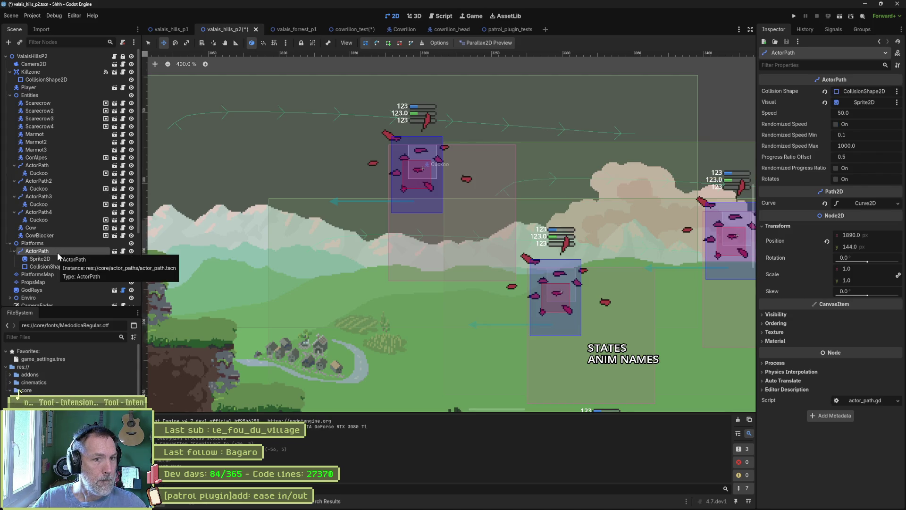
{"action": "scroll", "coordinate": [372, 215], "scroll_direction": "down", "scroll_amount": 3}
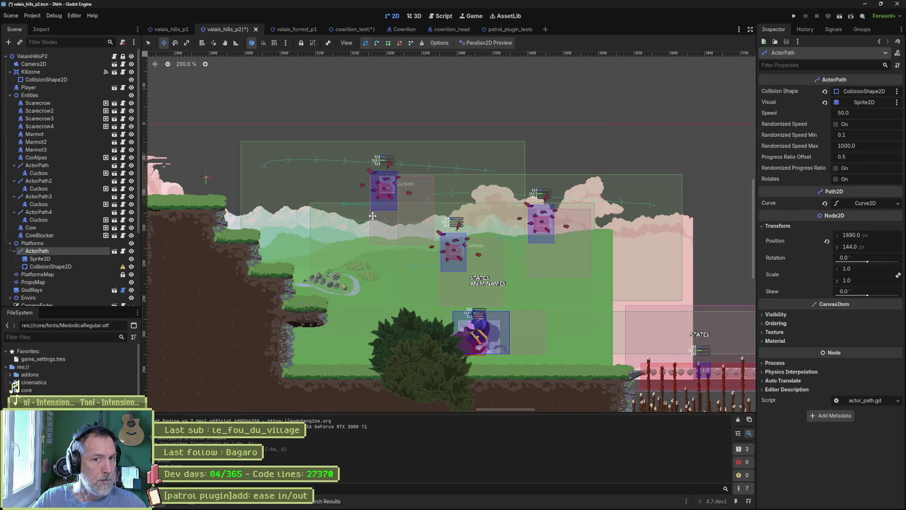
{"action": "left_click", "coordinate": [357, 31]}
Add two points to the ActorPath's Curve2D, setting the second point's x to 10.
{"action": "left_click", "coordinate": [864, 203]}
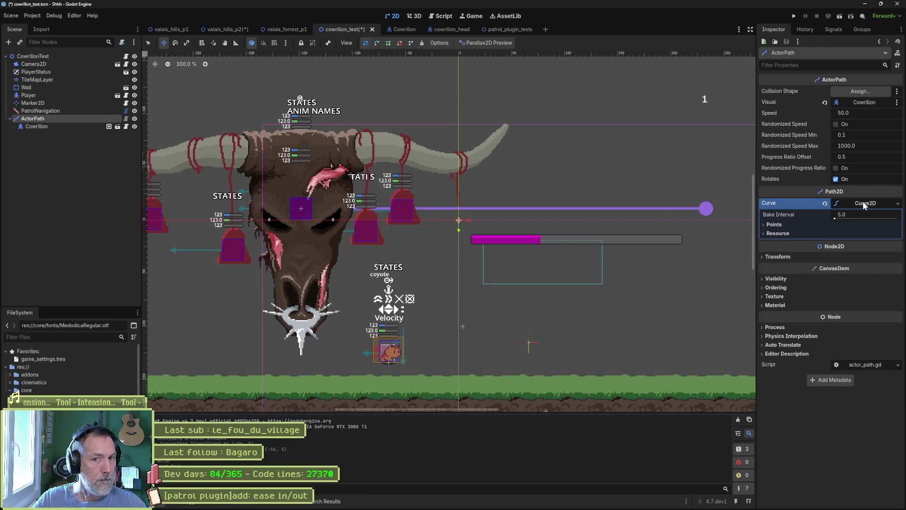
{"action": "left_click", "coordinate": [774, 225]}
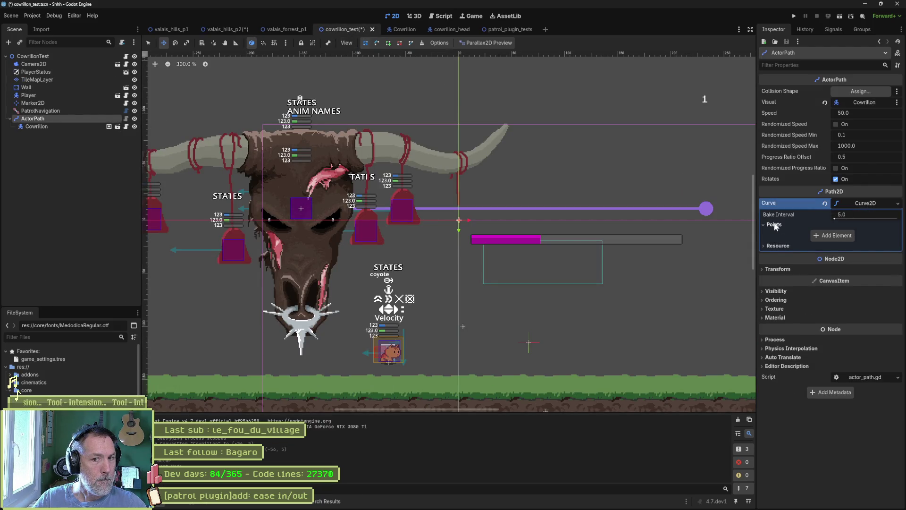
{"action": "left_click", "coordinate": [837, 234]}
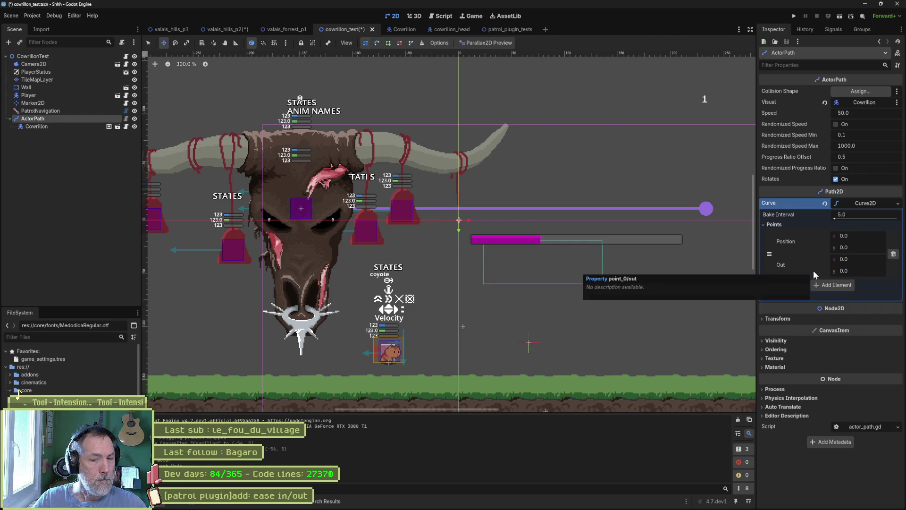
{"action": "left_click", "coordinate": [844, 286]}
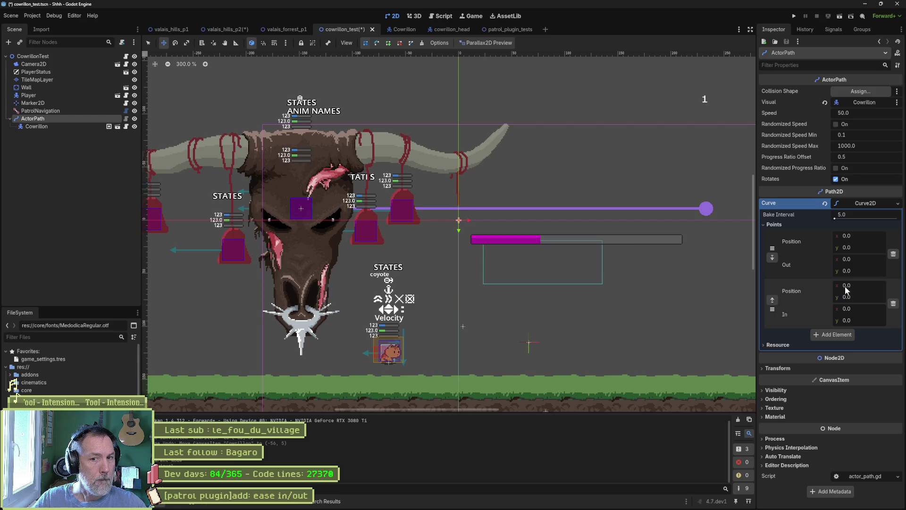
{"action": "left_click", "coordinate": [860, 285]}
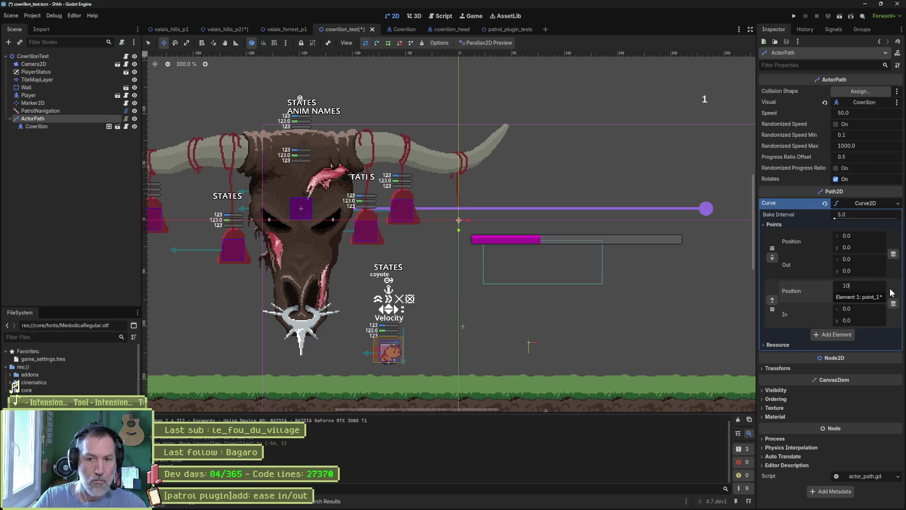
{"action": "type", "text": "10"}
{"action": "key", "text": "Return"}
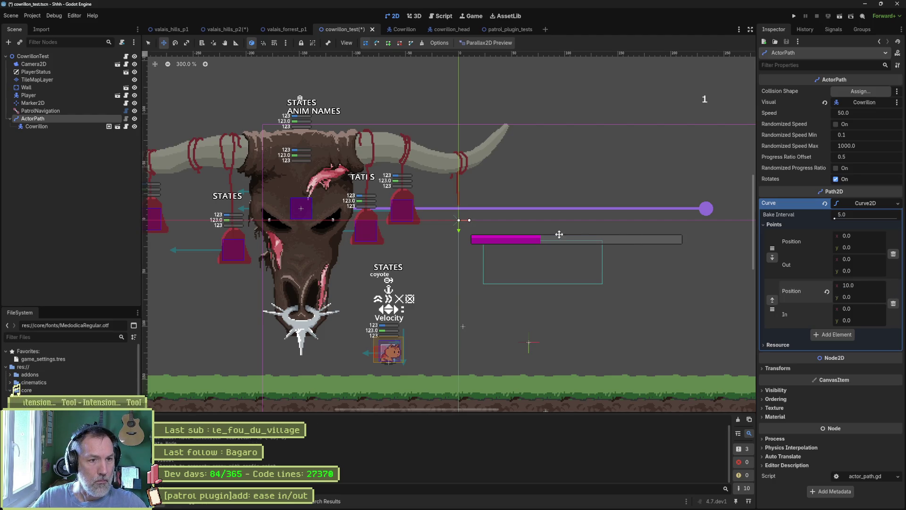
Drag the first curve point on the canvas out to (208, -65).
{"action": "scroll", "coordinate": [533, 230], "scroll_direction": "down", "scroll_amount": 2}
{"action": "left_click_drag", "start_coordinate": [487, 223], "coordinate": [641, 174]}
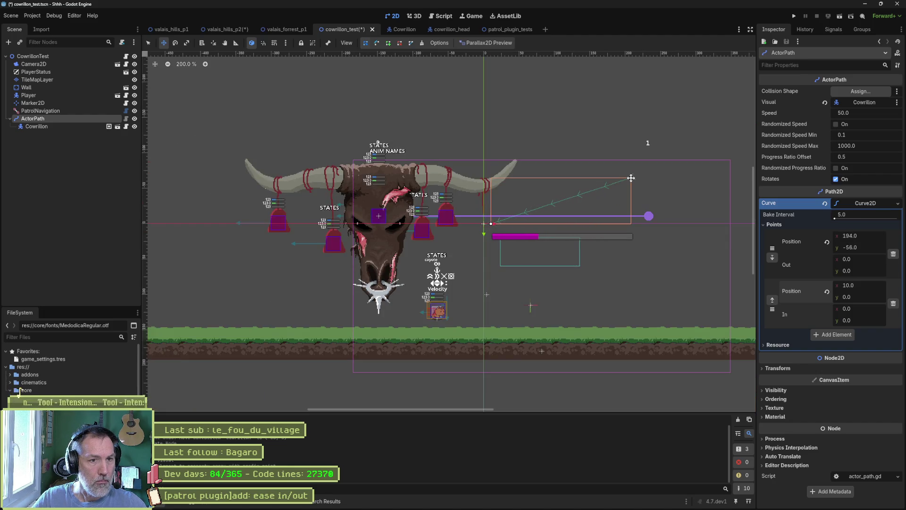
{"action": "mouse_move", "coordinate": [484, 224]}
{"action": "left_mouse_down"}
{"action": "mouse_move", "coordinate": [462, 228]}
{"action": "mouse_move", "coordinate": [535, 213]}
{"action": "left_mouse_up"}
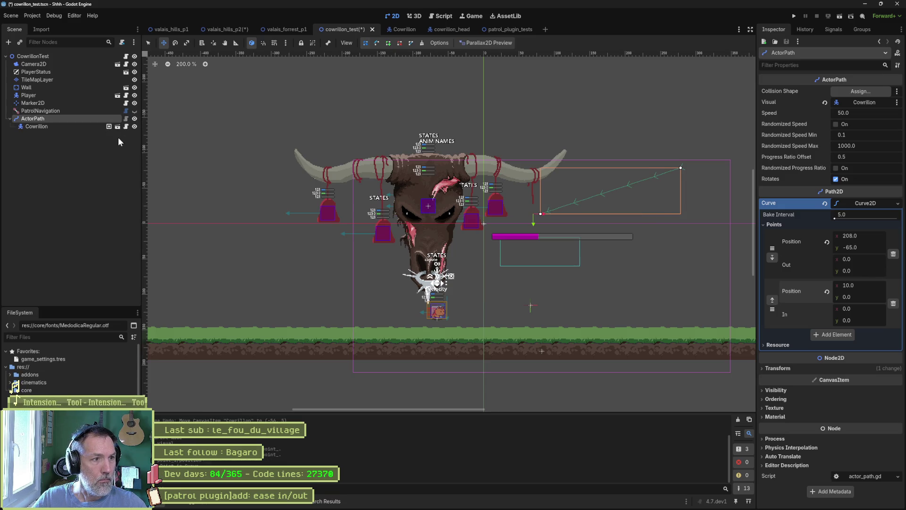
{"action": "left_click", "coordinate": [115, 149]}
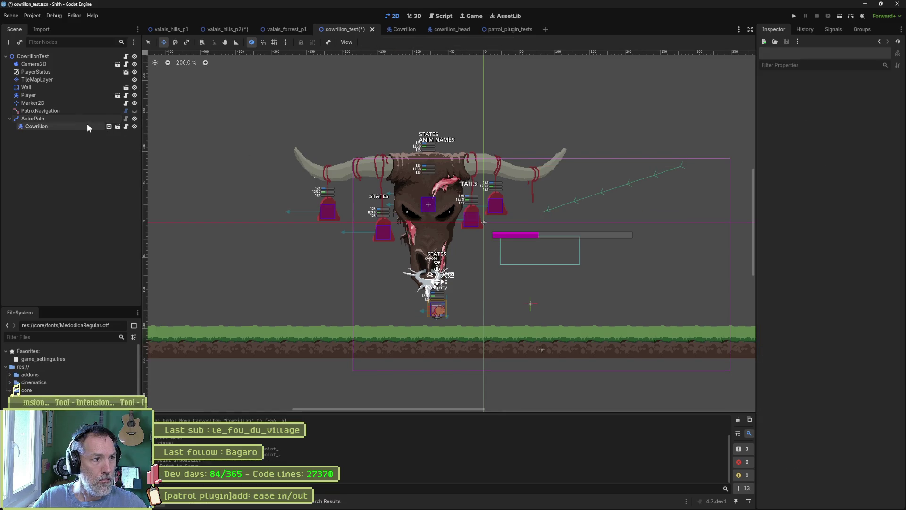
Test-run the scene, then turn off Rotates on the cowrillon_test ActorPath.
{"action": "key", "text": "F6"}
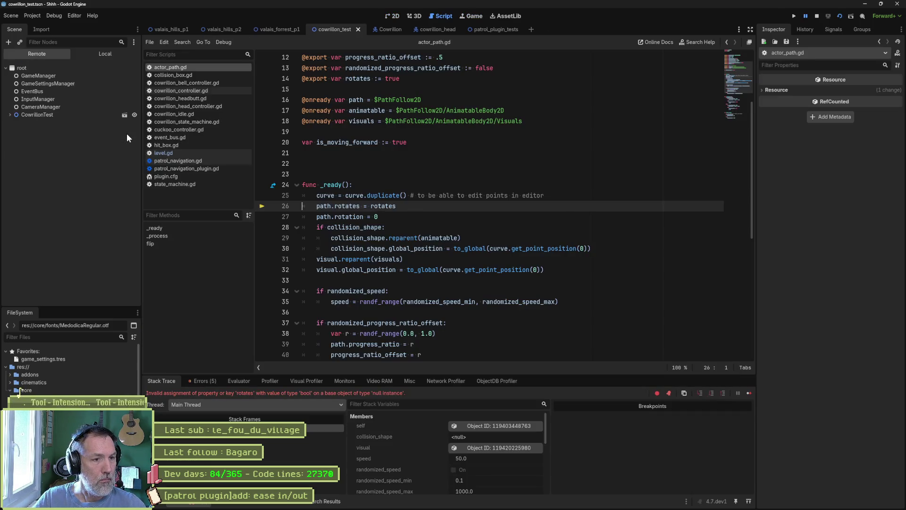
{"action": "key", "text": "F8"}
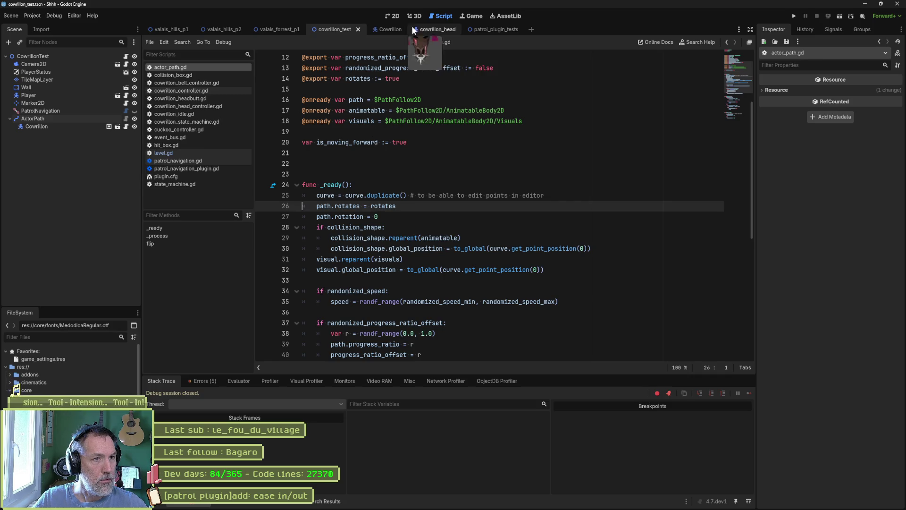
{"action": "left_click", "coordinate": [392, 15]}
{"action": "left_click", "coordinate": [66, 118]}
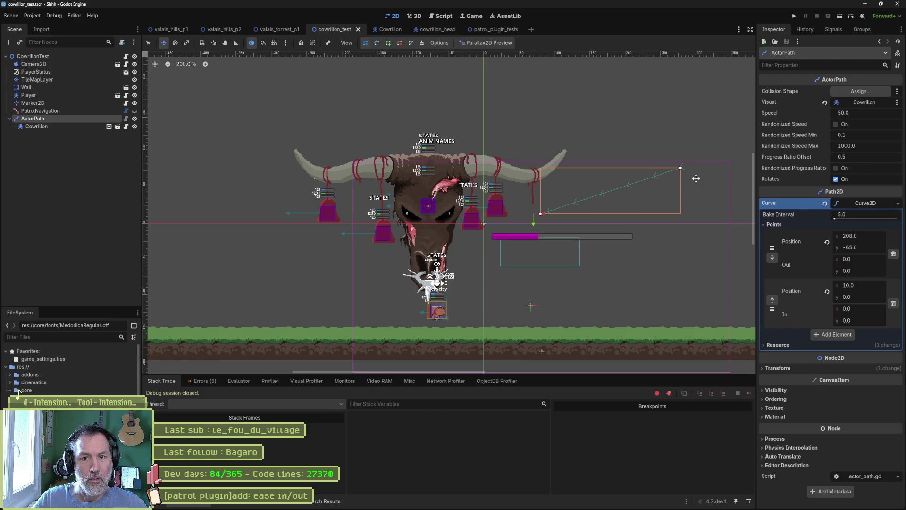
{"action": "left_click", "coordinate": [835, 179]}
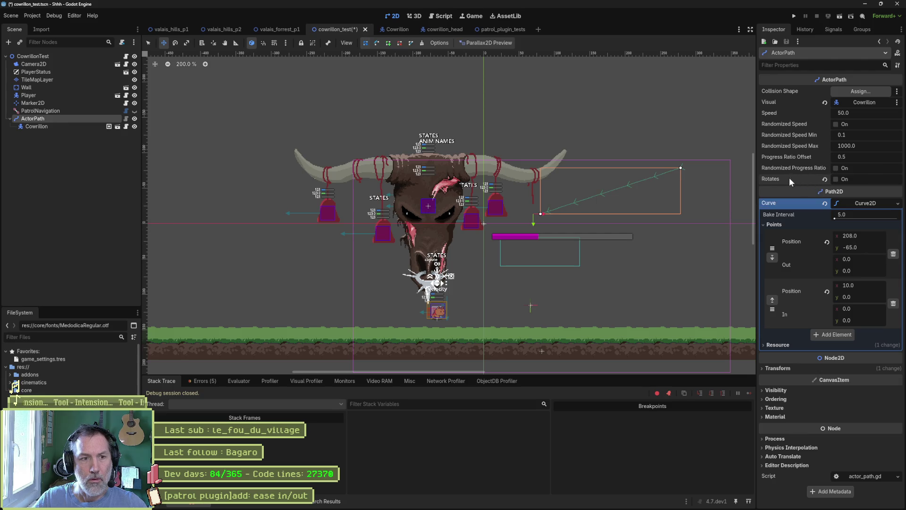
Run the scene again without rotation, stop it, and switch to the valais_hills_p2 scene.
{"action": "key", "text": "F6"}
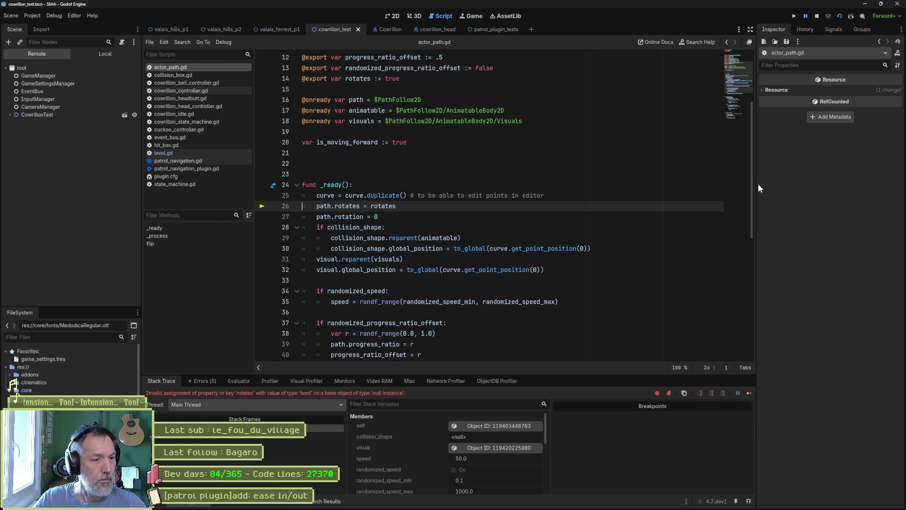
{"action": "key", "text": "F8"}
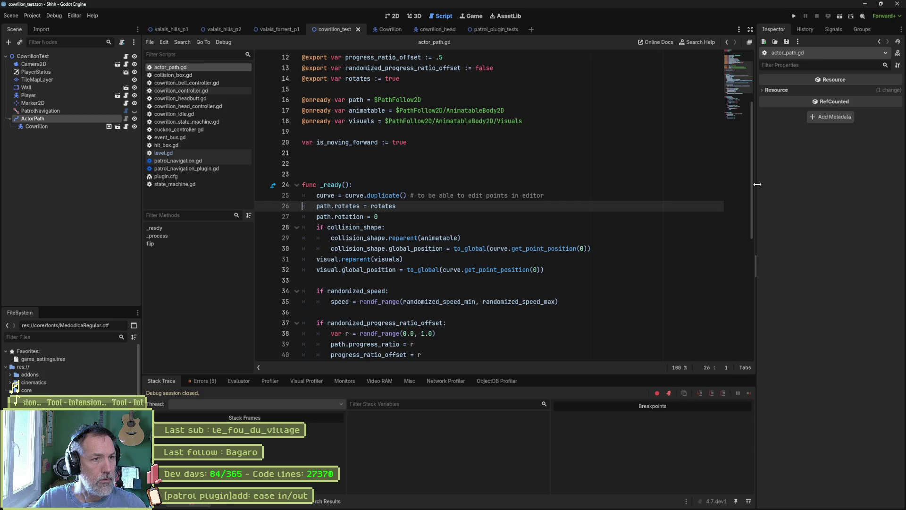
{"action": "mouse_move", "coordinate": [409, 100]}
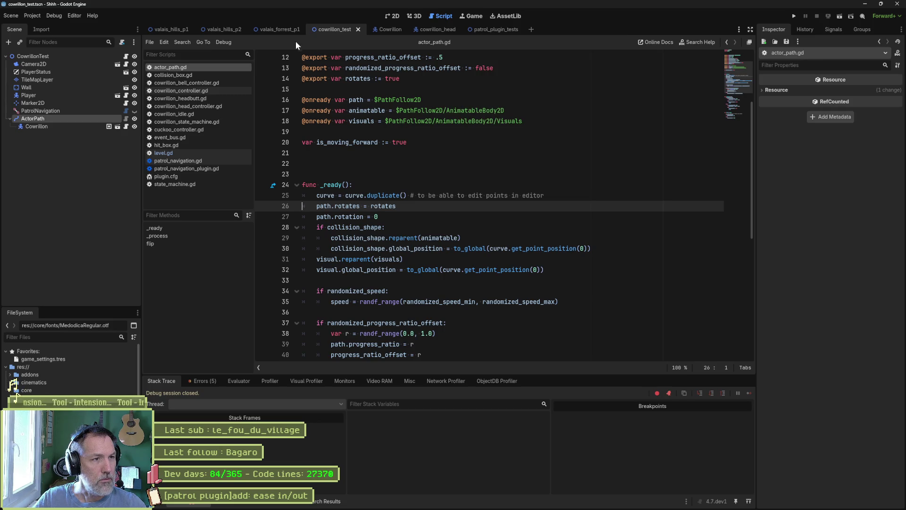
{"action": "left_click", "coordinate": [227, 30]}
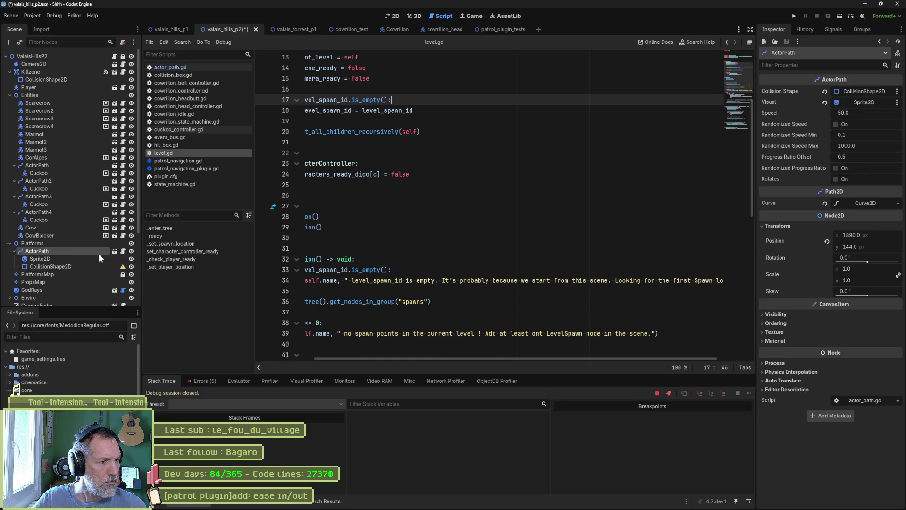
In cowrillon_test, move Cowrillon out, delete the old ActorPath, and instance actor_path.tscn.
{"action": "left_click", "coordinate": [346, 29]}
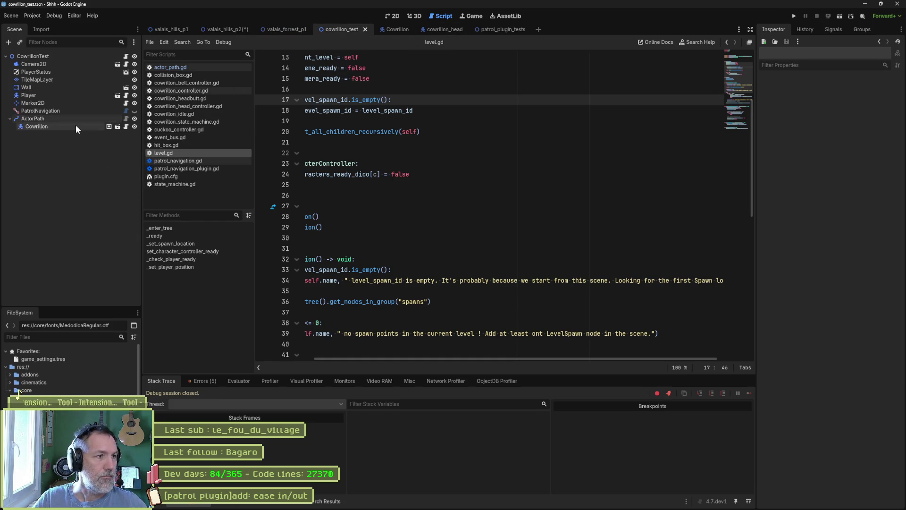
{"action": "left_click_drag", "start_coordinate": [52, 128], "coordinate": [35, 114]}
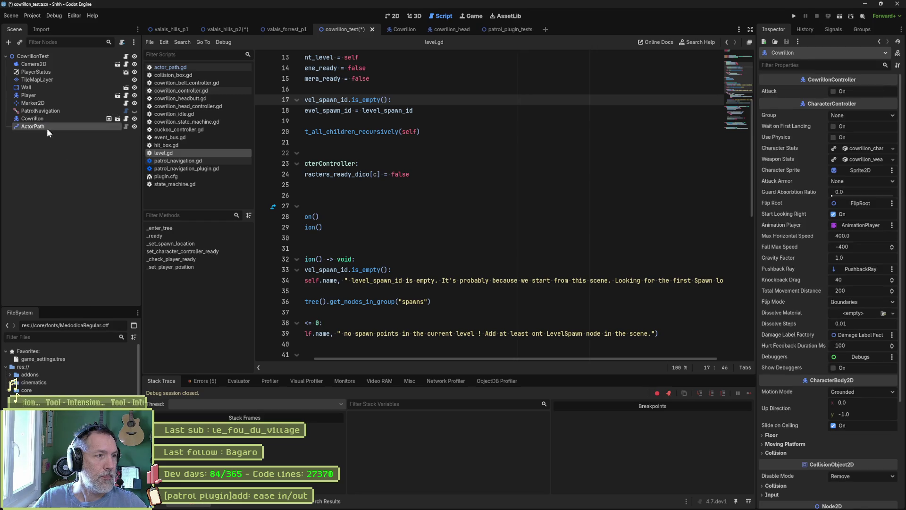
{"action": "left_click", "coordinate": [46, 126]}
{"action": "key", "text": "Delete"}
{"action": "key", "text": "Return"}
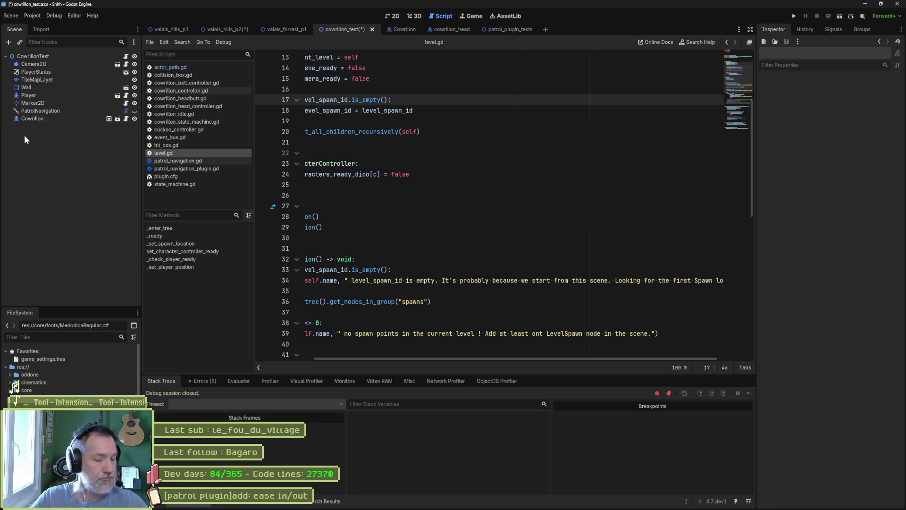
{"action": "key", "text": "ctrl+shift+o"}
{"action": "type", "text": "actor"}
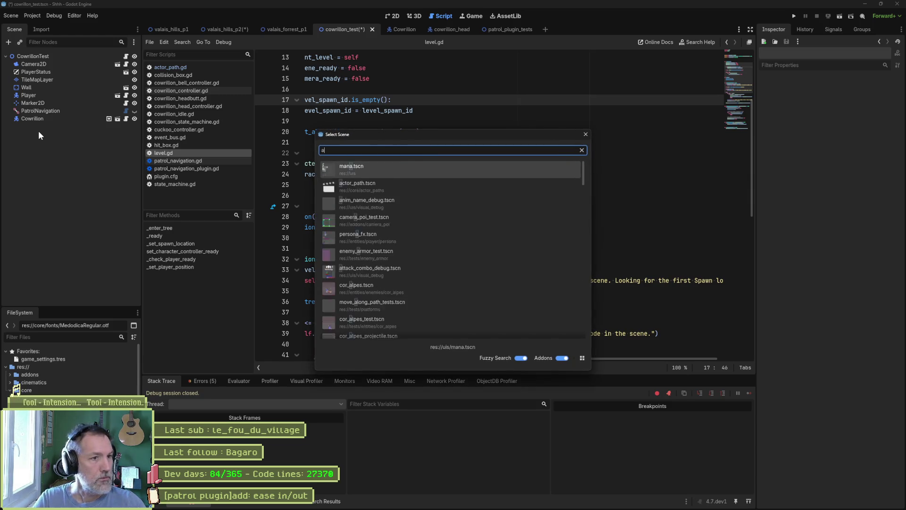
{"action": "key", "text": "Return"}
Put Cowrillon under the new ActorPath, set it as the Visual, and run the scene.
{"action": "left_click_drag", "start_coordinate": [33, 118], "coordinate": [39, 127]}
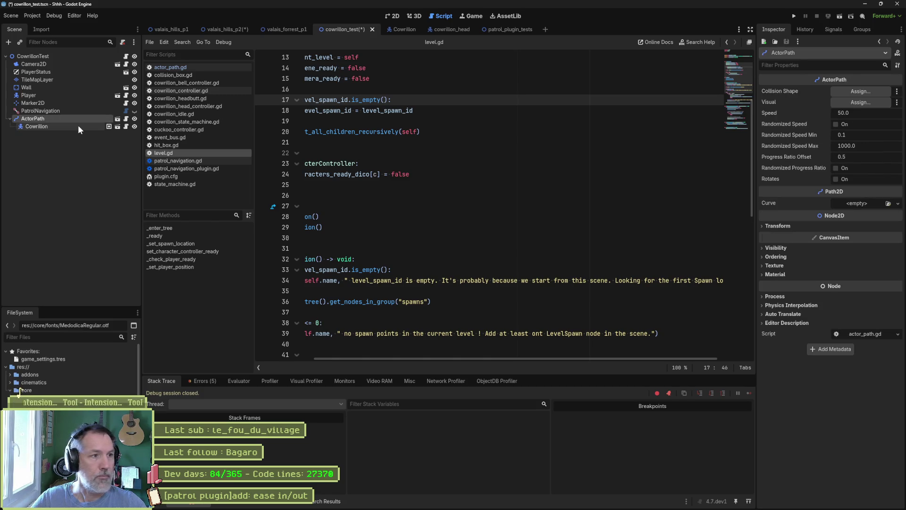
{"action": "left_click", "coordinate": [866, 92]}
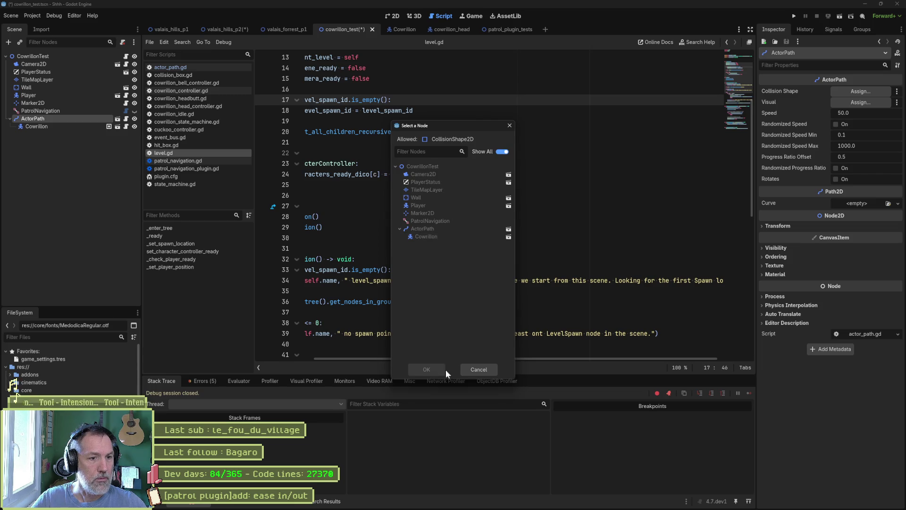
{"action": "left_click", "coordinate": [477, 369]}
{"action": "left_click", "coordinate": [856, 102]}
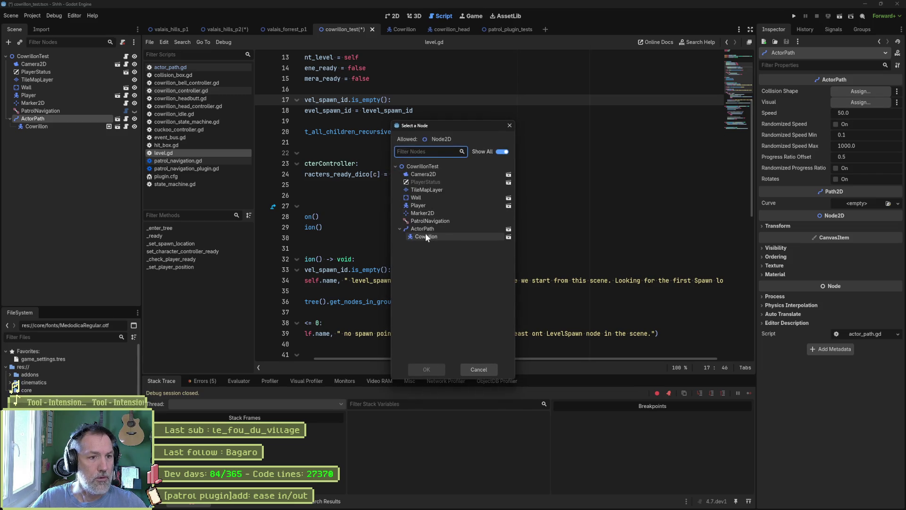
{"action": "left_click", "coordinate": [426, 236]}
{"action": "left_click", "coordinate": [436, 368]}
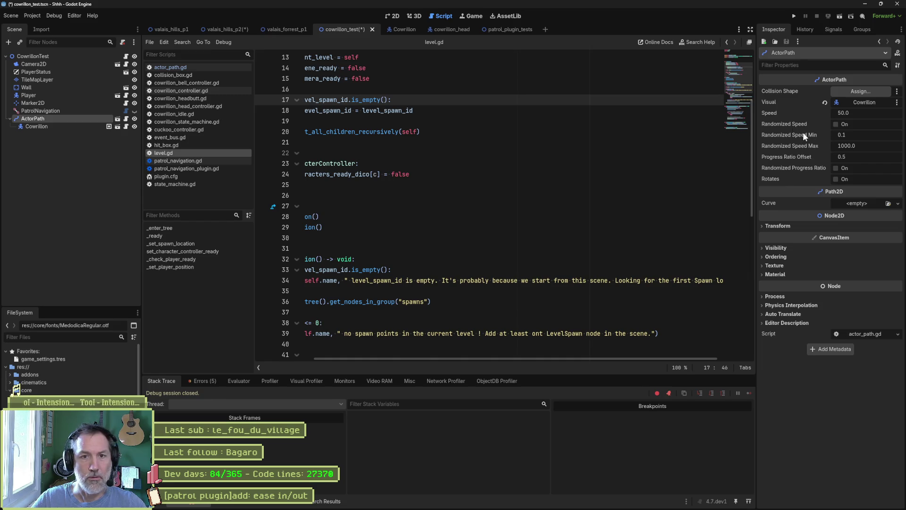
{"action": "key", "text": "F6"}
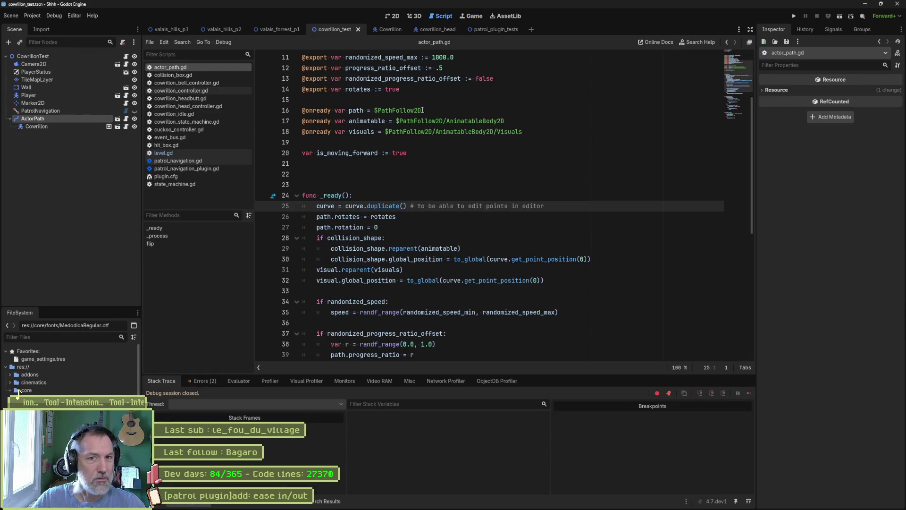
Give the ActorPath a new Curve2D and add two points, both at (0, 0).
{"action": "left_click", "coordinate": [96, 118]}
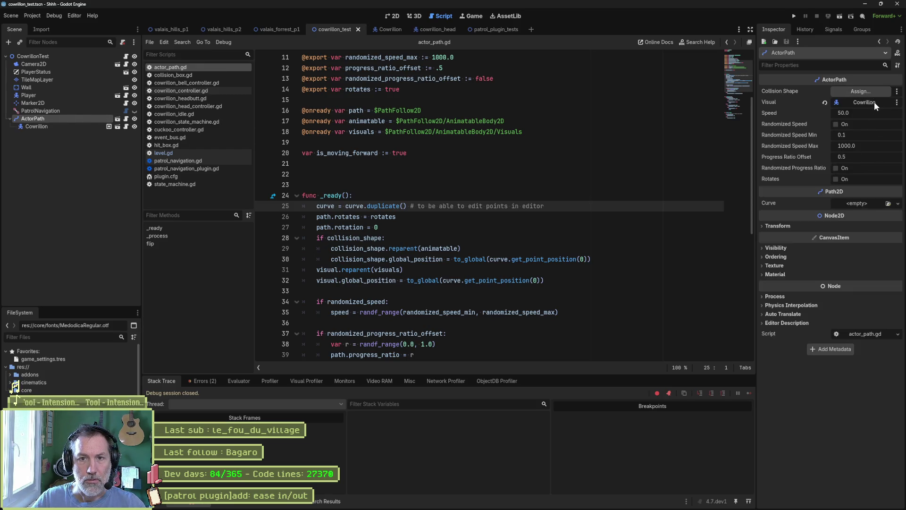
{"action": "left_click", "coordinate": [869, 203]}
{"action": "left_click", "coordinate": [876, 225]}
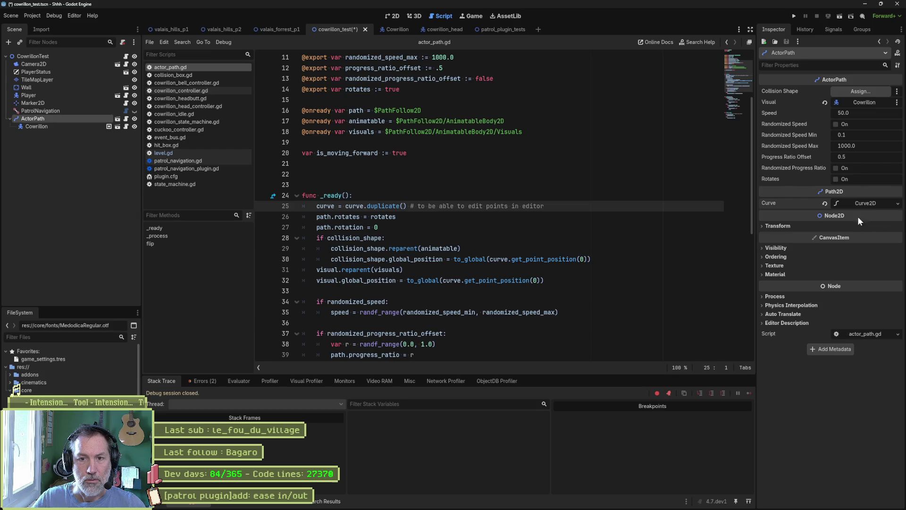
{"action": "left_click", "coordinate": [783, 225]}
{"action": "left_click", "coordinate": [835, 238]}
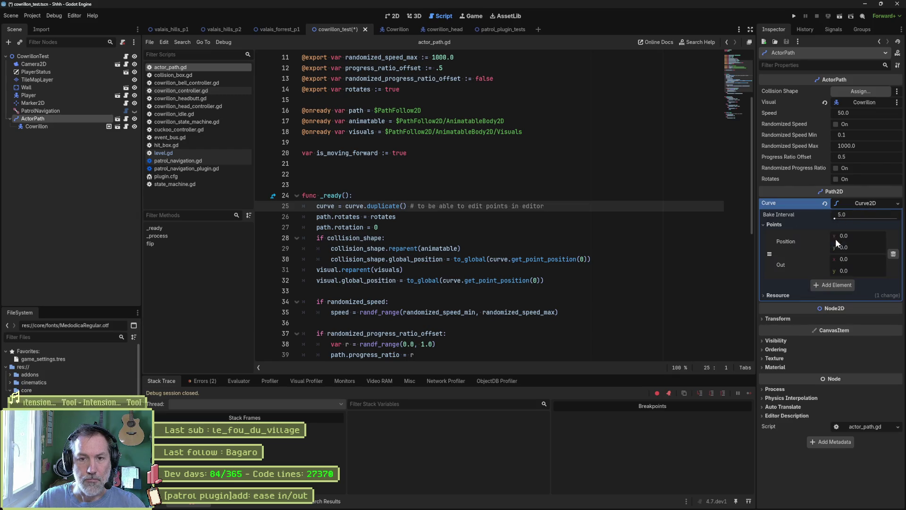
{"action": "left_click", "coordinate": [844, 288]}
{"action": "left_click", "coordinate": [392, 15]}
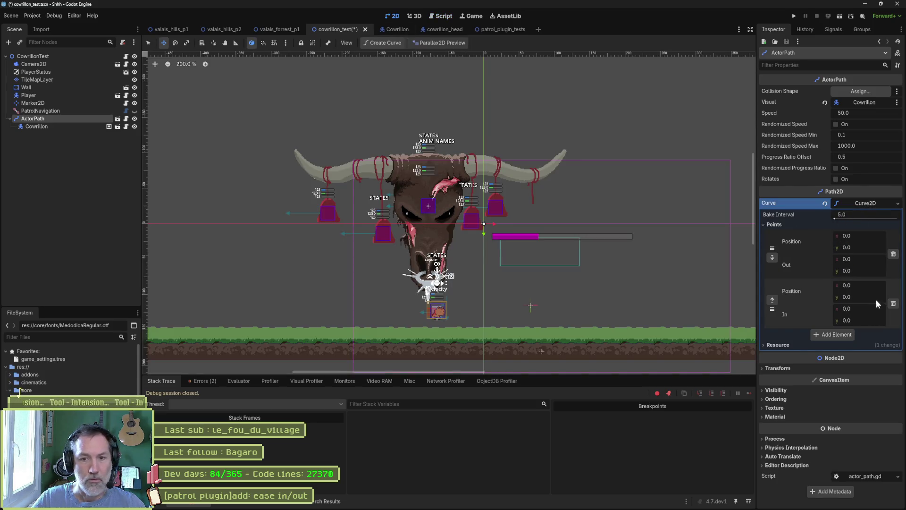
Set the second curve point's x to 20, drag the first point to (222, -25), and run.
{"action": "left_click", "coordinate": [871, 286]}
{"action": "type", "text": "20"}
{"action": "key", "text": "Return"}
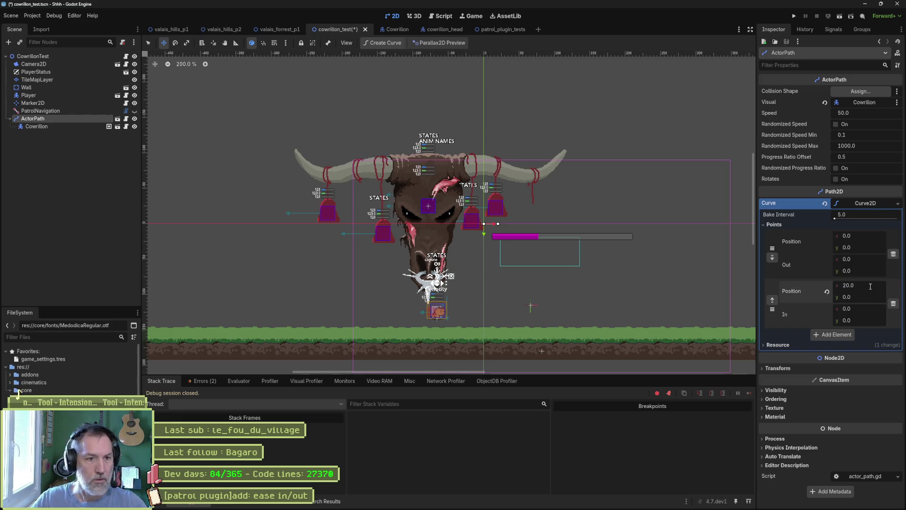
{"action": "mouse_move", "coordinate": [484, 223]}
{"action": "left_mouse_down"}
{"action": "mouse_move", "coordinate": [607, 223]}
{"action": "mouse_move", "coordinate": [642, 204]}
{"action": "left_mouse_up"}
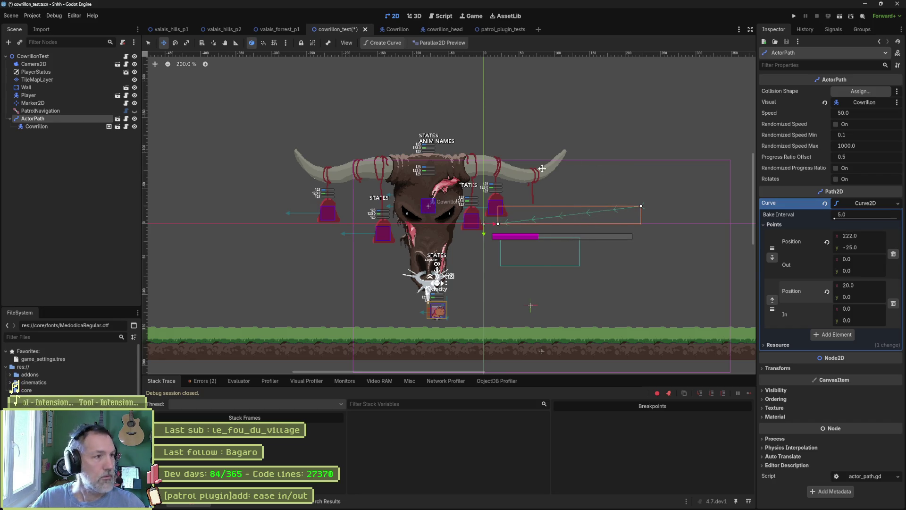
{"action": "key", "text": "F6"}
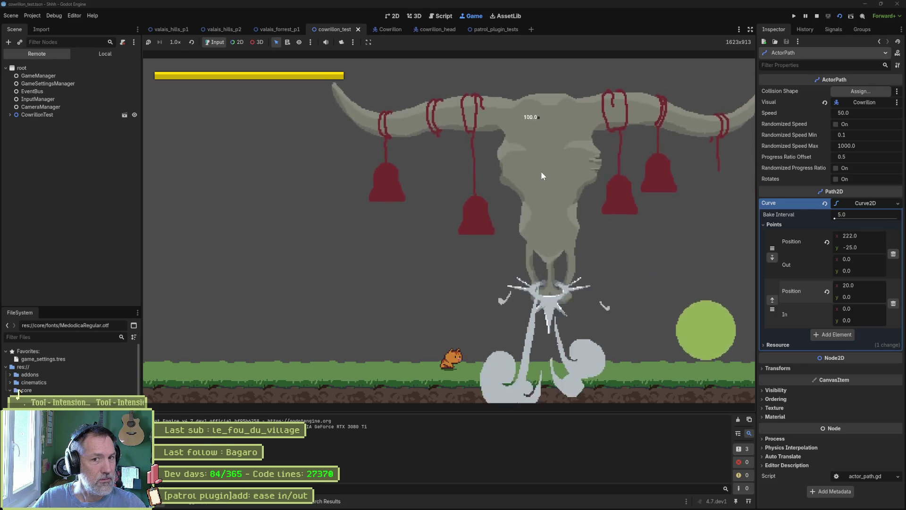
Stop the running test game.
{"action": "key", "text": "F8"}
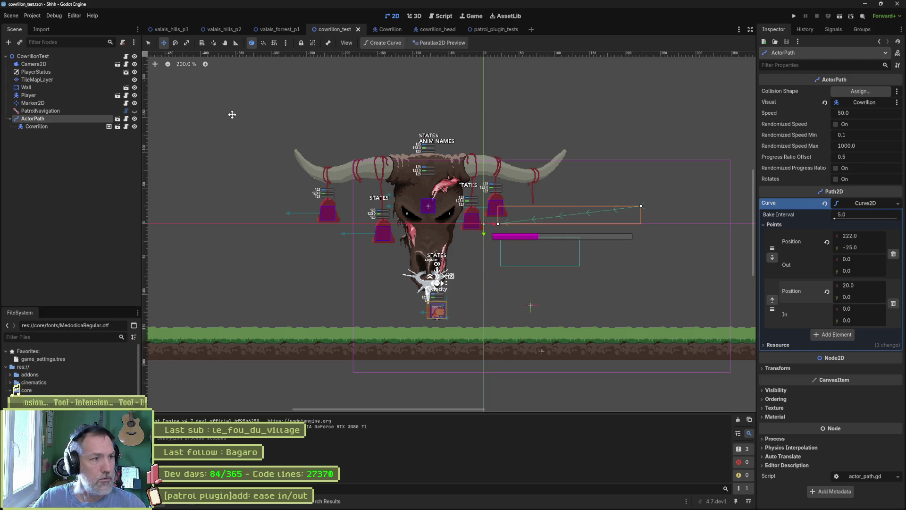
Open actor_path.gd at the _process function and select path.progress on line 54.
{"action": "left_click", "coordinate": [126, 120]}
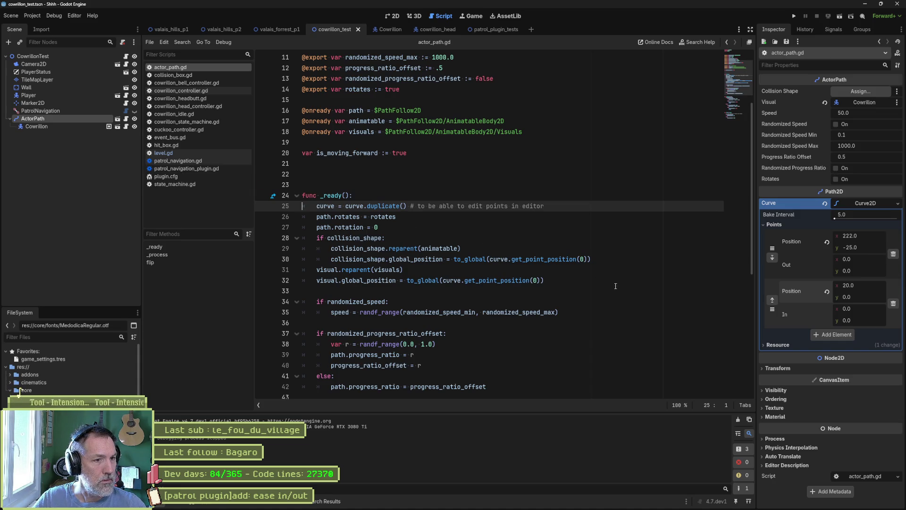
{"action": "left_click", "coordinate": [160, 254]}
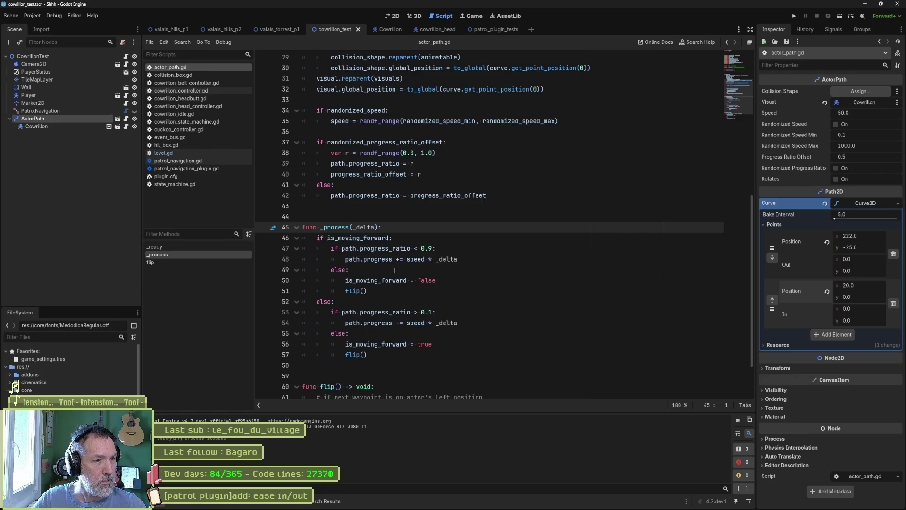
{"action": "scroll", "coordinate": [394, 270], "scroll_direction": "down", "scroll_amount": 2}
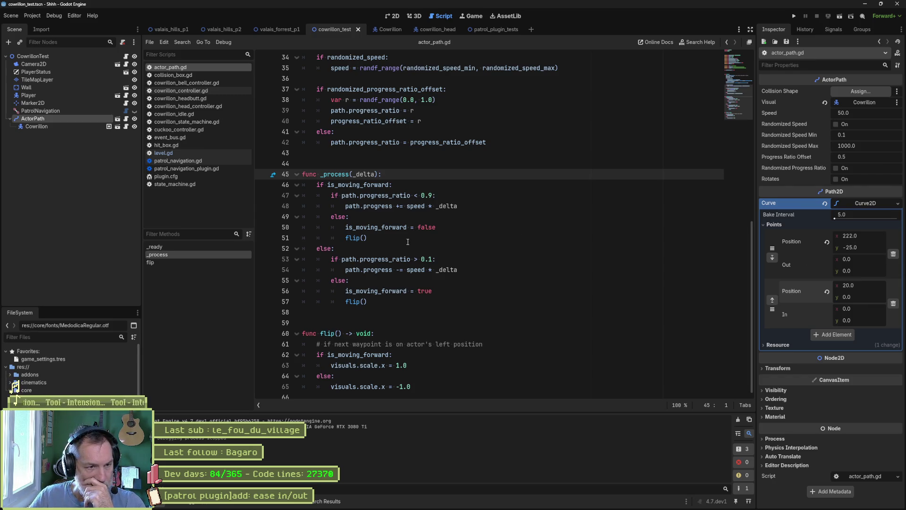
{"action": "left_click_drag", "start_coordinate": [345, 270], "coordinate": [392, 269]}
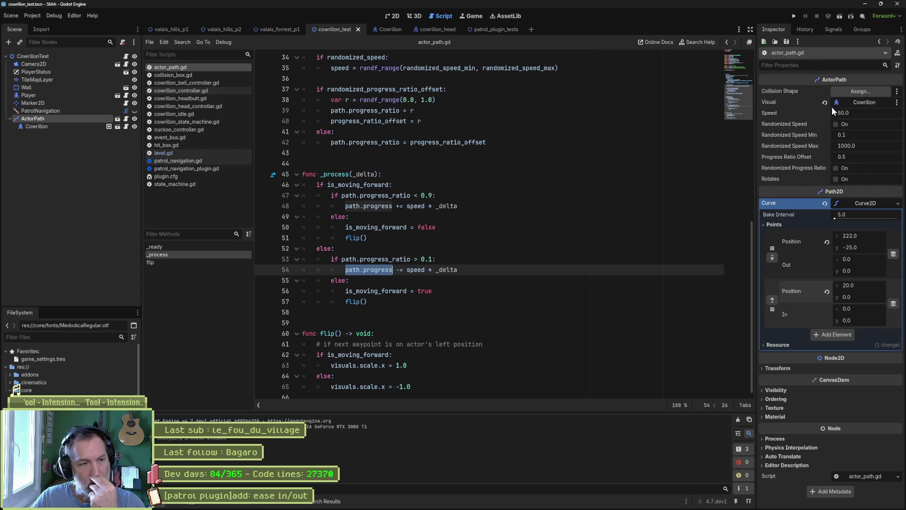
Check where collision_shape is used, then open the node picker for the Collision Shape property.
{"action": "scroll", "coordinate": [376, 206], "scroll_direction": "up", "scroll_amount": 10}
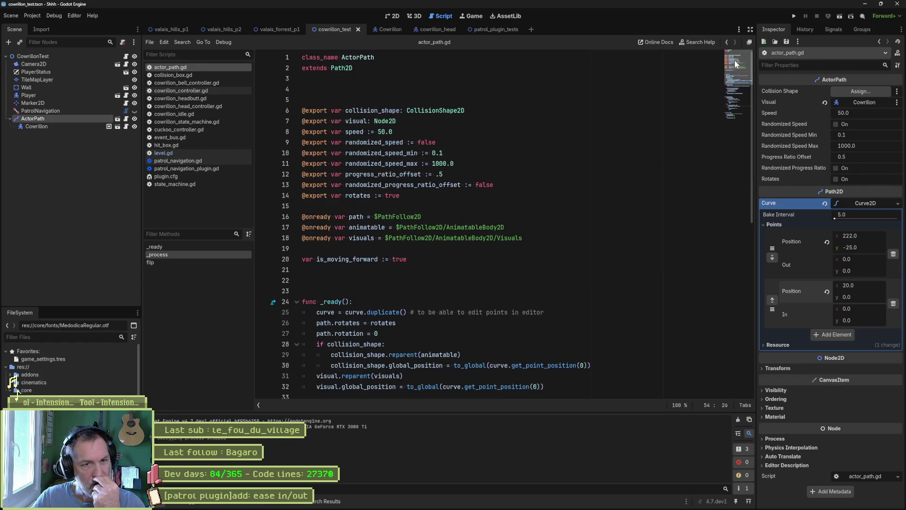
{"action": "double_click", "coordinate": [373, 111]}
{"action": "scroll", "coordinate": [412, 250], "scroll_direction": "down", "scroll_amount": 3}
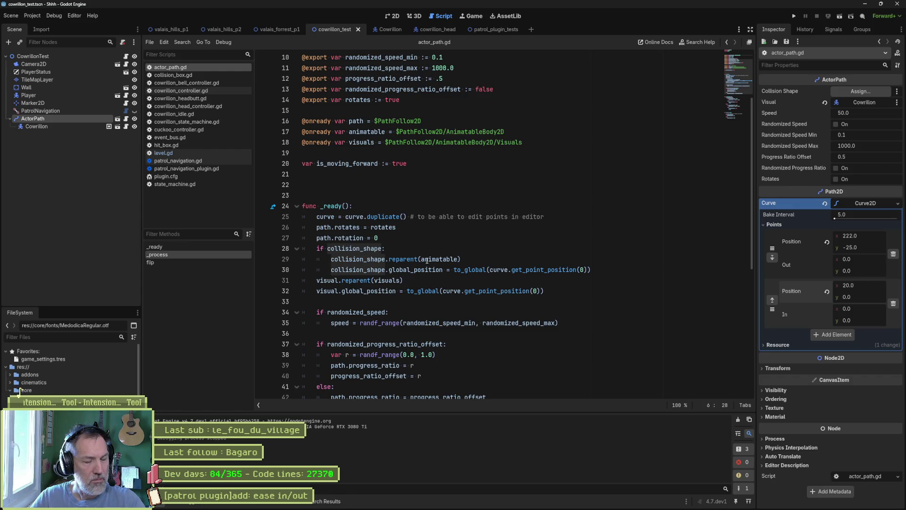
{"action": "mouse_move", "coordinate": [493, 267]}
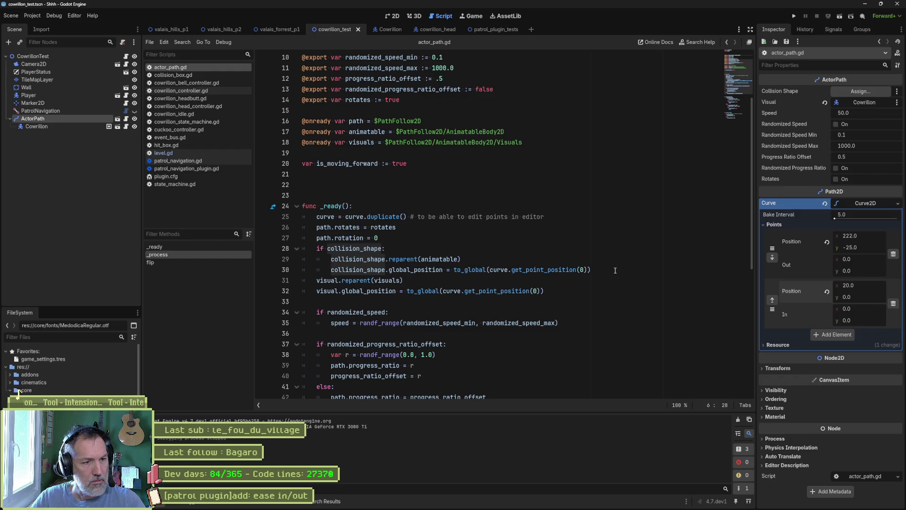
{"action": "left_click", "coordinate": [851, 92]}
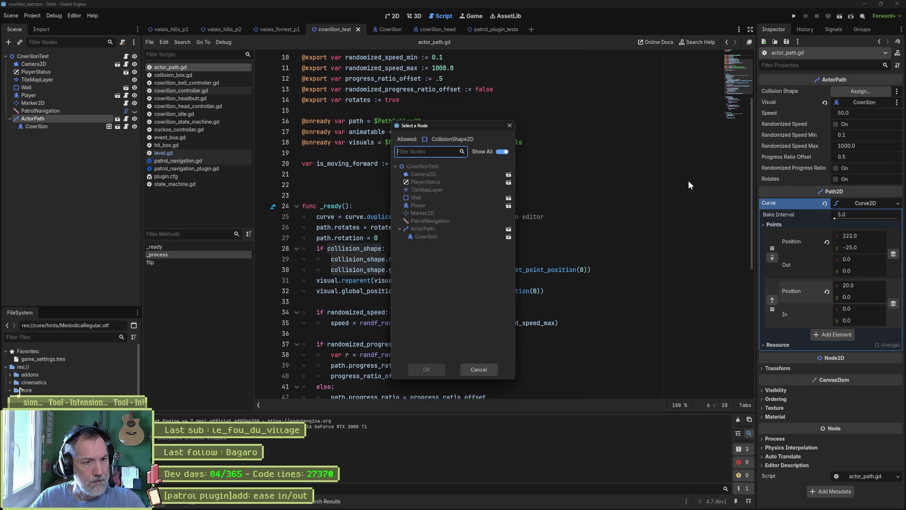
Cancel the node picker with Collision Shape left unassigned and go back to the 2D view.
{"action": "left_click", "coordinate": [426, 228]}
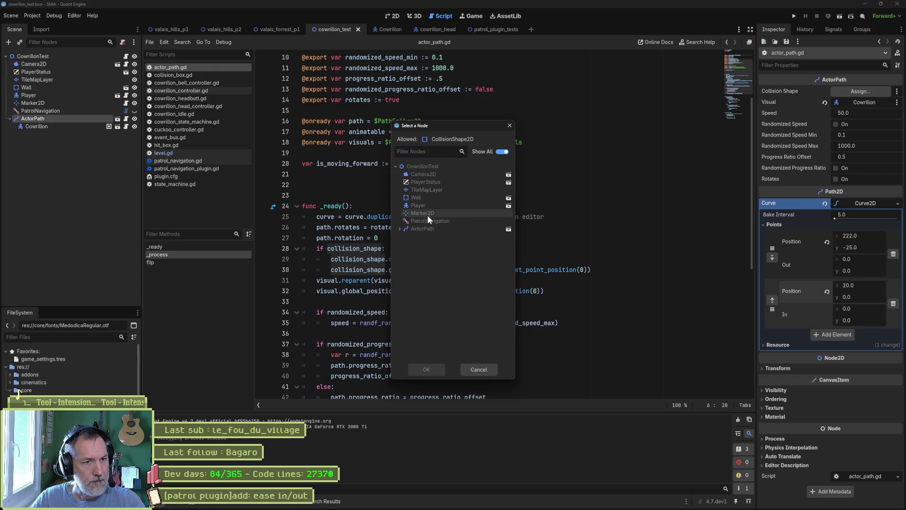
{"action": "left_click", "coordinate": [477, 369]}
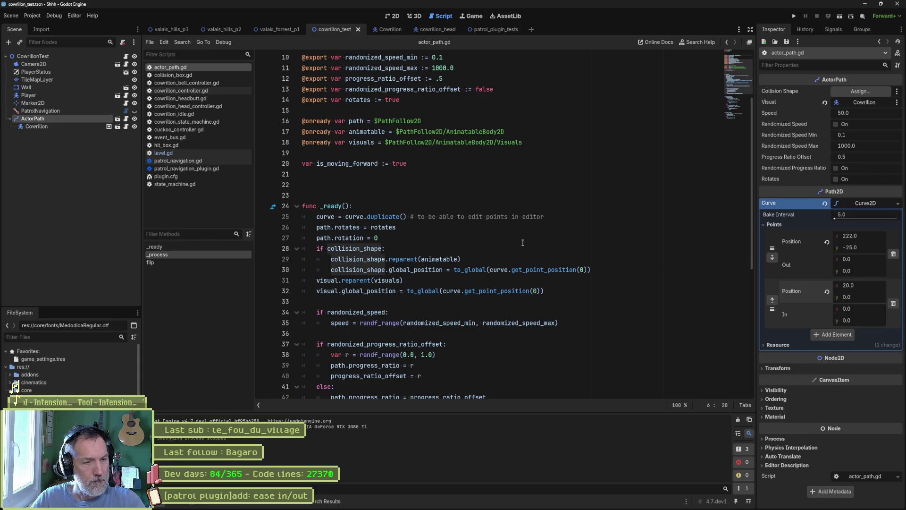
{"action": "left_click", "coordinate": [523, 243]}
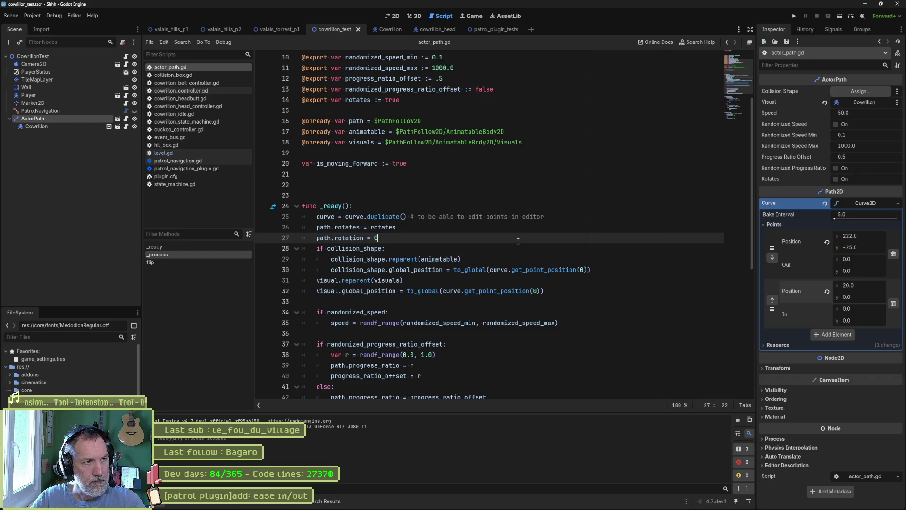
{"action": "left_click", "coordinate": [396, 16]}
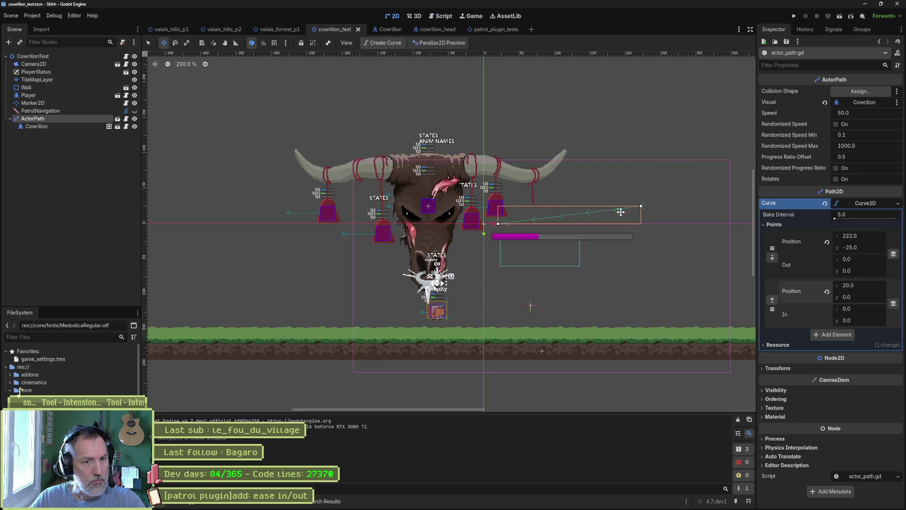
Zoom in on the path's end point in the 2D view, then return to actor_path.gd.
{"action": "scroll", "coordinate": [623, 214], "scroll_direction": "up", "scroll_amount": 3}
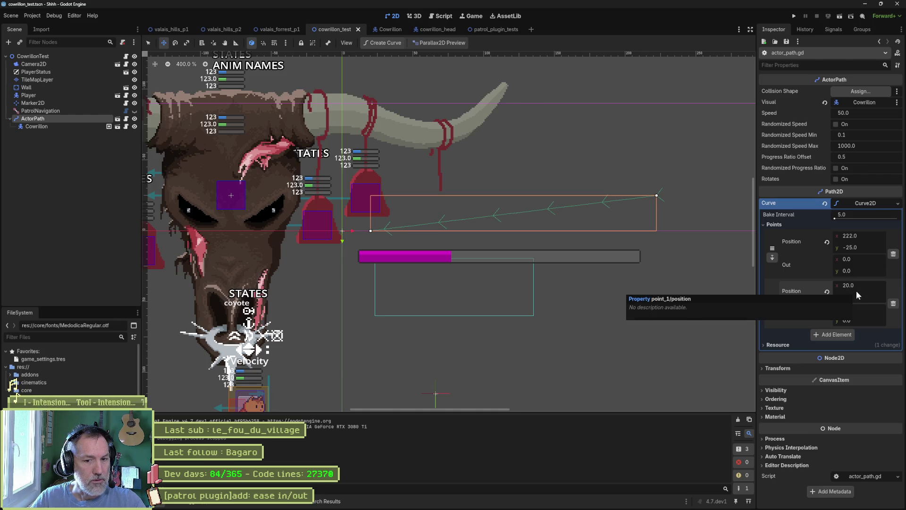
{"action": "left_click", "coordinate": [441, 16]}
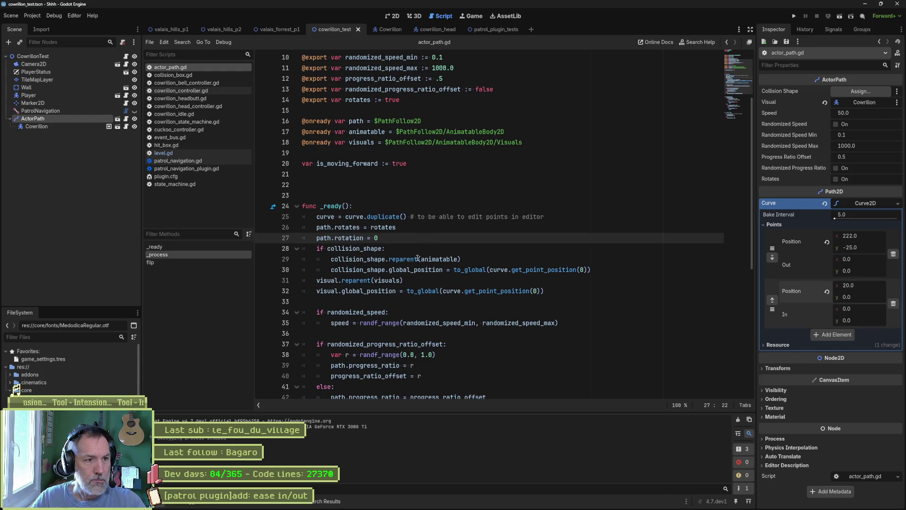
{"action": "scroll", "coordinate": [418, 258], "scroll_direction": "down", "scroll_amount": 5}
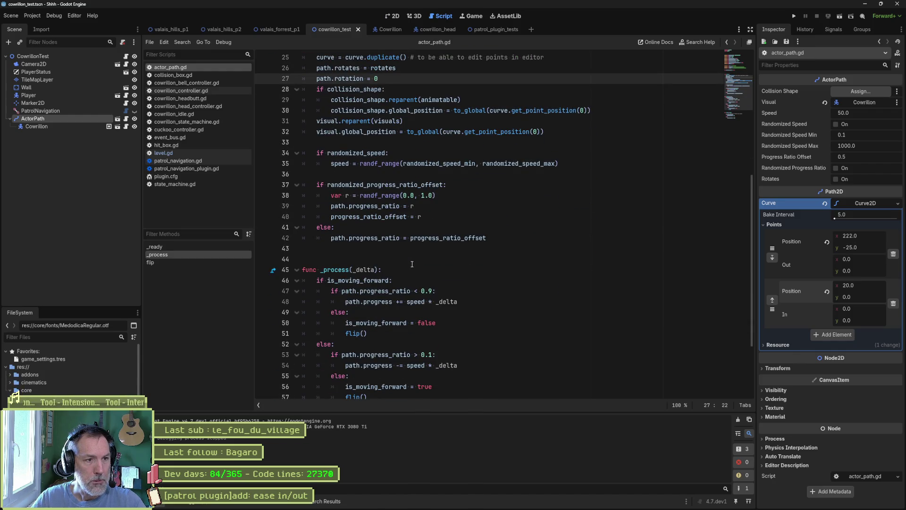
{"action": "scroll", "coordinate": [412, 264], "scroll_direction": "up", "scroll_amount": 3}
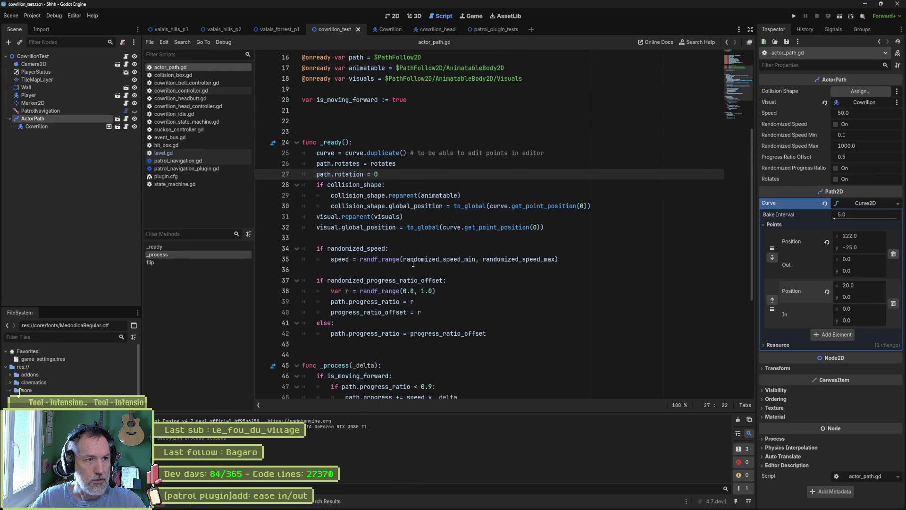
{"action": "scroll", "coordinate": [409, 269], "scroll_direction": "down", "scroll_amount": 1}
{"action": "scroll", "coordinate": [409, 270], "scroll_direction": "down", "scroll_amount": 5}
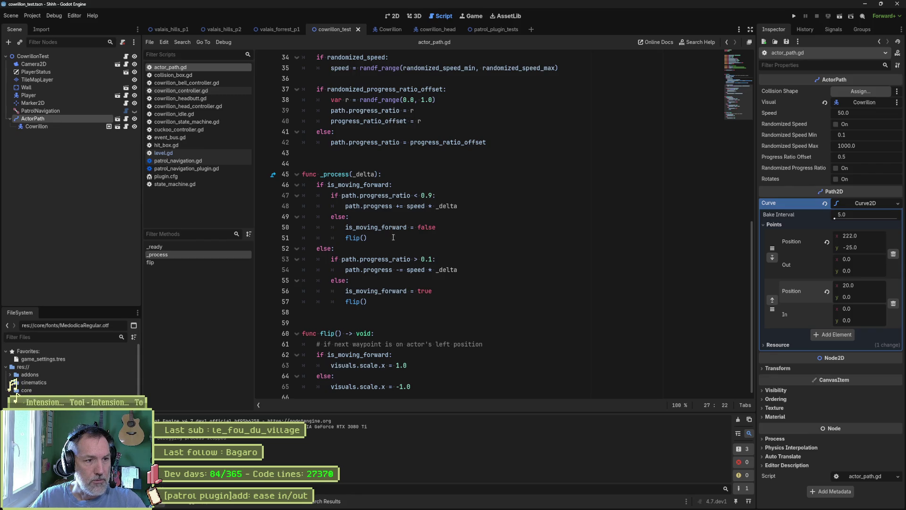
{"action": "left_click_drag", "start_coordinate": [373, 302], "coordinate": [428, 245]}
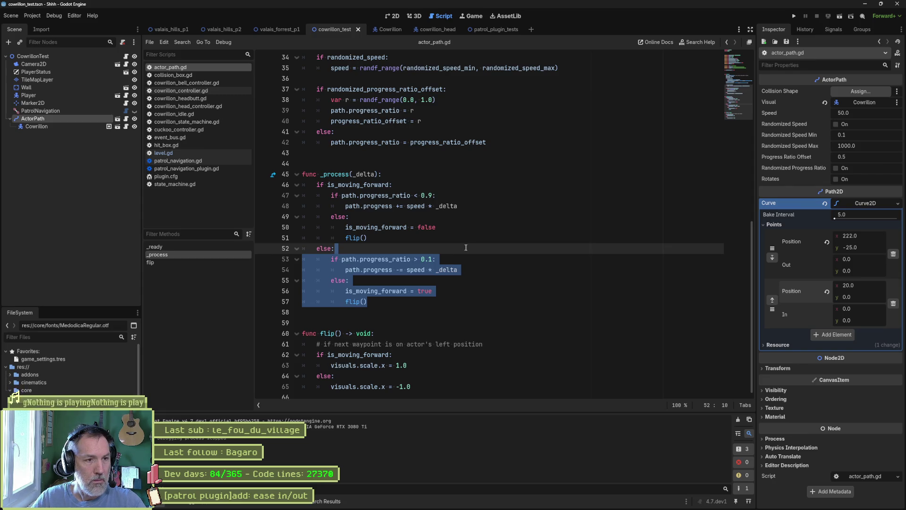
Insert a move(true) call as the first line of _process, above the if is_moving_forward: block.
{"action": "left_click", "coordinate": [396, 186]}
{"action": "key", "text": "Return"}
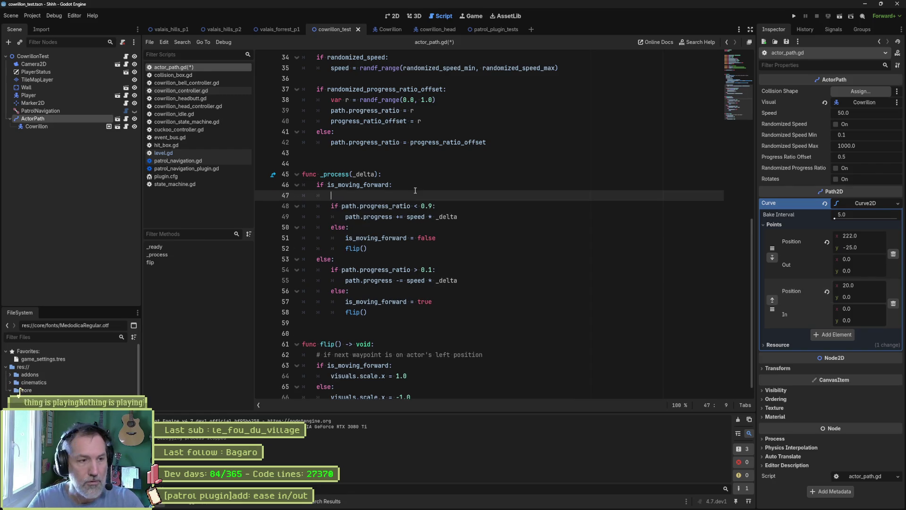
{"action": "type", "text": "move()"}
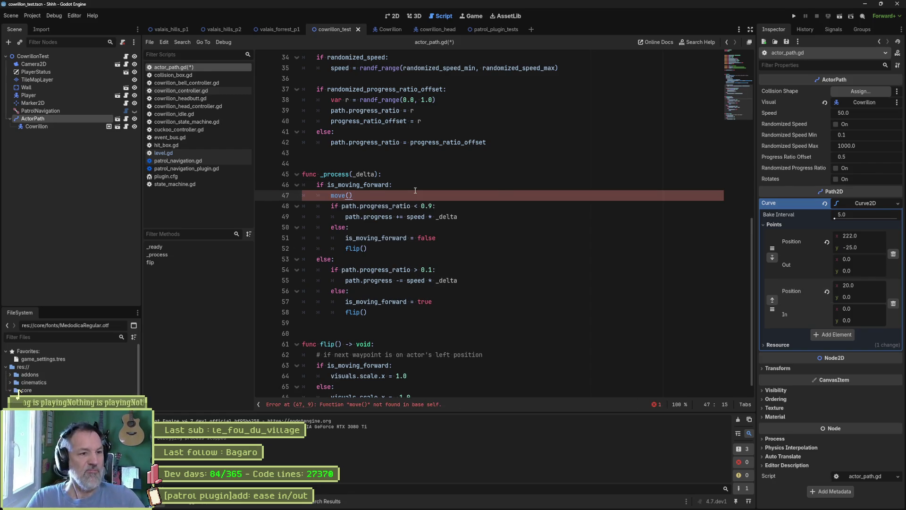
{"action": "key", "text": "Left"}
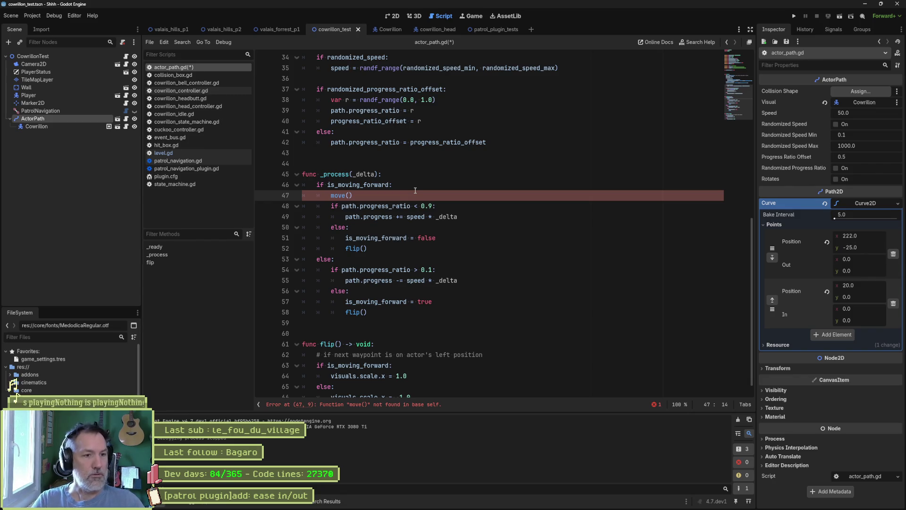
{"action": "type", "text": "false"}
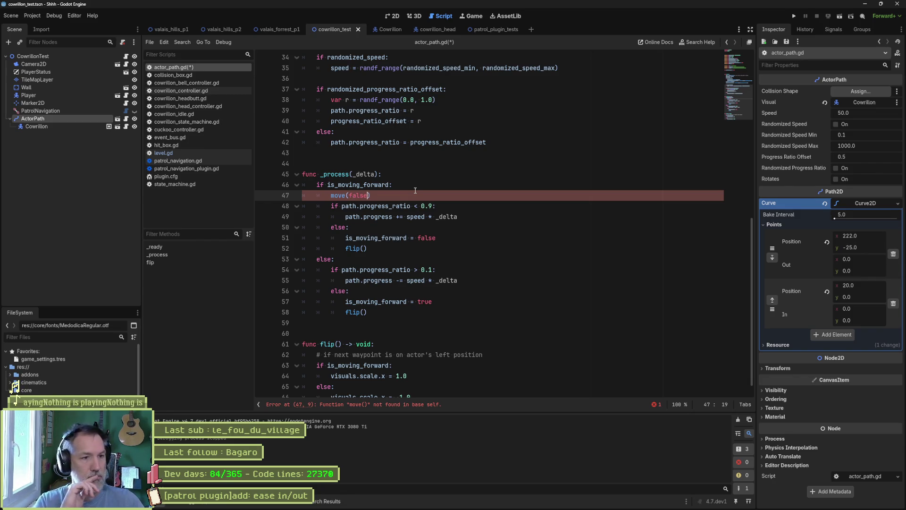
{"action": "key", "text": "BackSpace"}
{"action": "key", "text": "BackSpace"}
{"action": "key", "text": "BackSpace"}
{"action": "type", "text": "true"}
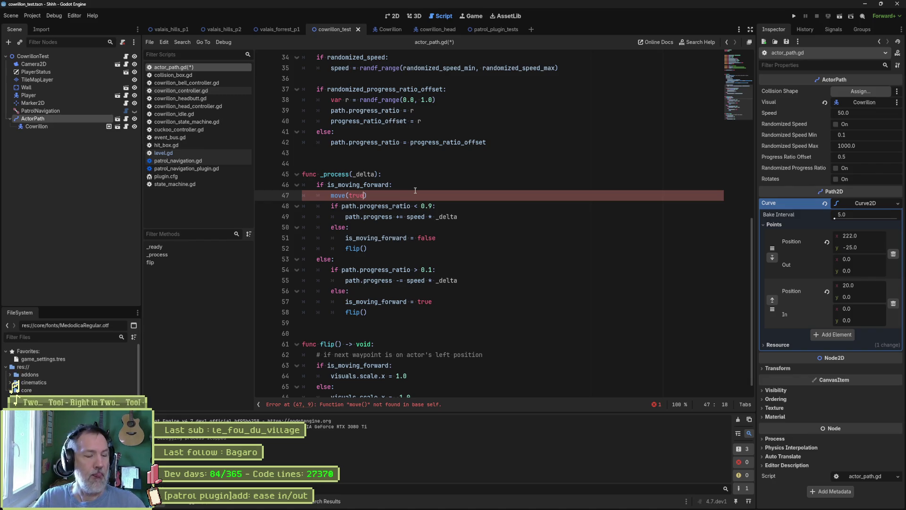
{"action": "key", "text": "alt+Up"}
{"action": "key", "text": "shift+Tab"}
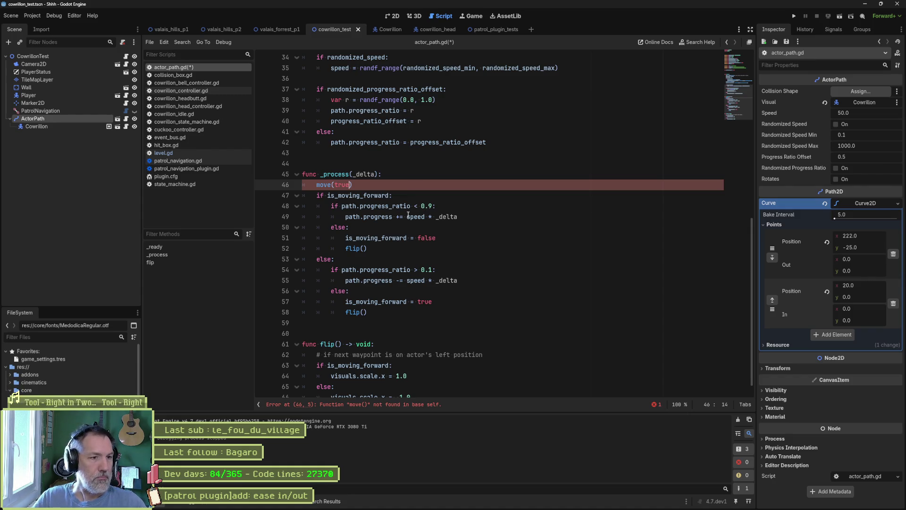
{"action": "left_click_drag", "start_coordinate": [385, 247], "coordinate": [396, 196]}
{"action": "key", "text": "ctrl+c"}
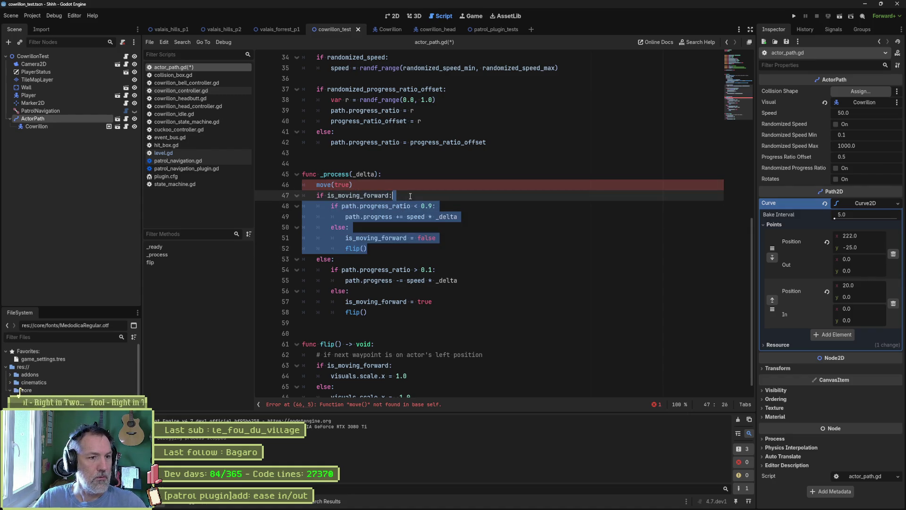
{"action": "left_click", "coordinate": [385, 322]}
Write 'func move(_forward: bool) -> void:' and paste the dedented forward/backward movement block into it.
{"action": "key", "text": "Return"}
{"action": "key", "text": "Return"}
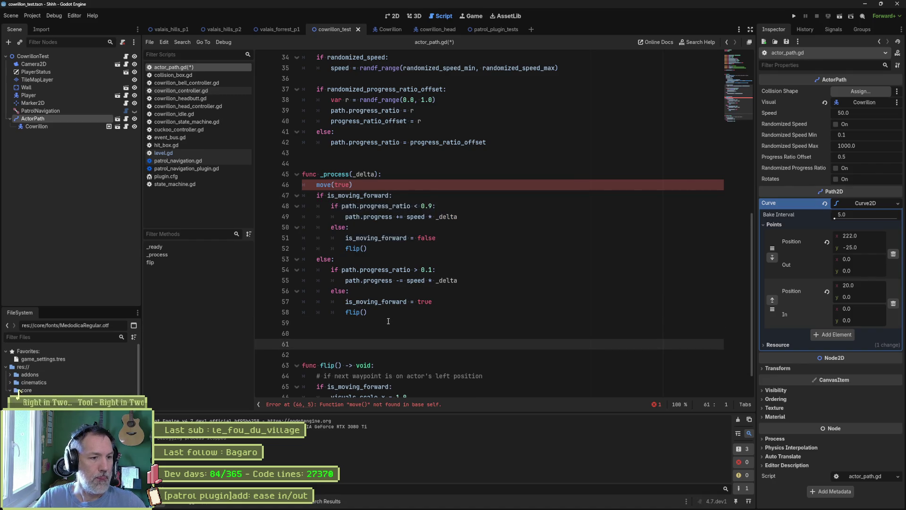
{"action": "key", "text": "Up"}
{"action": "key", "text": "Return"}
{"action": "type", "text": "func move()"}
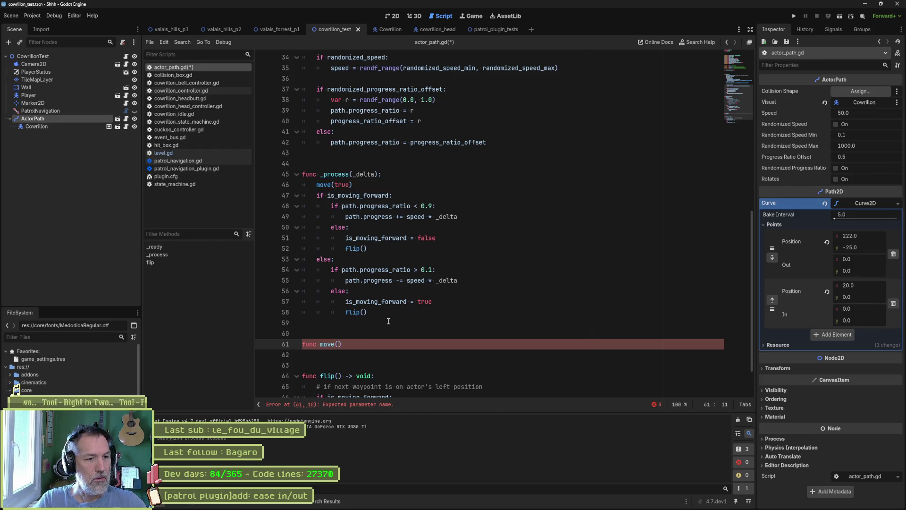
{"action": "type", "text": "_forwardö"}
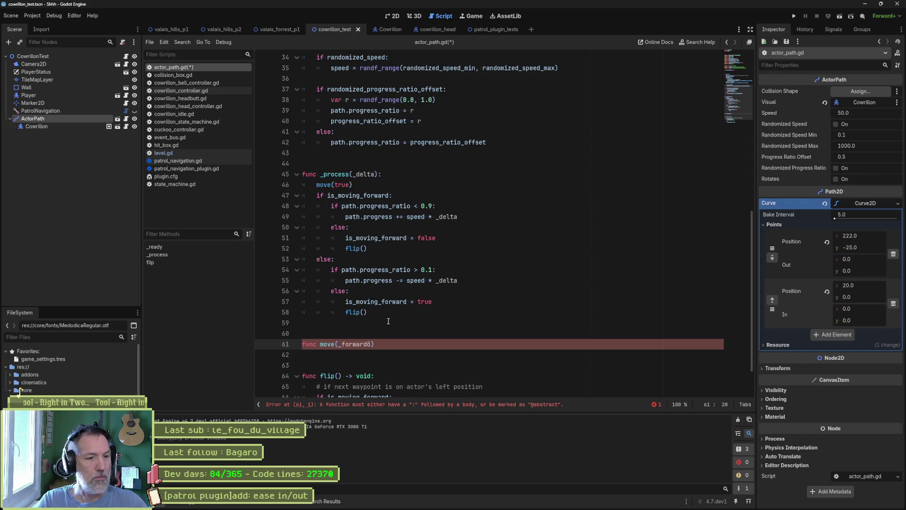
{"action": "type", "text": "bool) ->"}
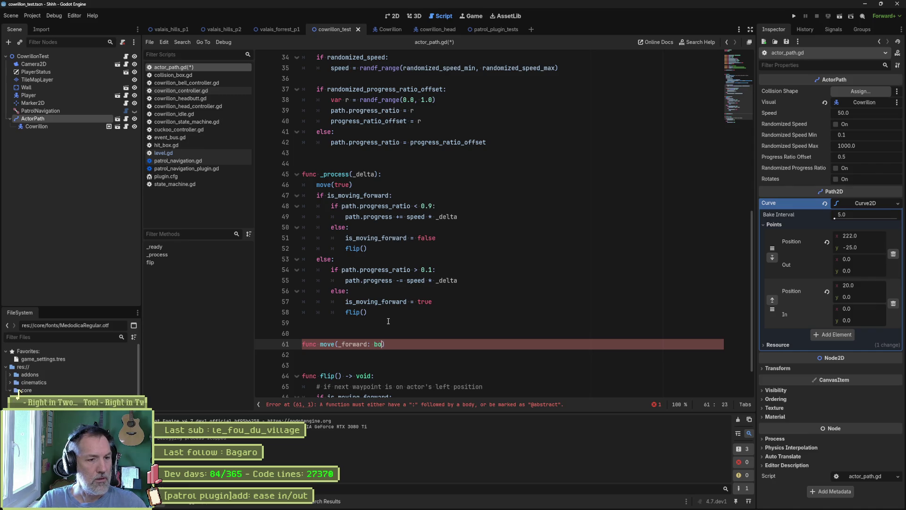
{"action": "type", "text": " void:"}
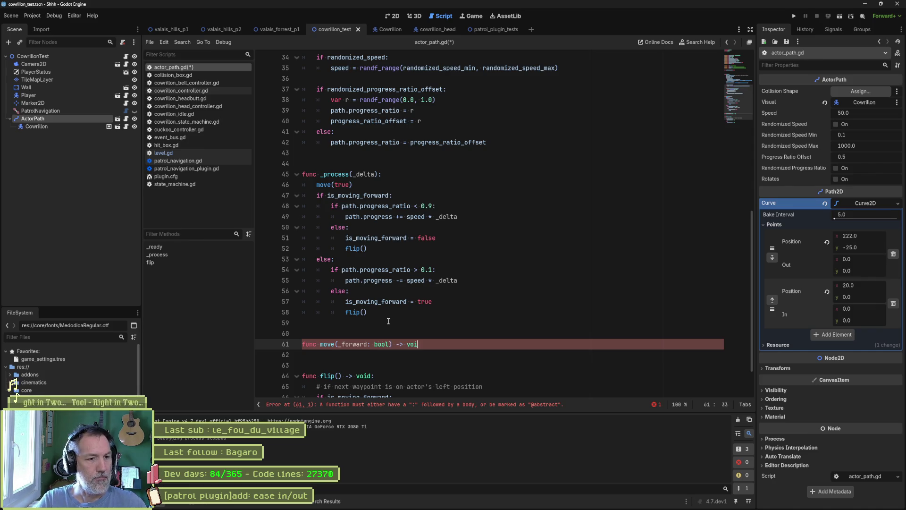
{"action": "key", "text": "Return"}
{"action": "key", "text": "ctrl+v"}
{"action": "key", "text": "ctrl+z"}
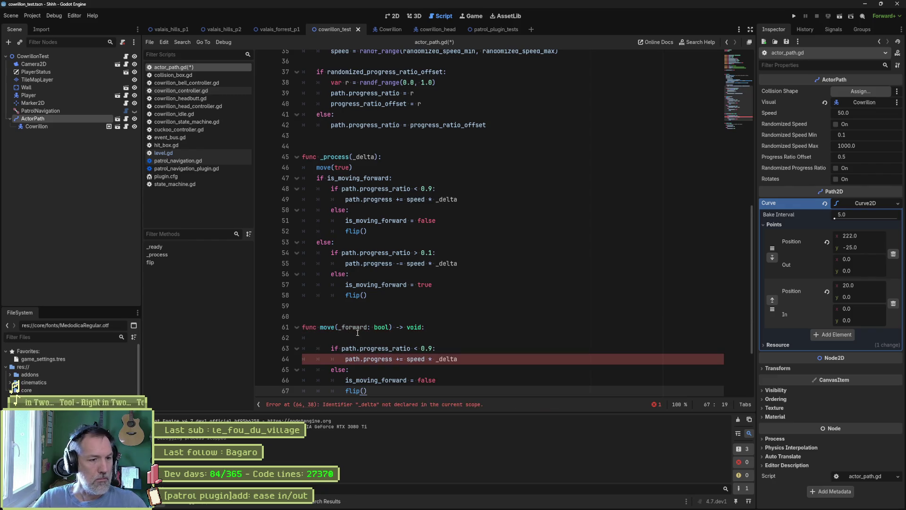
{"action": "left_click_drag", "start_coordinate": [374, 338], "coordinate": [381, 378]}
{"action": "key", "text": "shift+Tab"}
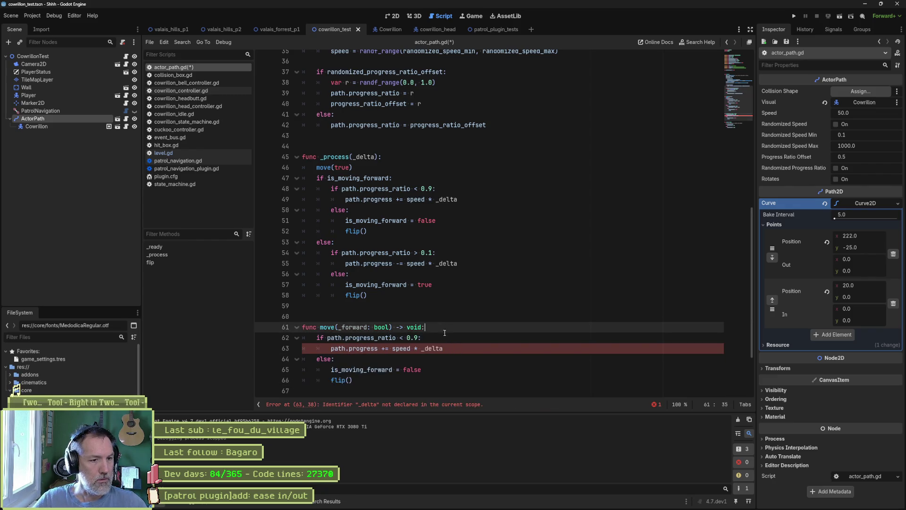
Rewrite the 0.9 threshold as '_forward ? 0.9: 0.1' and delete the stray empty lines.
{"action": "left_click", "coordinate": [438, 330]}
{"action": "key", "text": "Return"}
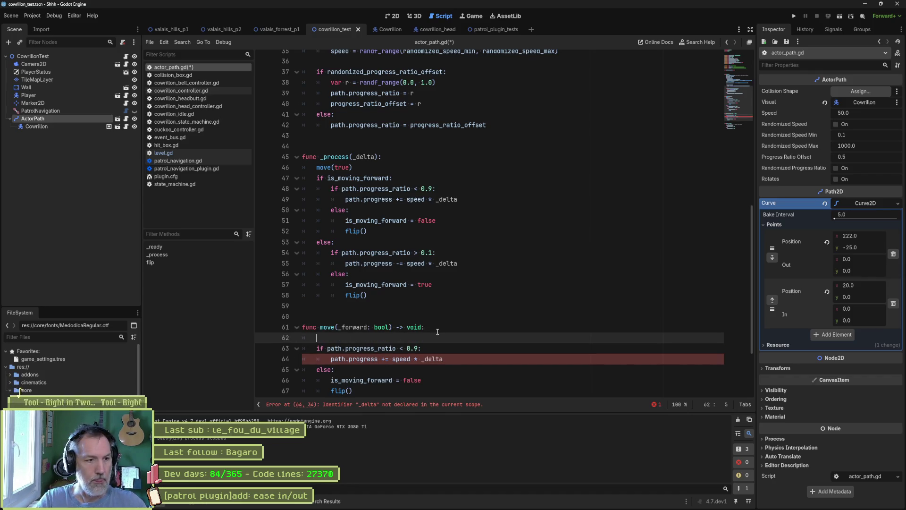
{"action": "type", "text": "if _"}
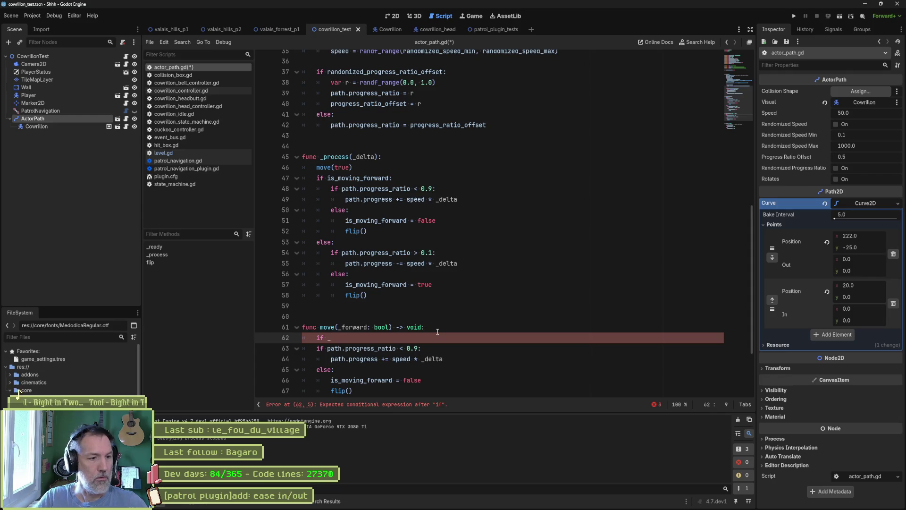
{"action": "key", "text": "ctrl+shift+Return"}
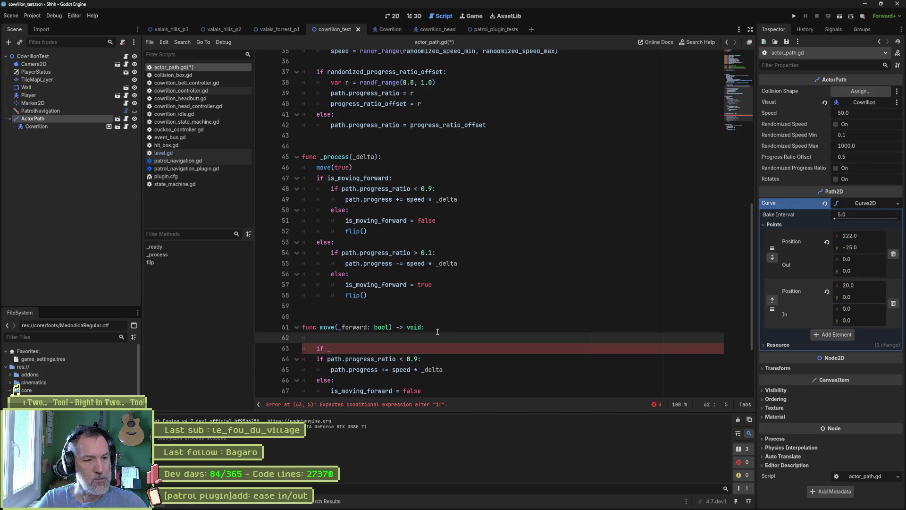
{"action": "left_click_drag", "start_coordinate": [408, 359], "coordinate": [420, 360]}
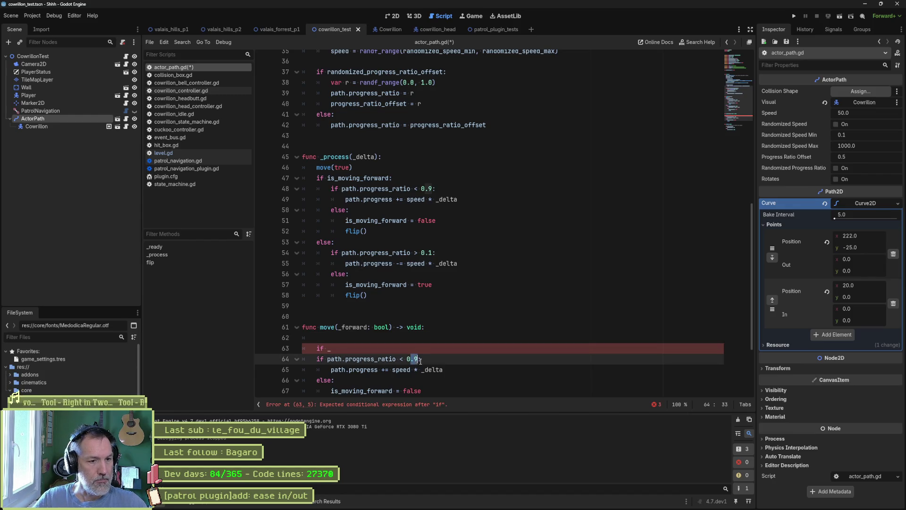
{"action": "key", "text": "Left"}
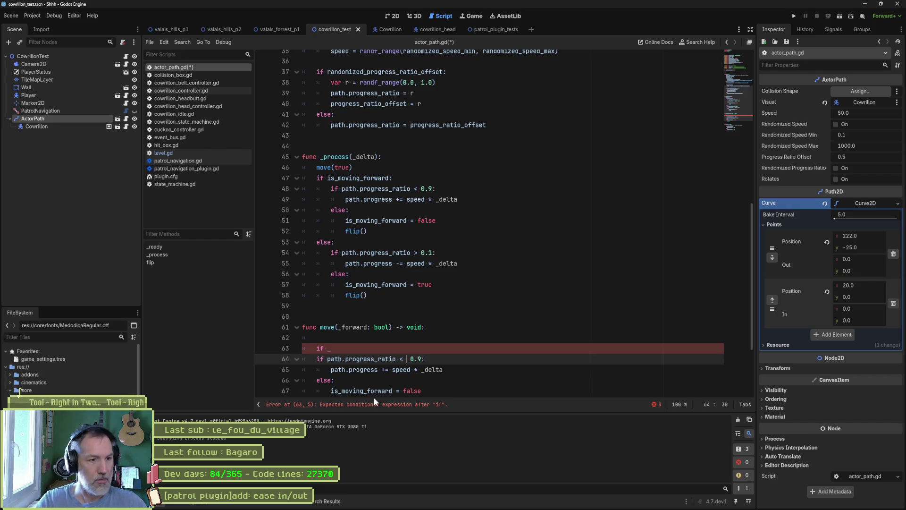
{"action": "key", "text": "Left"}
{"action": "type", "text": "_forward _"}
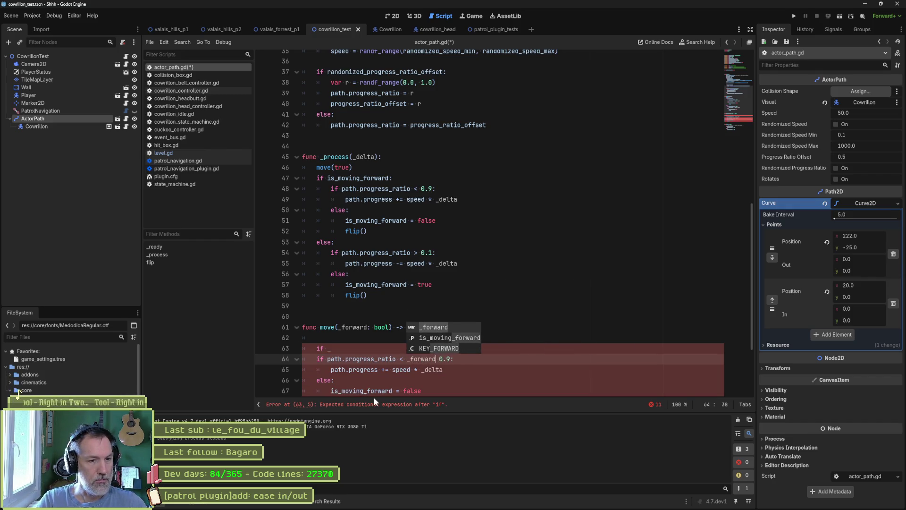
{"action": "key", "text": "BackSpace"}
{"action": "type", "text": "?"}
{"action": "key", "text": "Right"}
{"action": "key", "text": "Right"}
{"action": "key", "text": "Right"}
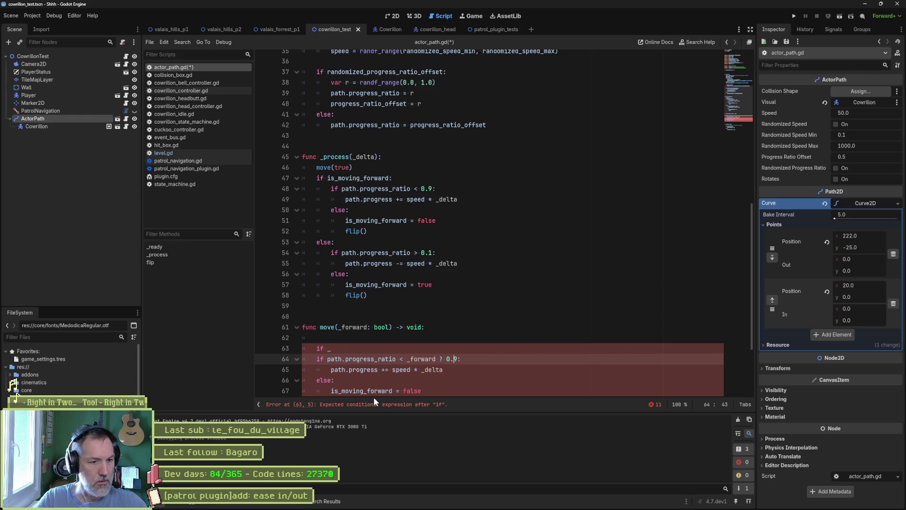
{"action": "type", "text": ": "}
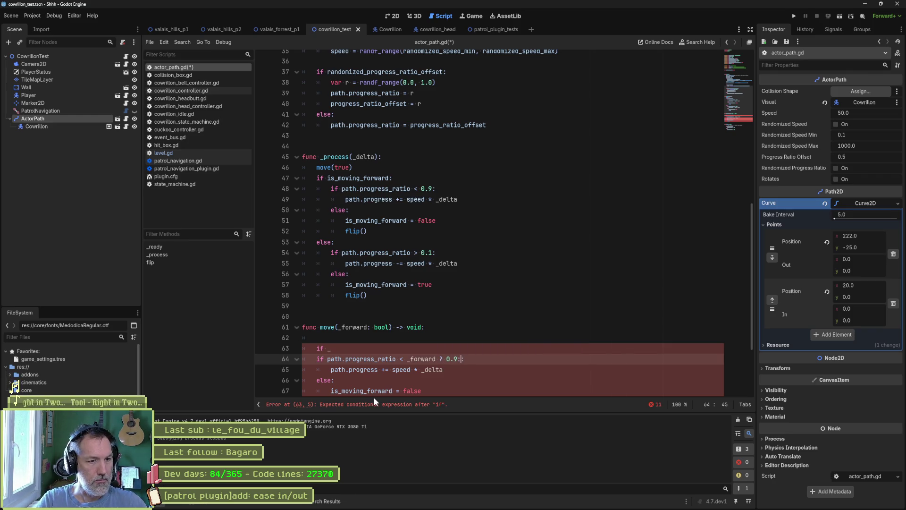
{"action": "type", "text": "0.1"}
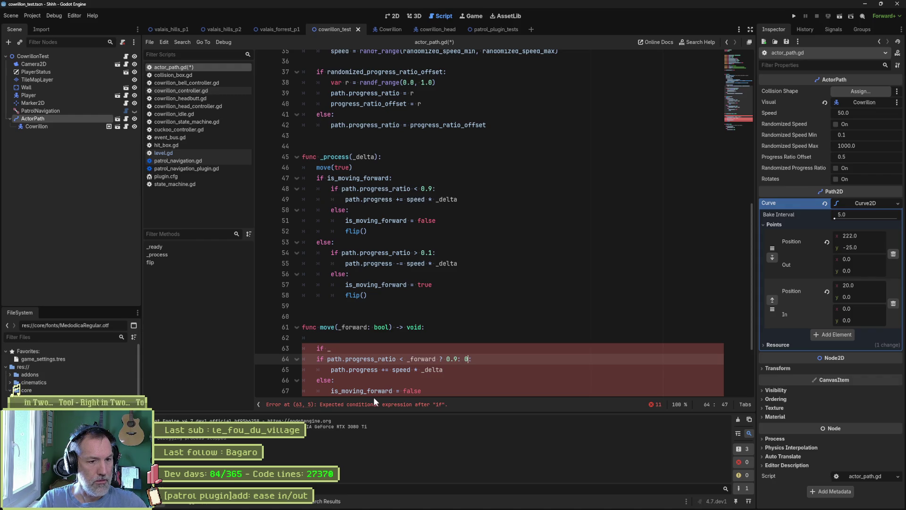
{"action": "left_click", "coordinate": [400, 338]}
{"action": "key", "text": "ctrl+shift+k"}
{"action": "key", "text": "ctrl+shift+k"}
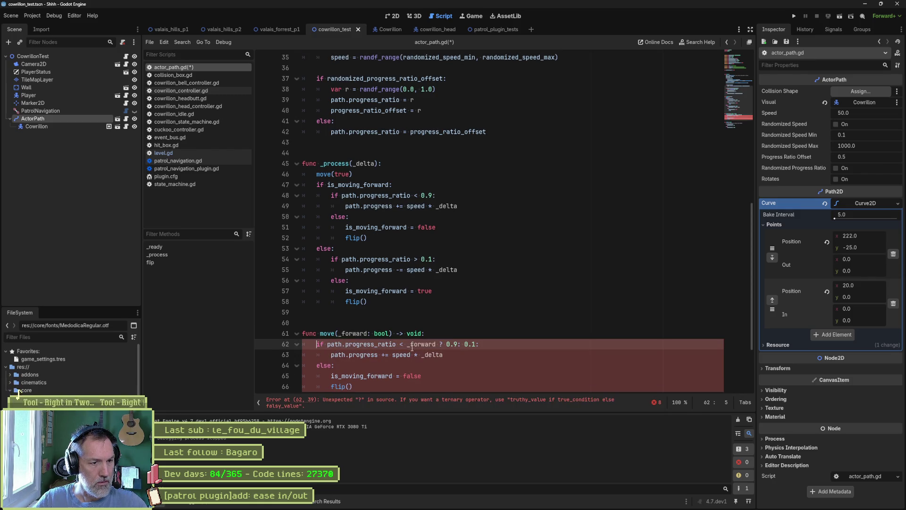
Wrap the threshold expression in parentheses: '< (_forward ? 0.9: 0.1)'.
{"action": "double_click", "coordinate": [334, 344]}
{"action": "left_click_drag", "start_coordinate": [347, 346], "coordinate": [397, 344]}
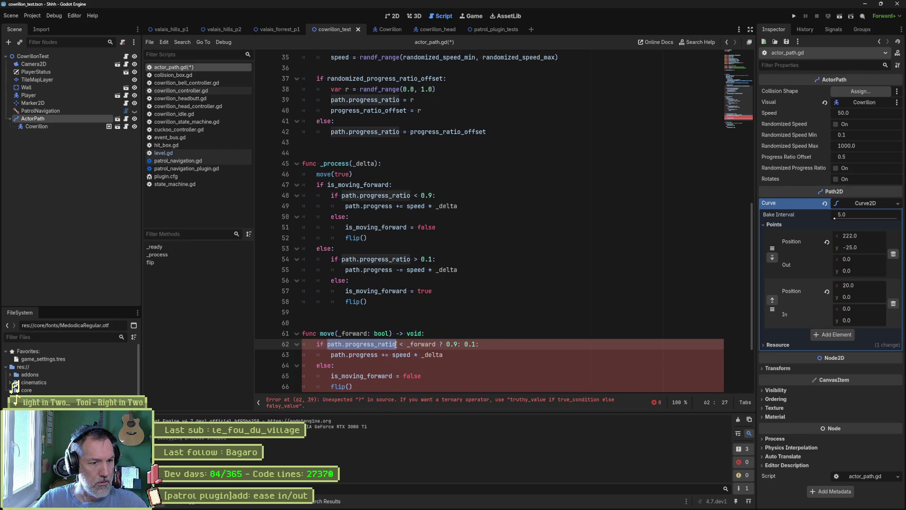
{"action": "left_click_drag", "start_coordinate": [407, 345], "coordinate": [432, 345]}
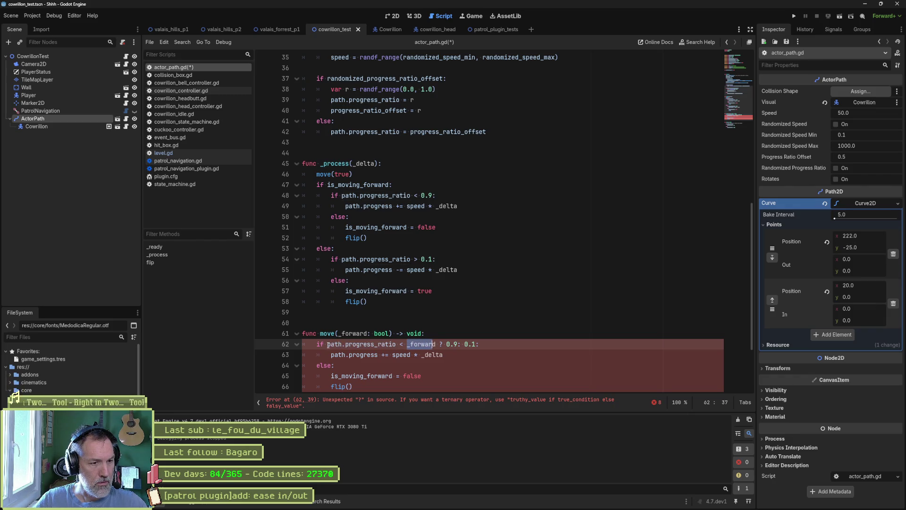
{"action": "mouse_move", "coordinate": [328, 345]}
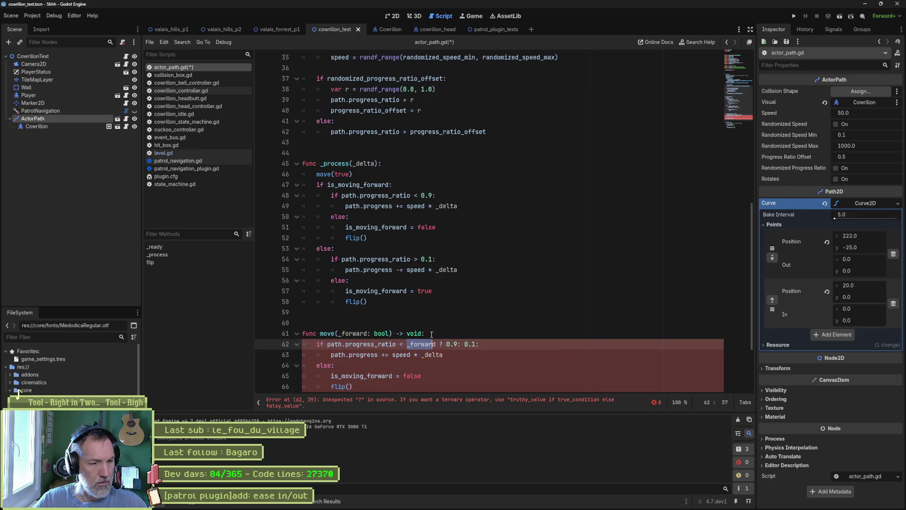
{"action": "key", "text": "shift+Right"}
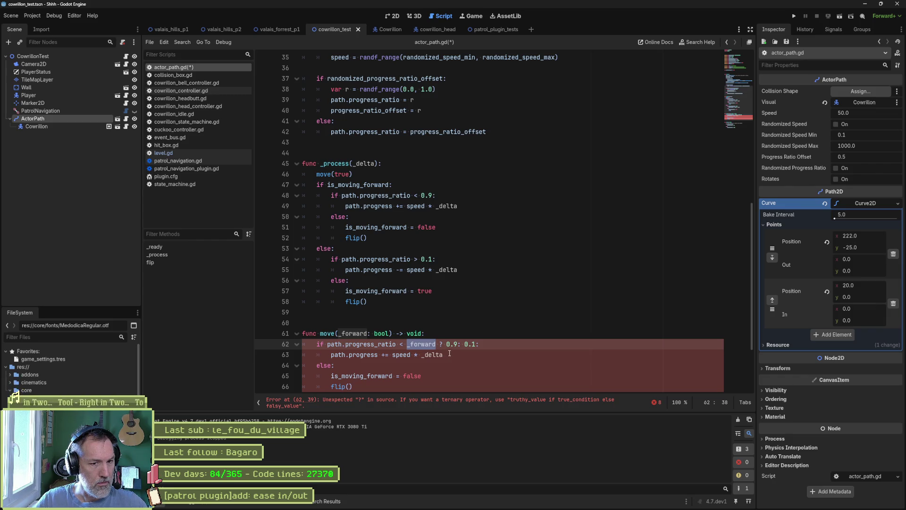
{"action": "scroll", "coordinate": [447, 353], "scroll_direction": "down", "scroll_amount": 1}
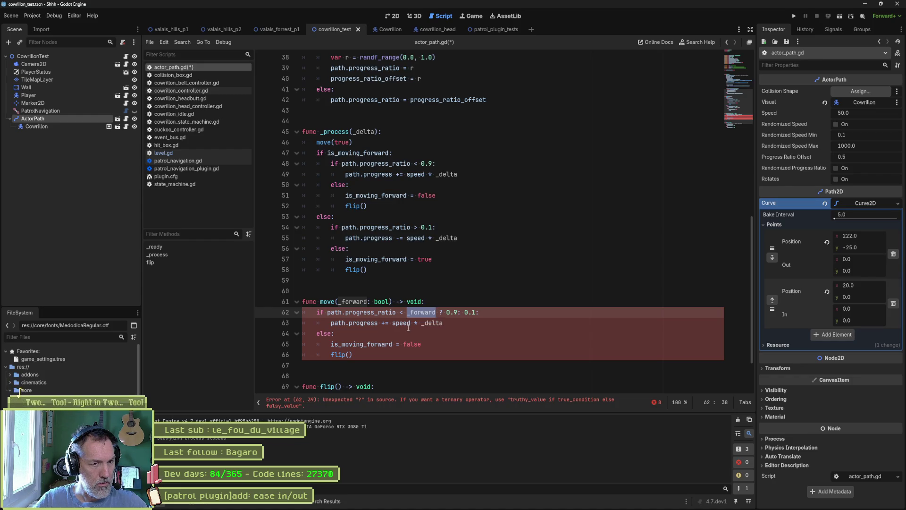
{"action": "key", "text": "Left"}
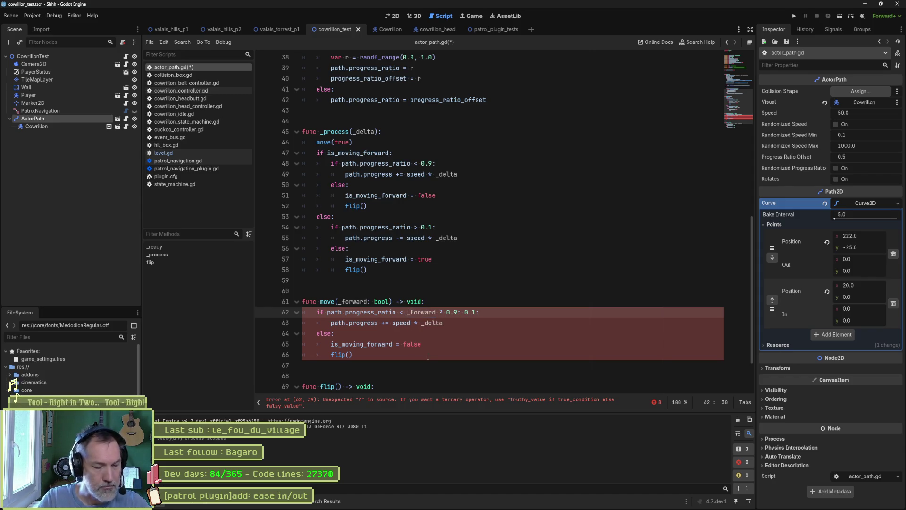
{"action": "type", "text": "("}
{"action": "key", "text": "End"}
{"action": "key", "text": "Left"}
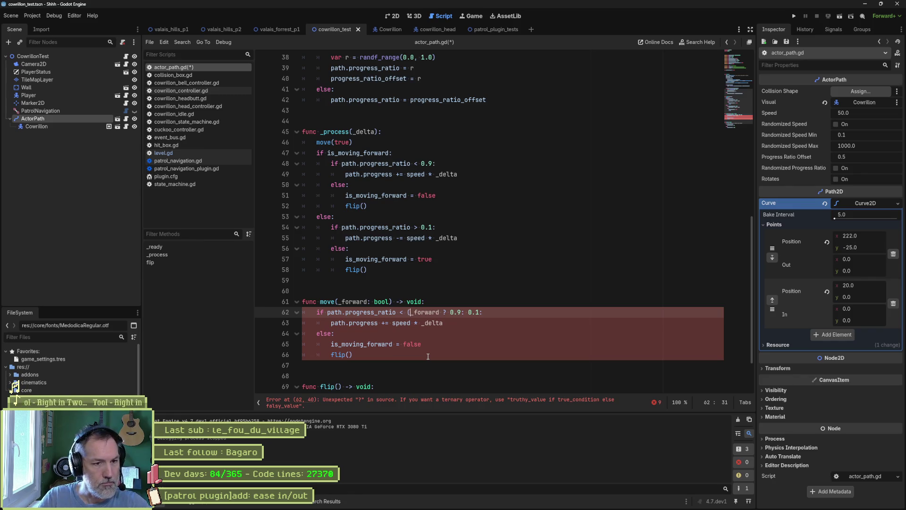
{"action": "type", "text": ")"}
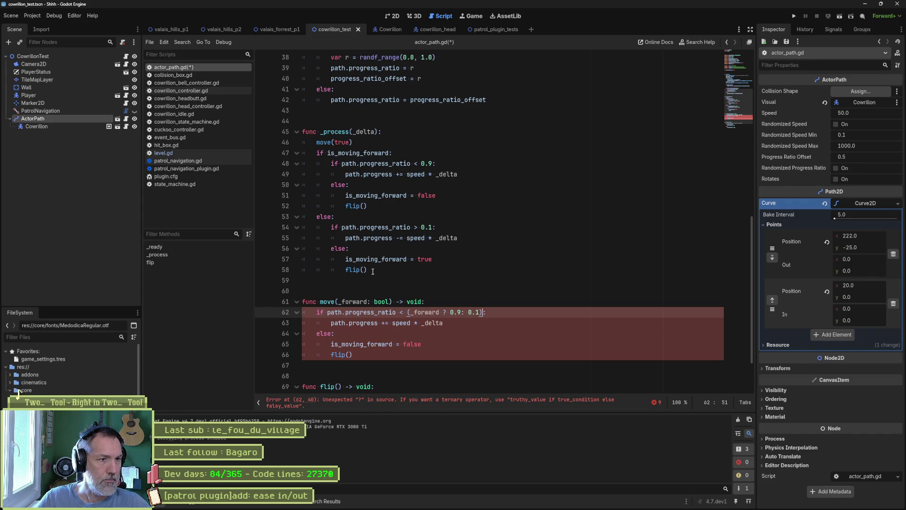
{"action": "double_click", "coordinate": [365, 150]}
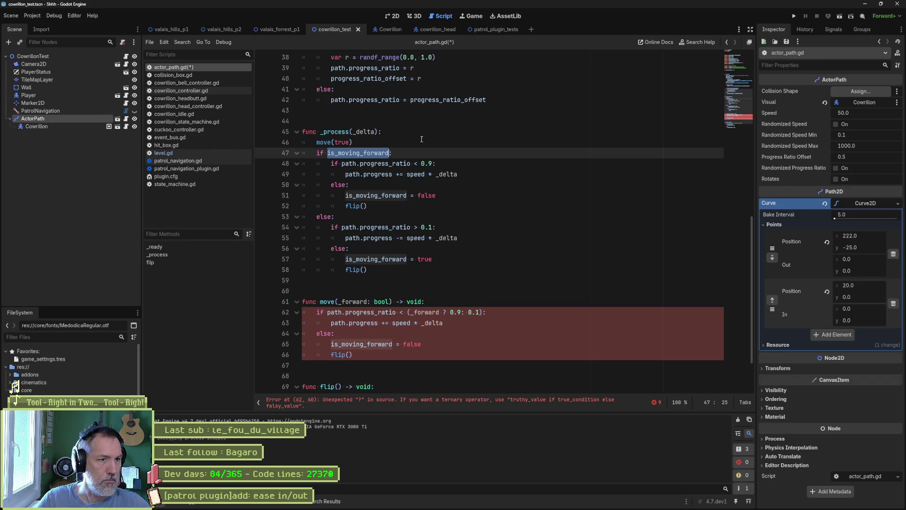
{"action": "left_click", "coordinate": [381, 142]}
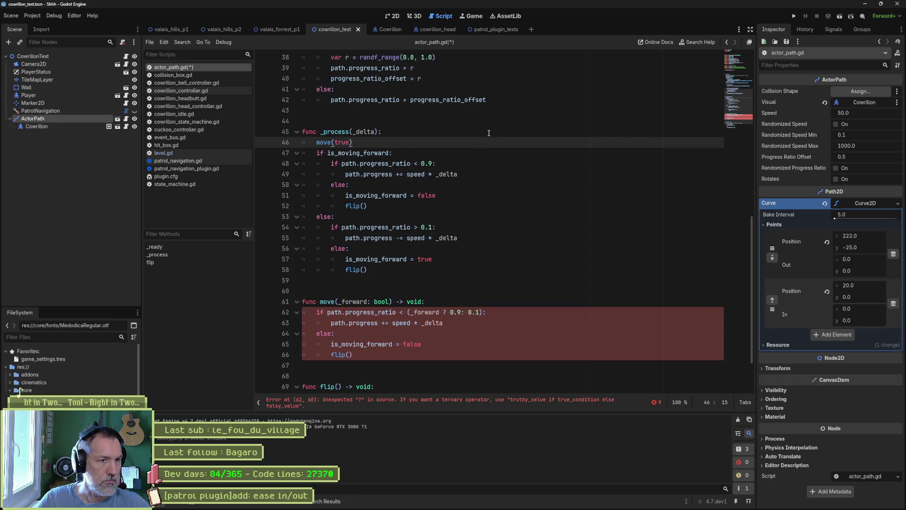
Delete the move(true) call from _process and simplify move's condition to progress_ratio < 0.9.
{"action": "key", "text": "ctrl+shift+k"}
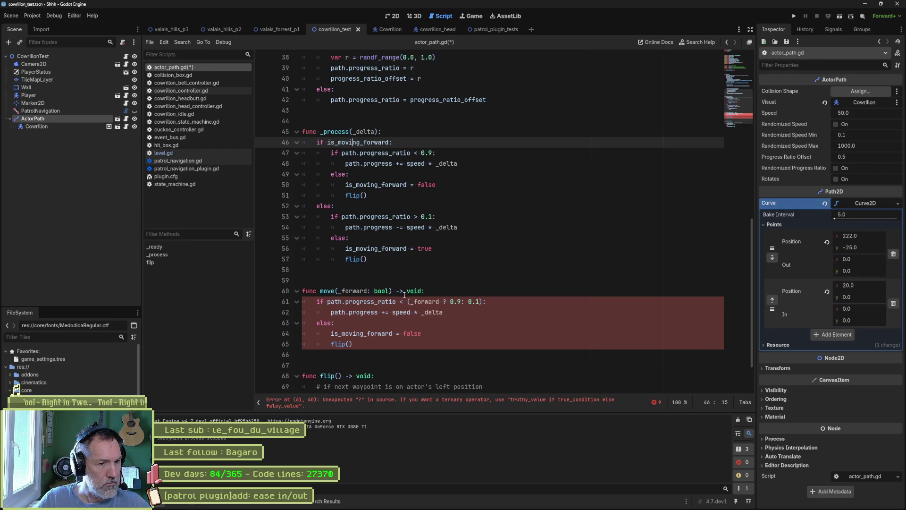
{"action": "left_click_drag", "start_coordinate": [408, 301], "coordinate": [453, 298]}
{"action": "key", "text": "BackSpace"}
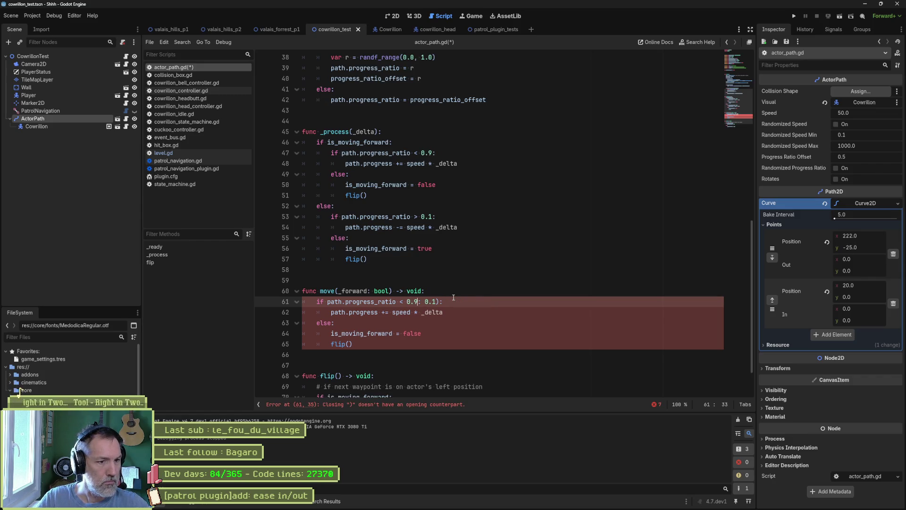
{"action": "key", "text": "Right"}
{"action": "key", "text": "Right"}
{"action": "key", "text": "Right"}
{"action": "key", "text": "Delete"}
{"action": "key", "text": "Delete"}
{"action": "key", "text": "Delete"}
{"action": "key", "text": "Delete"}
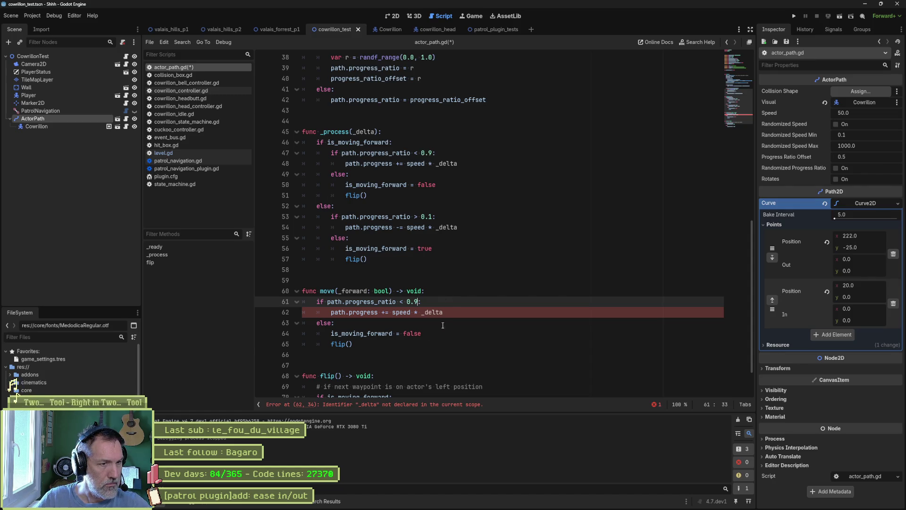
Add a _delta parameter after _forward: bool in move's signature on line 60.
{"action": "double_click", "coordinate": [370, 132]}
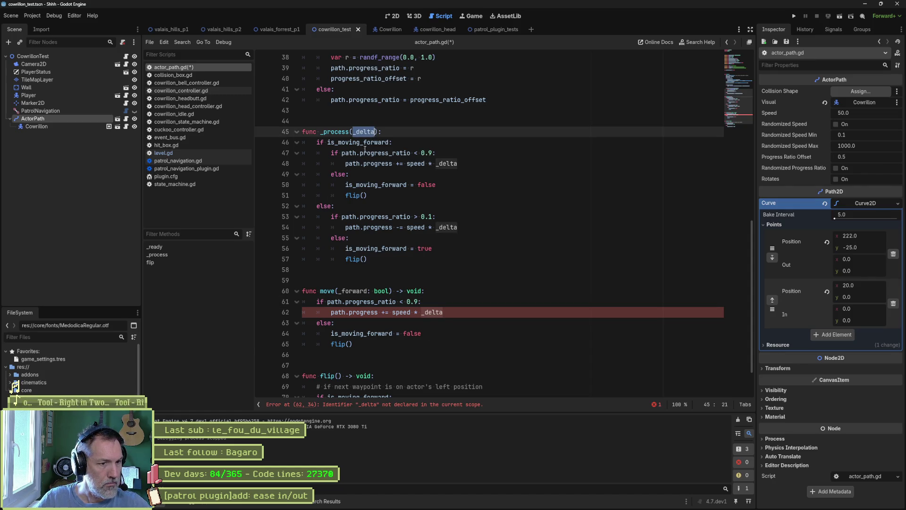
{"action": "left_click", "coordinate": [417, 290]}
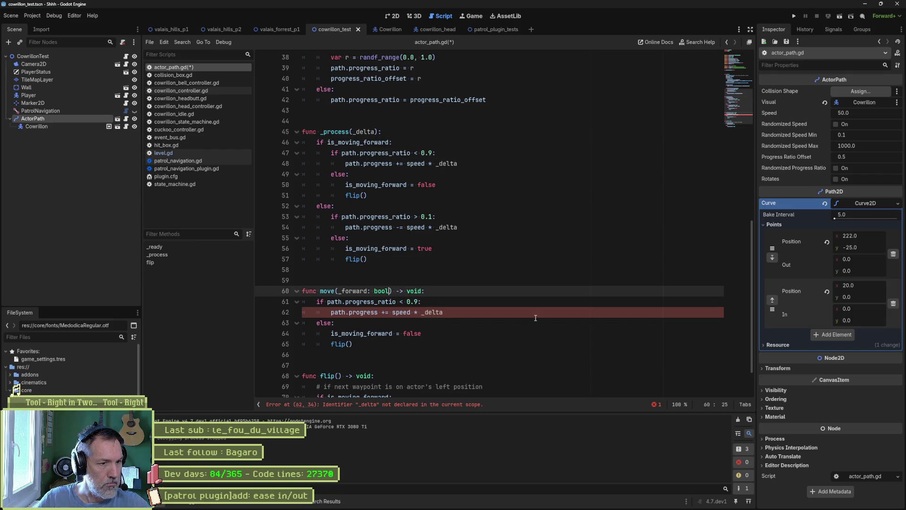
{"action": "type", "text": ", _delta"}
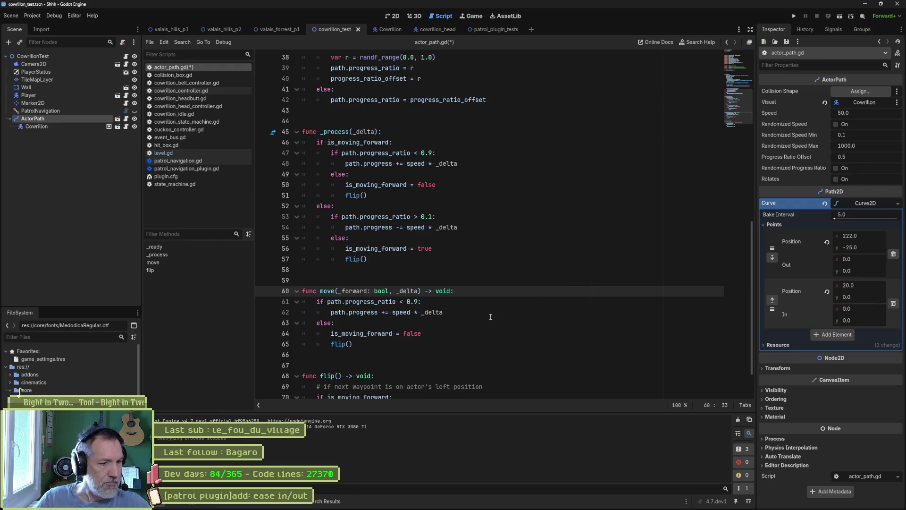
Review move's 0.9 threshold, progress increment and direction-switch lines, then clear the selection.
{"action": "left_click_drag", "start_coordinate": [418, 302], "coordinate": [407, 302]}
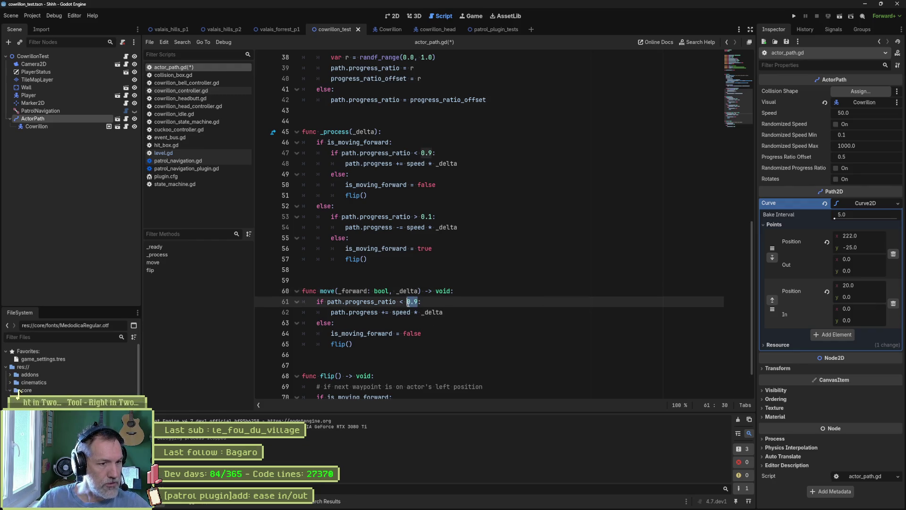
{"action": "left_click", "coordinate": [384, 313]}
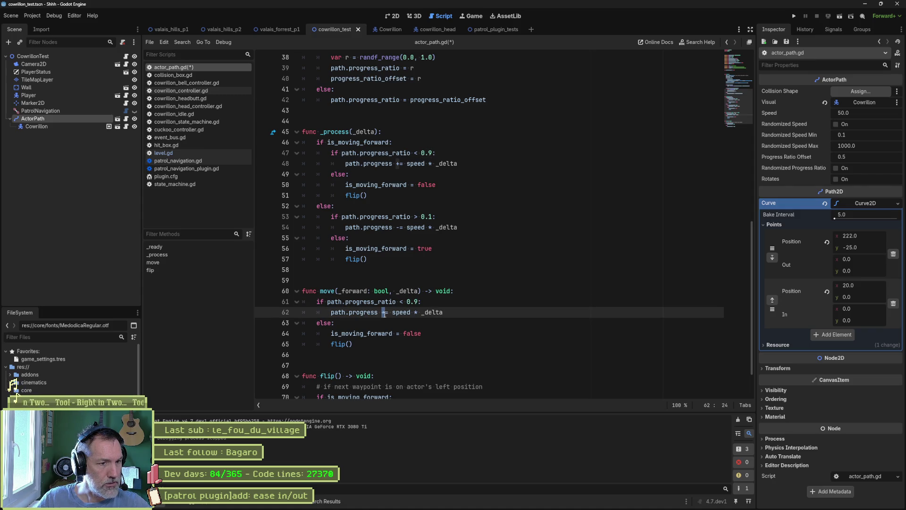
{"action": "left_click_drag", "start_coordinate": [404, 333], "coordinate": [421, 334]}
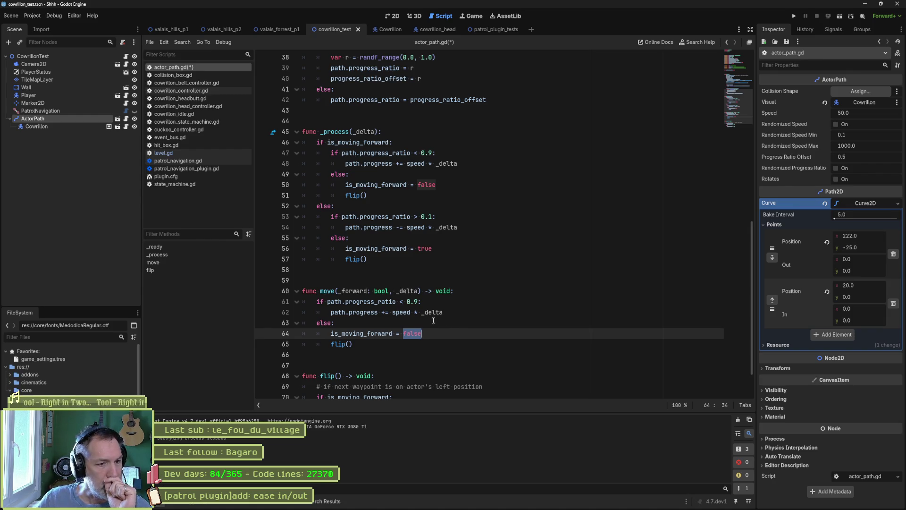
{"action": "left_click_drag", "start_coordinate": [407, 303], "coordinate": [418, 304]}
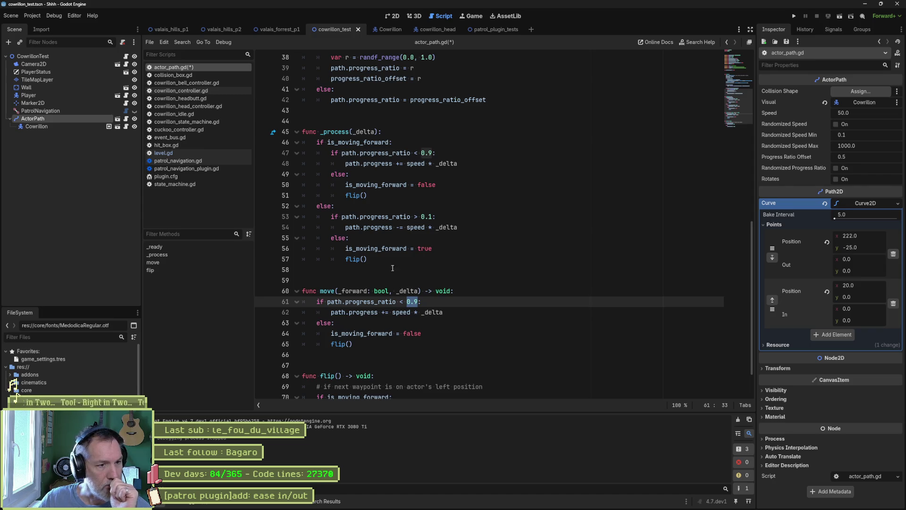
{"action": "mouse_move", "coordinate": [392, 268]}
{"action": "left_mouse_down"}
{"action": "mouse_move", "coordinate": [312, 206]}
{"action": "mouse_move", "coordinate": [307, 131]}
{"action": "left_mouse_up"}
{"action": "left_click", "coordinate": [524, 212]}
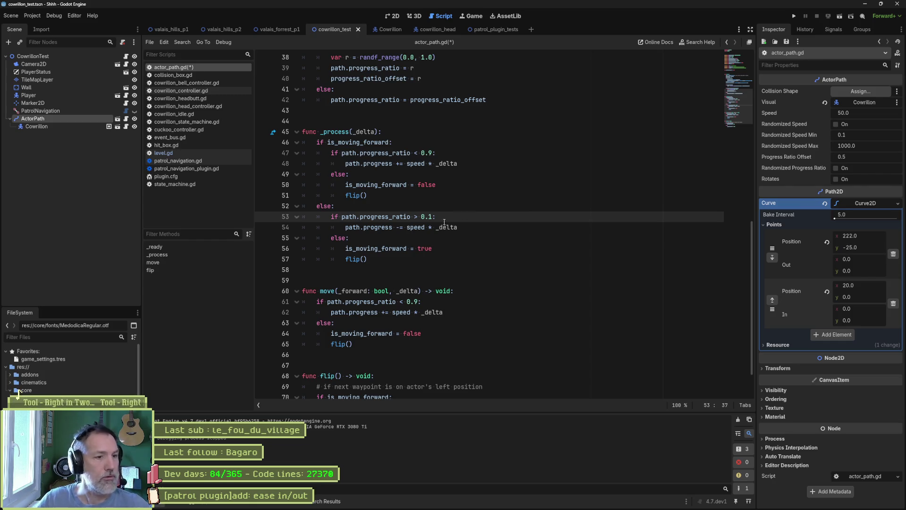
Move the full forward/backward movement code from _process into move's body, replacing its old body.
{"action": "mouse_move", "coordinate": [378, 259]}
{"action": "left_mouse_down"}
{"action": "mouse_move", "coordinate": [392, 133]}
{"action": "mouse_move", "coordinate": [405, 132]}
{"action": "left_mouse_up"}
{"action": "key", "text": "ctrl+c"}
{"action": "key", "text": "Delete"}
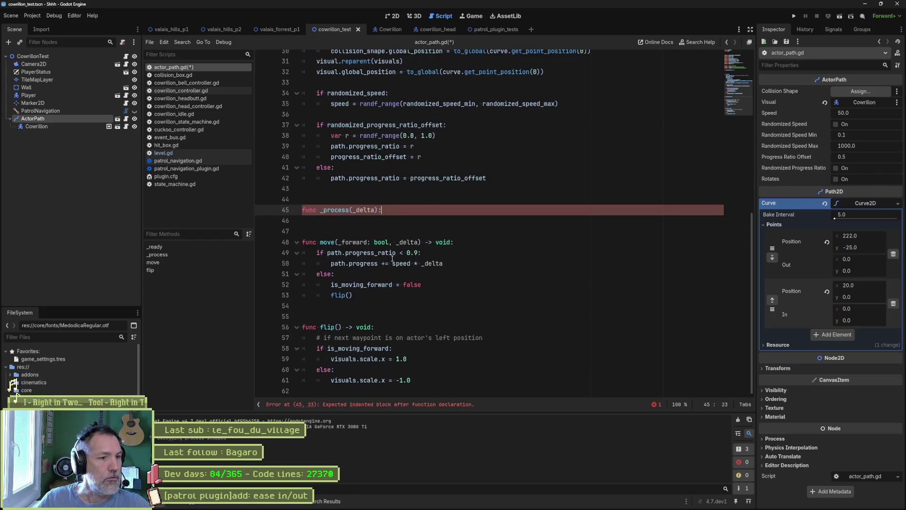
{"action": "left_click_drag", "start_coordinate": [380, 290], "coordinate": [465, 243]}
{"action": "key", "text": "ctrl+v"}
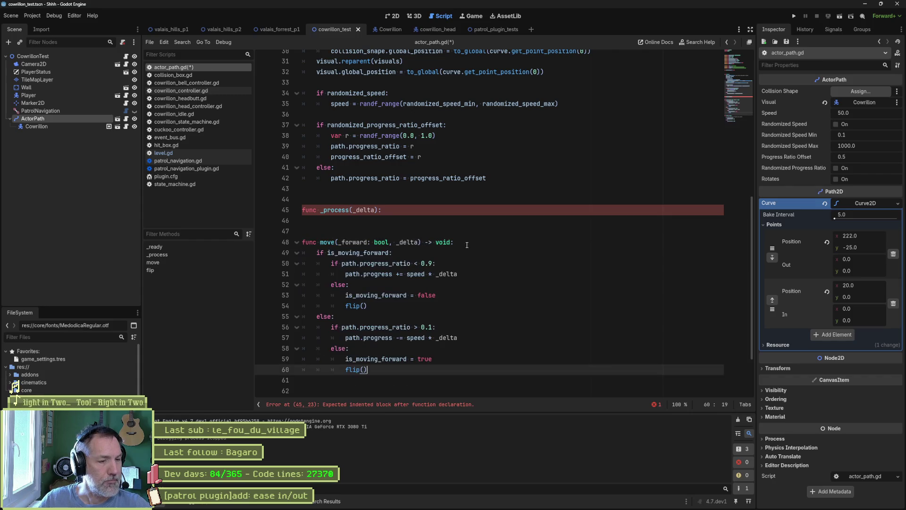
Add a move(_delta) call as the only line inside _process.
{"action": "double_click", "coordinate": [327, 242]}
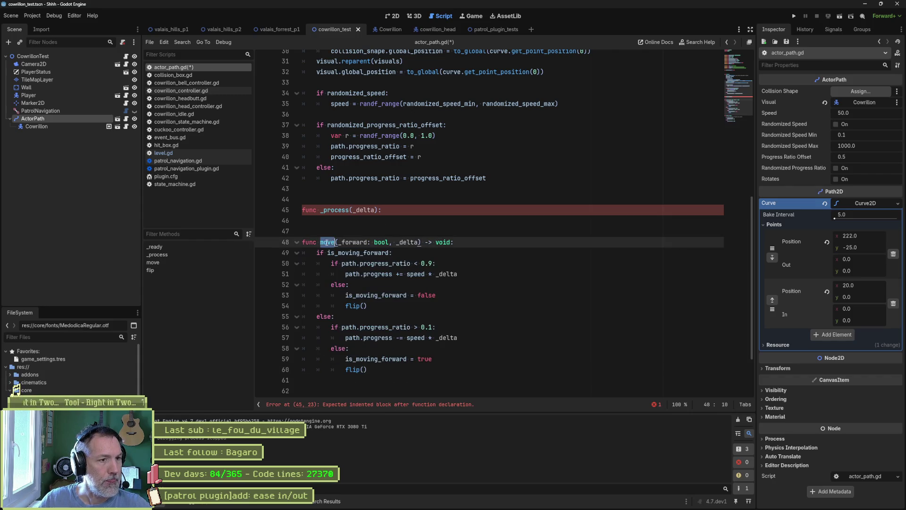
{"action": "left_click", "coordinate": [408, 212]}
{"action": "key", "text": "Return"}
{"action": "key", "text": "ctrl+v"}
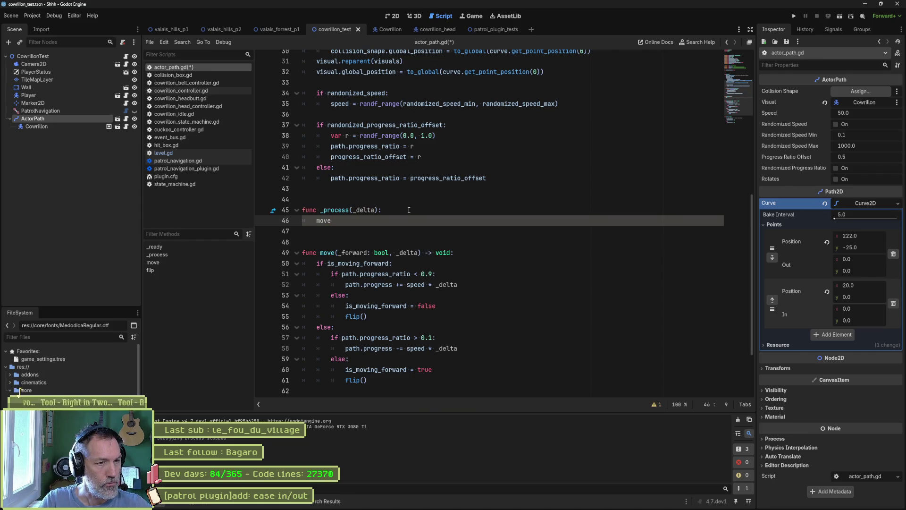
{"action": "type", "text": "(_"}
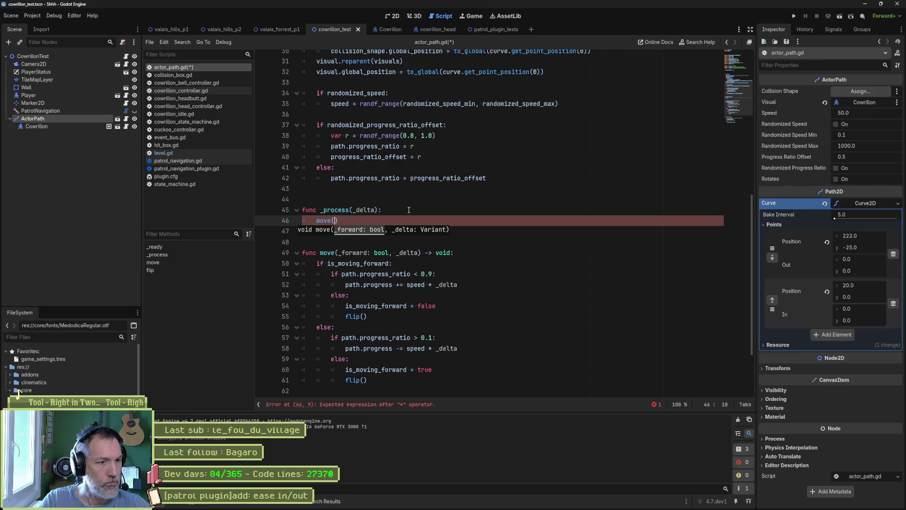
{"action": "type", "text": "delta"}
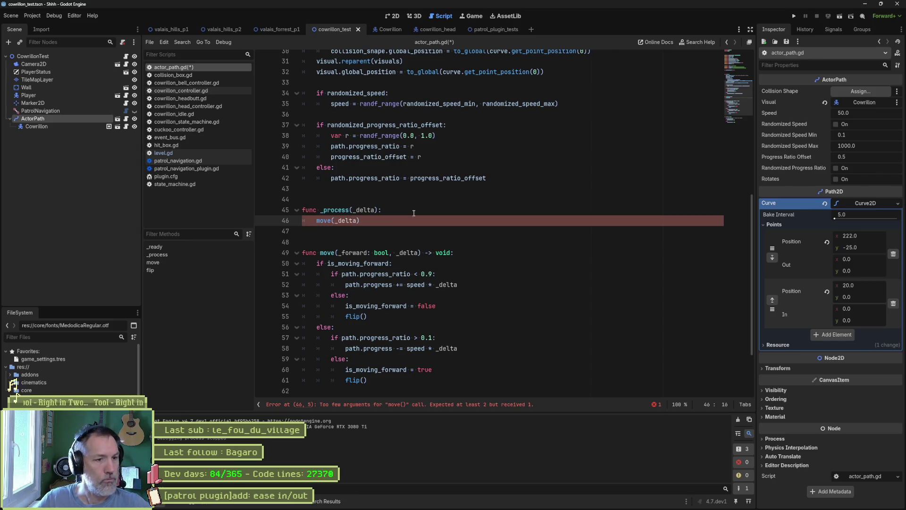
Remove the _forward: bool parameter so move takes only _delta.
{"action": "left_click_drag", "start_coordinate": [396, 252], "coordinate": [335, 253]}
{"action": "left_click", "coordinate": [340, 253]}
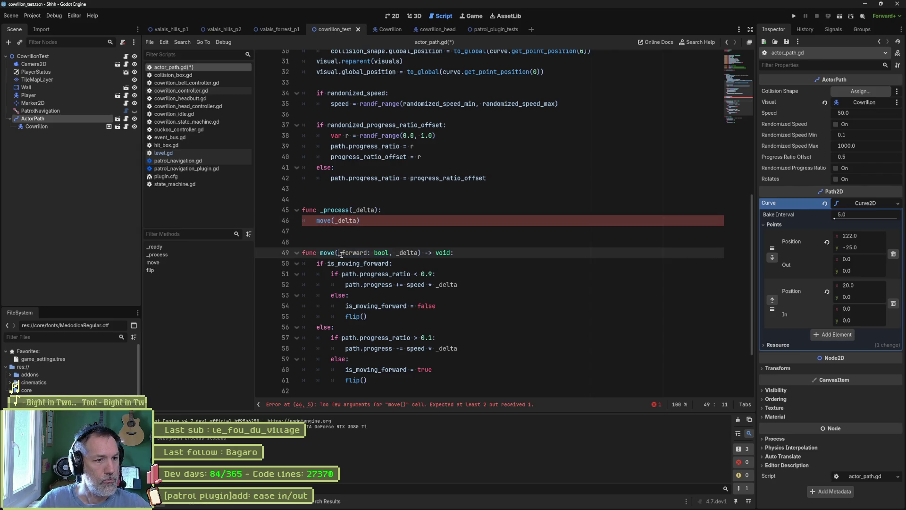
{"action": "key", "text": "ctrl+Delete"}
{"action": "key", "text": "ctrl+Delete"}
{"action": "key", "text": "ctrl+Delete"}
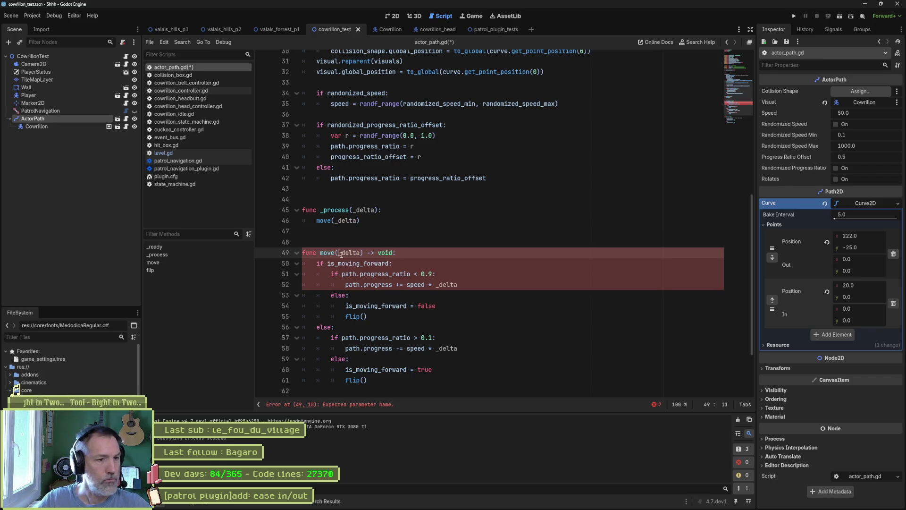
{"action": "left_click", "coordinate": [394, 237]}
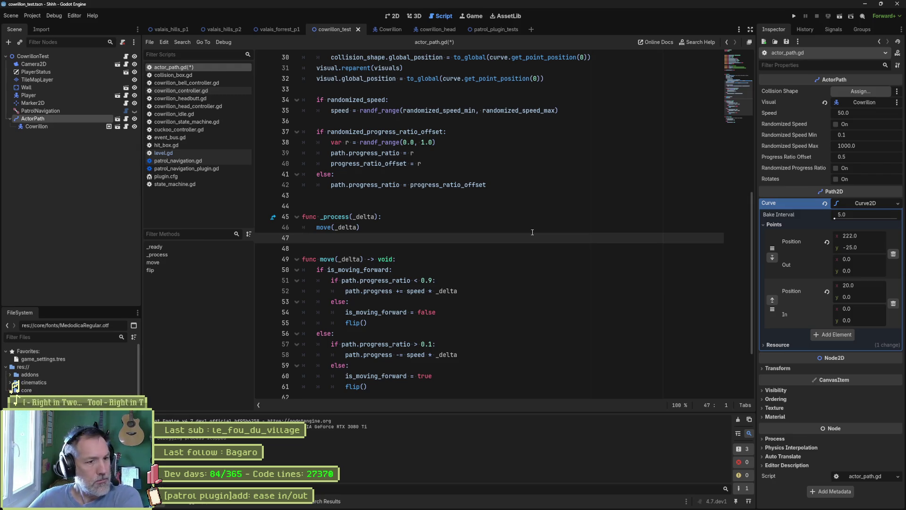
{"action": "scroll", "coordinate": [491, 227], "scroll_direction": "down", "scroll_amount": 2}
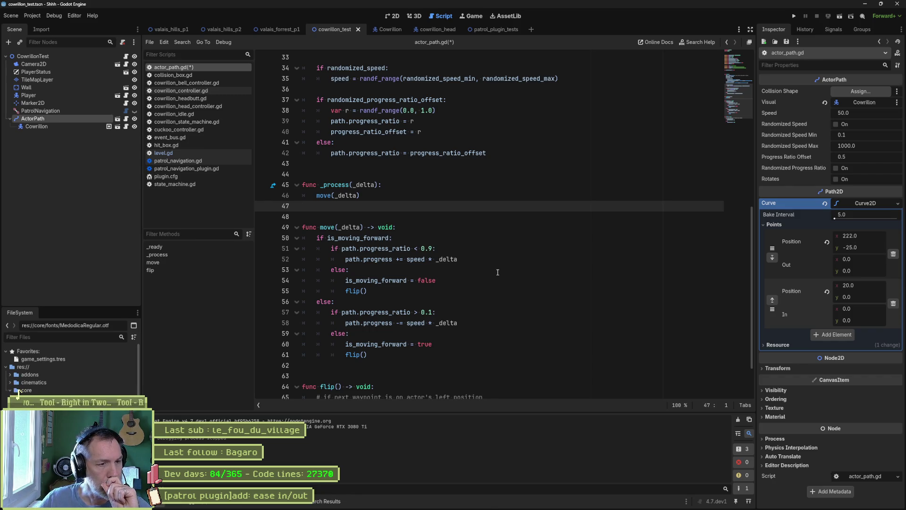
{"action": "scroll", "coordinate": [498, 272], "scroll_direction": "down", "scroll_amount": 1}
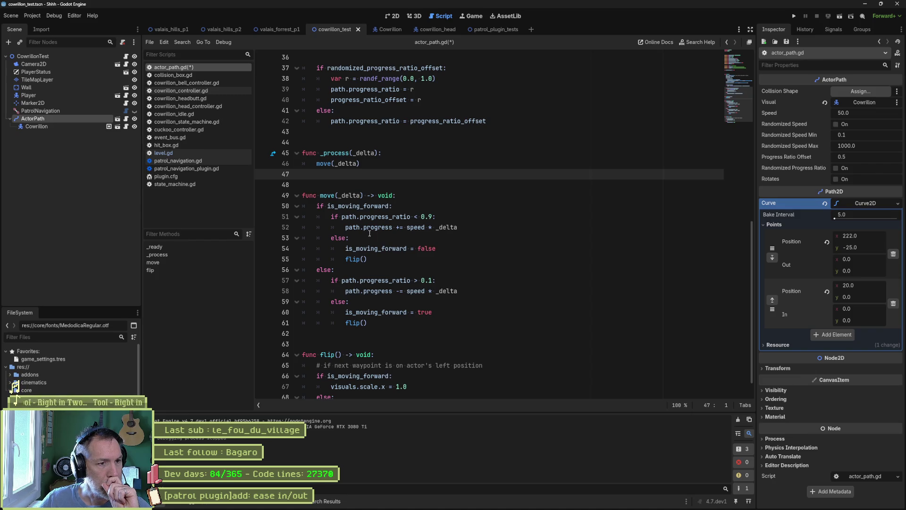
{"action": "left_click_drag", "start_coordinate": [345, 227], "coordinate": [465, 228]}
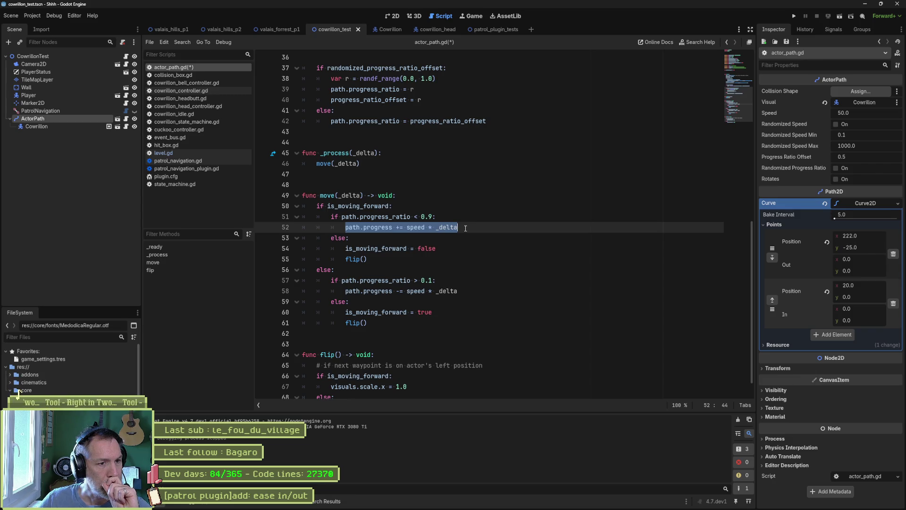
{"action": "mouse_move", "coordinate": [414, 505]}
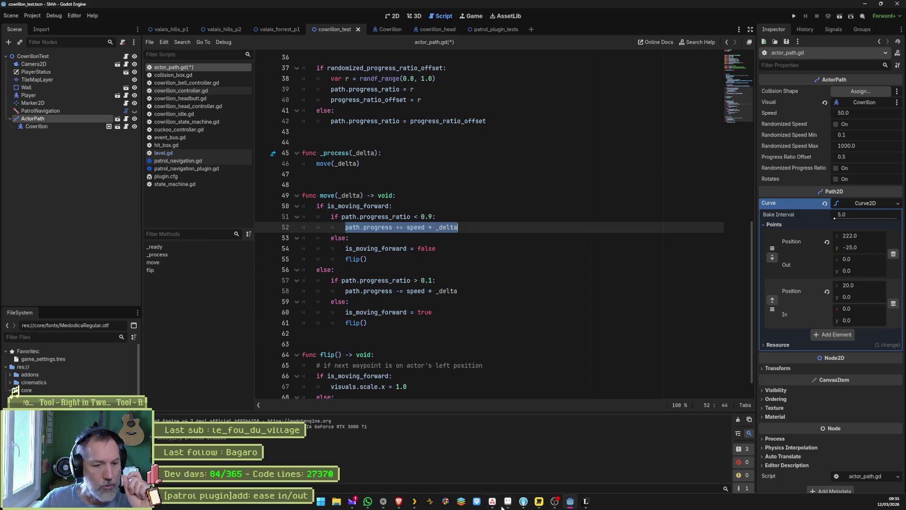
Switch to the Gemini conversation and scroll down to the get_speed_multiplier GDScript code block.
{"action": "left_click", "coordinate": [414, 501]}
{"action": "scroll", "coordinate": [477, 333], "scroll_direction": "down", "scroll_amount": 5}
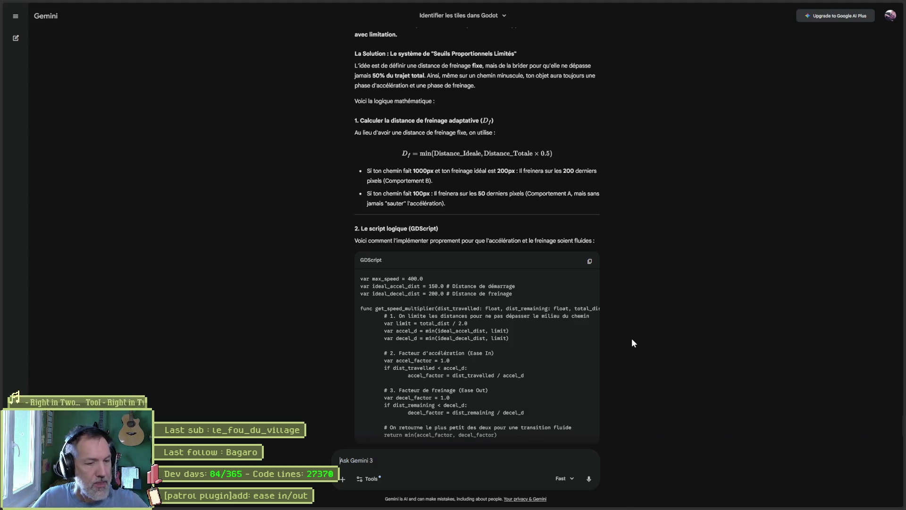
{"action": "scroll", "coordinate": [632, 343], "scroll_direction": "down", "scroll_amount": 1}
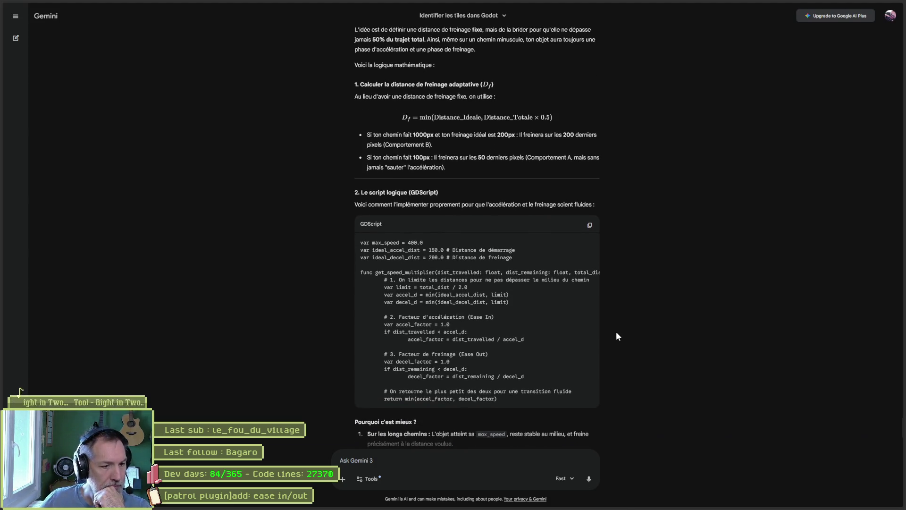
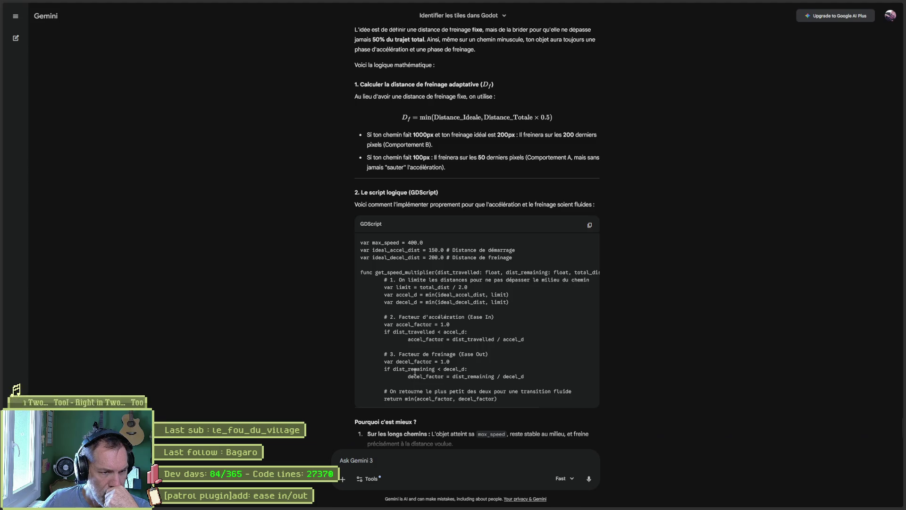
Back in Godot, insert a new line 52 in move() starting with 'path.' above the progress update.
{"action": "scroll", "coordinate": [415, 372], "scroll_direction": "down", "scroll_amount": 4}
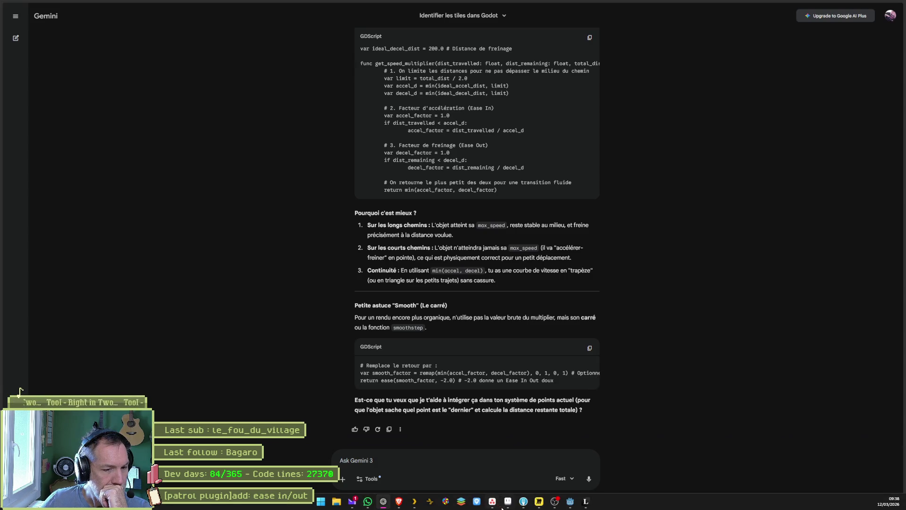
{"action": "mouse_move", "coordinate": [516, 504]}
{"action": "left_click", "coordinate": [571, 502]}
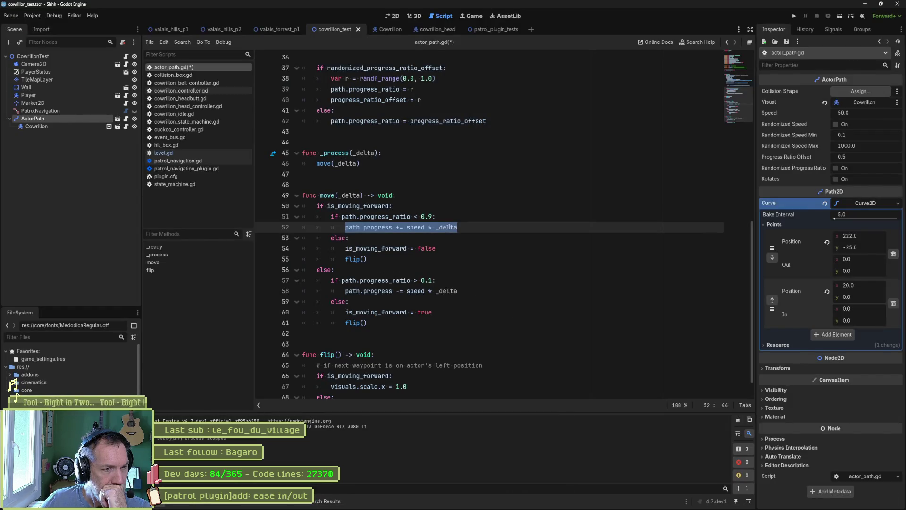
{"action": "key", "text": "ctrl+shift+Return"}
{"action": "type", "text": "path."}
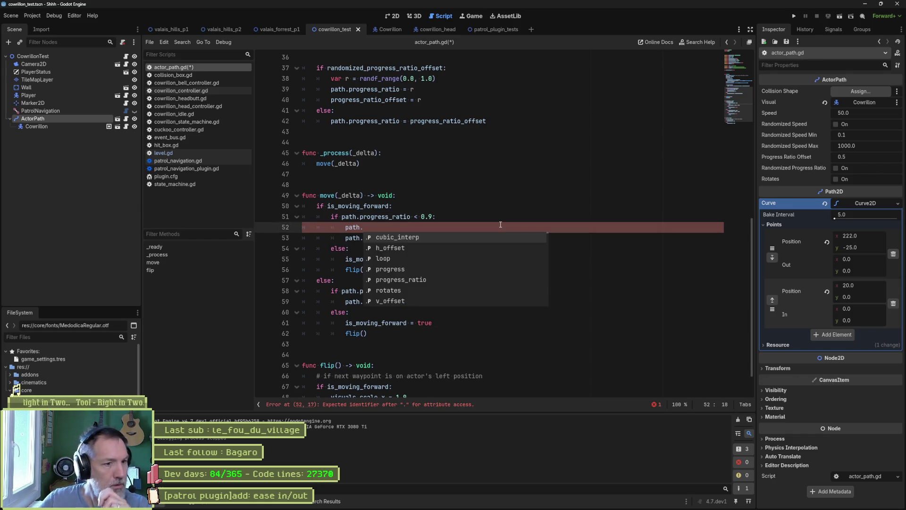
Browse path's autocomplete members, then continue the line with 'curv'.
{"action": "scroll", "coordinate": [448, 265], "scroll_direction": "down", "scroll_amount": 2}
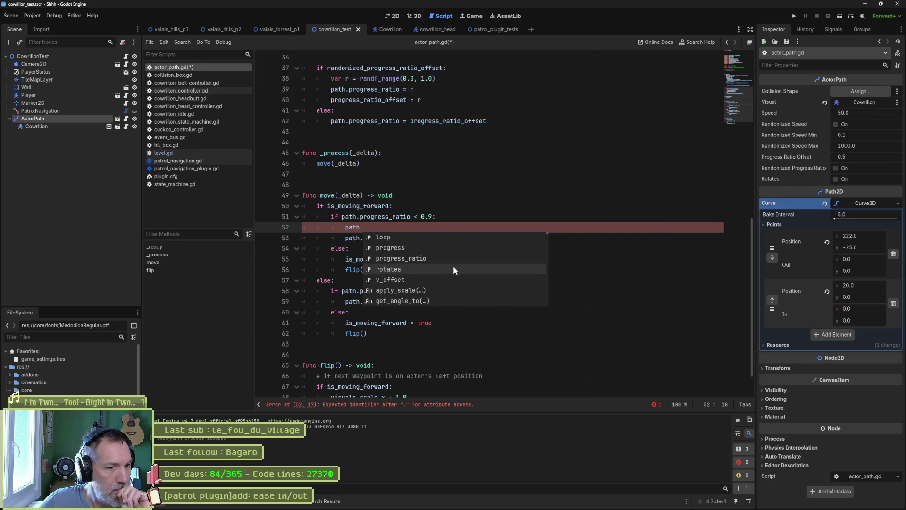
{"action": "scroll", "coordinate": [453, 265], "scroll_direction": "down", "scroll_amount": 5}
{"action": "scroll", "coordinate": [454, 267], "scroll_direction": "down", "scroll_amount": 6}
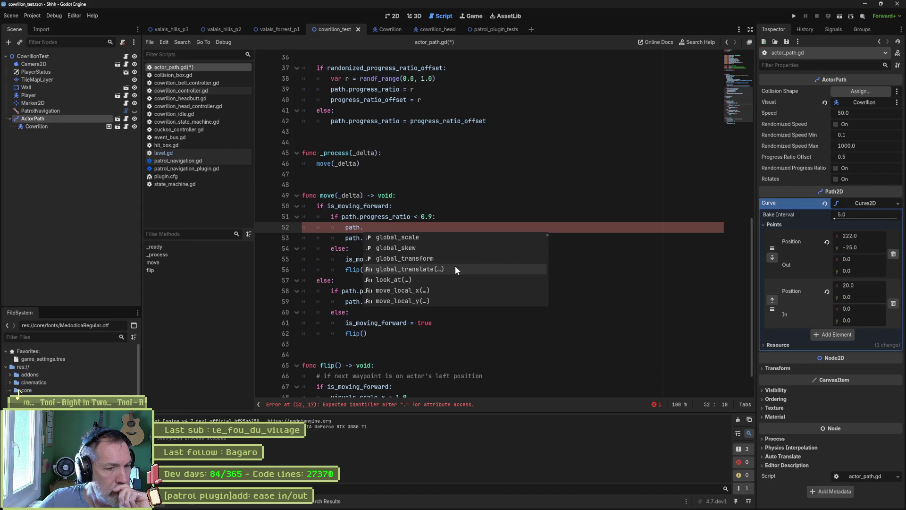
{"action": "scroll", "coordinate": [455, 265], "scroll_direction": "down", "scroll_amount": 2}
{"action": "scroll", "coordinate": [455, 265], "scroll_direction": "down", "scroll_amount": 5}
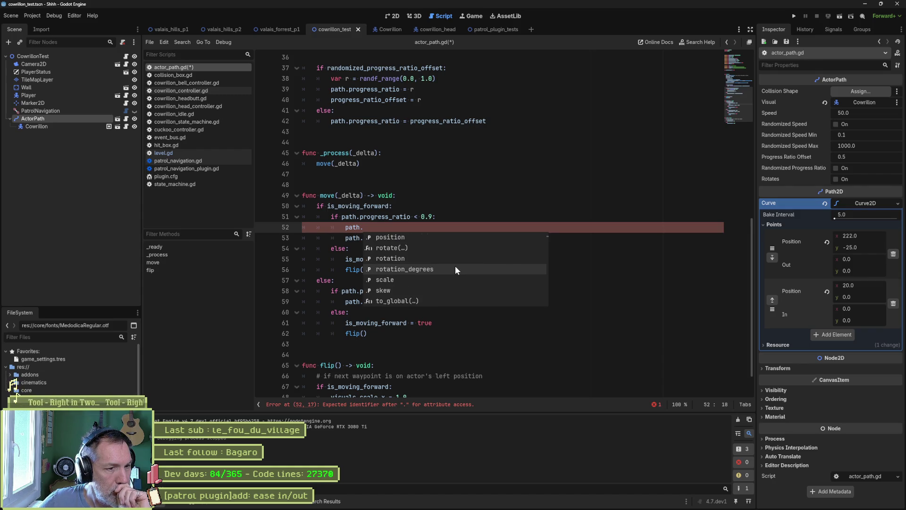
{"action": "scroll", "coordinate": [455, 265], "scroll_direction": "down", "scroll_amount": 4}
{"action": "scroll", "coordinate": [455, 265], "scroll_direction": "down", "scroll_amount": 1}
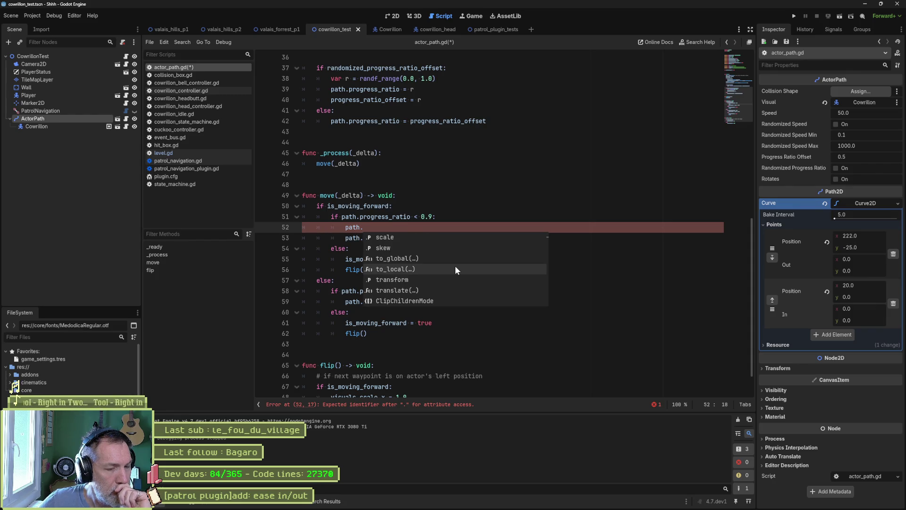
{"action": "scroll", "coordinate": [455, 265], "scroll_direction": "down", "scroll_amount": 2}
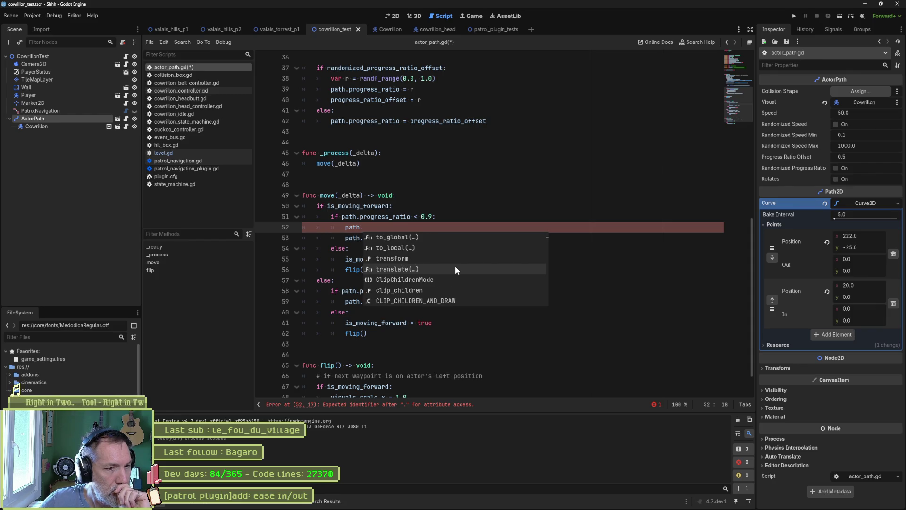
{"action": "scroll", "coordinate": [455, 265], "scroll_direction": "down", "scroll_amount": 3}
{"action": "scroll", "coordinate": [455, 265], "scroll_direction": "down", "scroll_amount": 3}
{"action": "scroll", "coordinate": [455, 268], "scroll_direction": "down", "scroll_amount": 12}
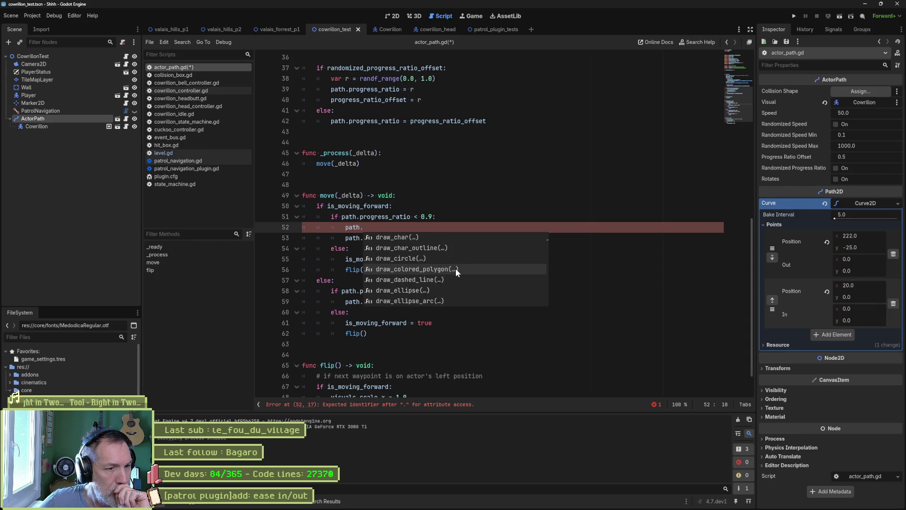
{"action": "scroll", "coordinate": [455, 269], "scroll_direction": "down", "scroll_amount": 20}
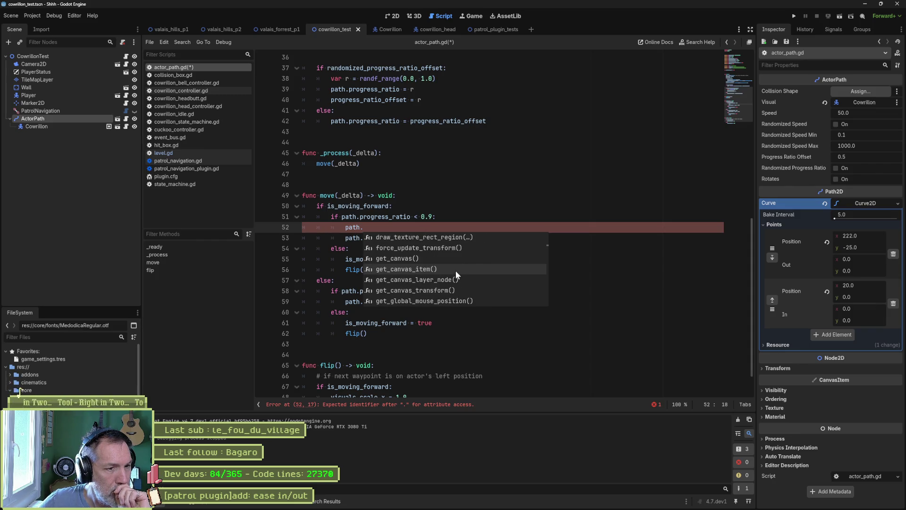
{"action": "scroll", "coordinate": [455, 269], "scroll_direction": "up", "scroll_amount": 9}
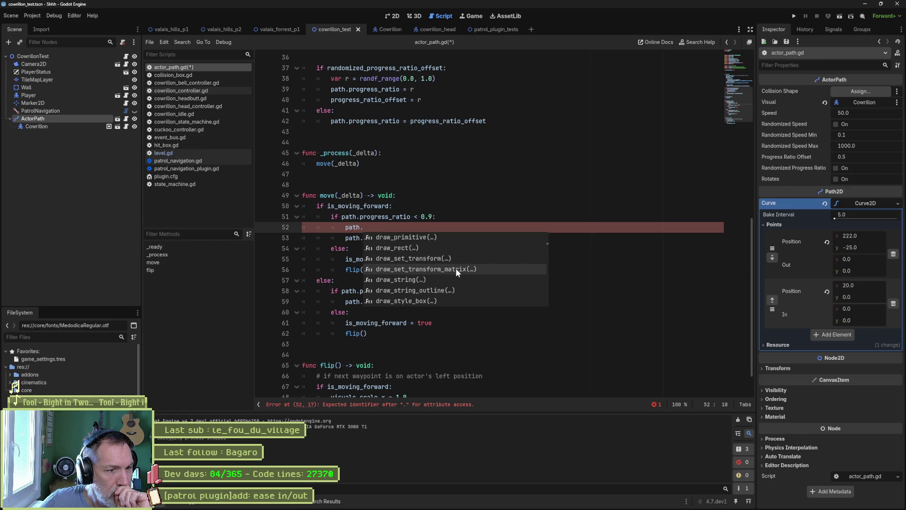
{"action": "scroll", "coordinate": [455, 268], "scroll_direction": "down", "scroll_amount": 3}
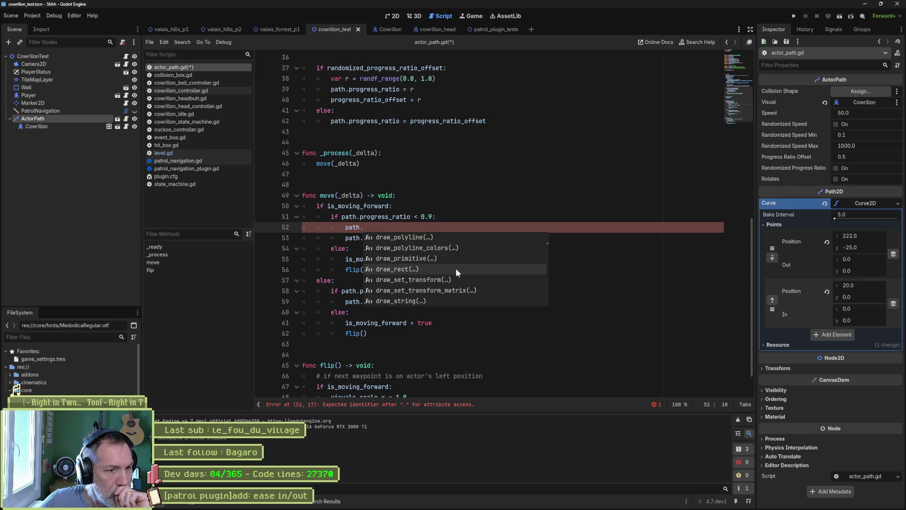
{"action": "scroll", "coordinate": [457, 268], "scroll_direction": "down", "scroll_amount": 5}
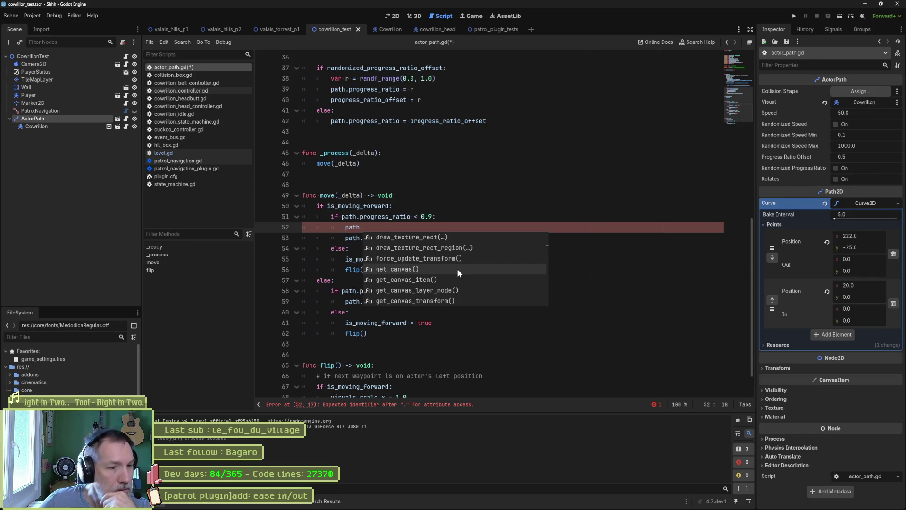
{"action": "scroll", "coordinate": [457, 268], "scroll_direction": "down", "scroll_amount": 2}
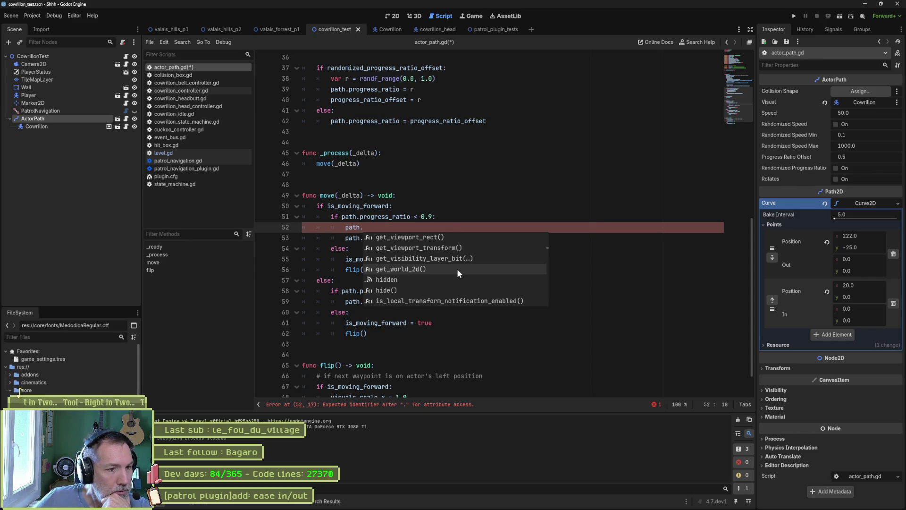
{"action": "scroll", "coordinate": [456, 268], "scroll_direction": "down", "scroll_amount": 3}
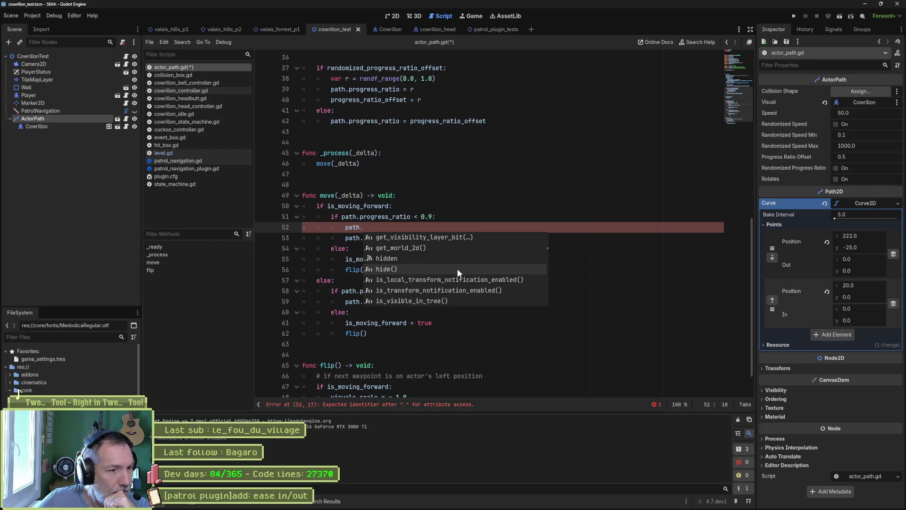
{"action": "scroll", "coordinate": [457, 268], "scroll_direction": "down", "scroll_amount": 2}
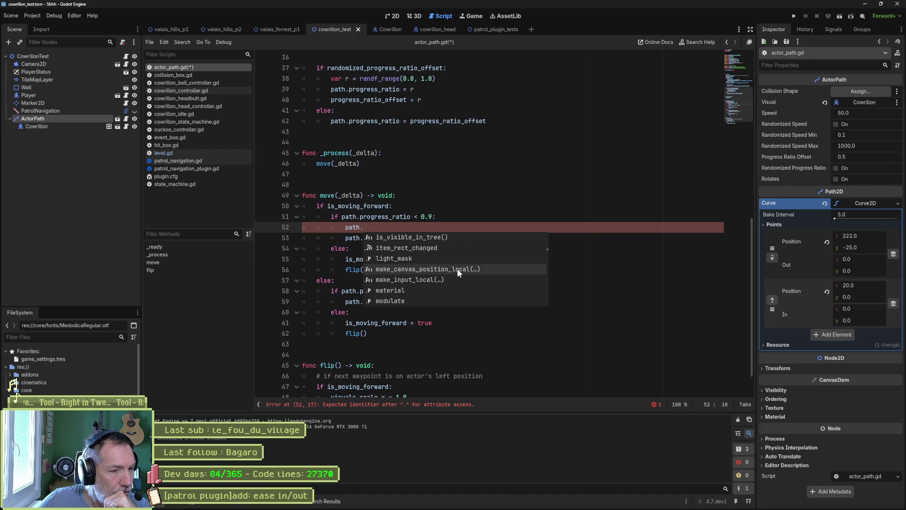
{"action": "scroll", "coordinate": [457, 268], "scroll_direction": "down", "scroll_amount": 3}
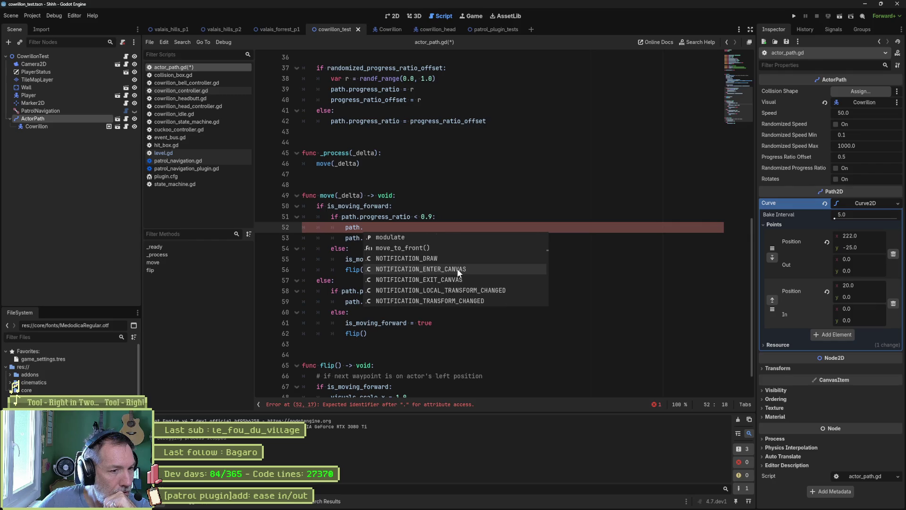
{"action": "scroll", "coordinate": [456, 269], "scroll_direction": "down", "scroll_amount": 2}
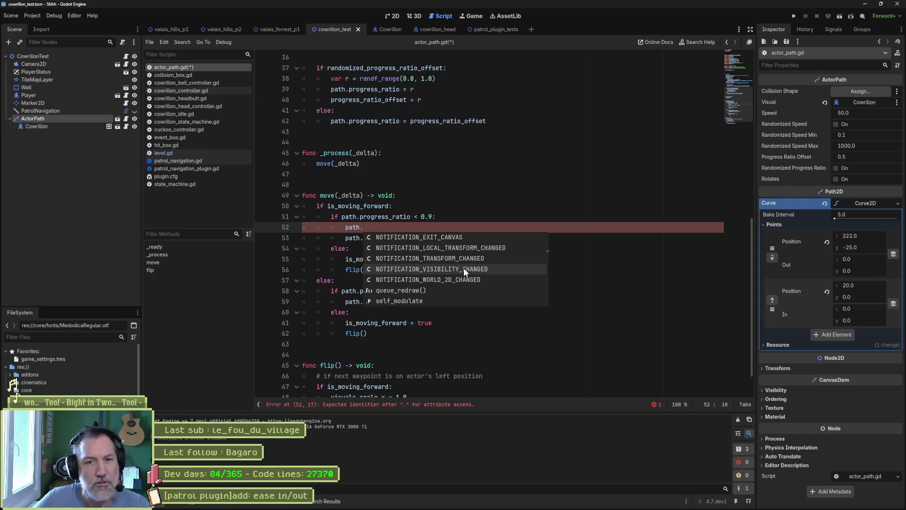
{"action": "type", "text": "cur"}
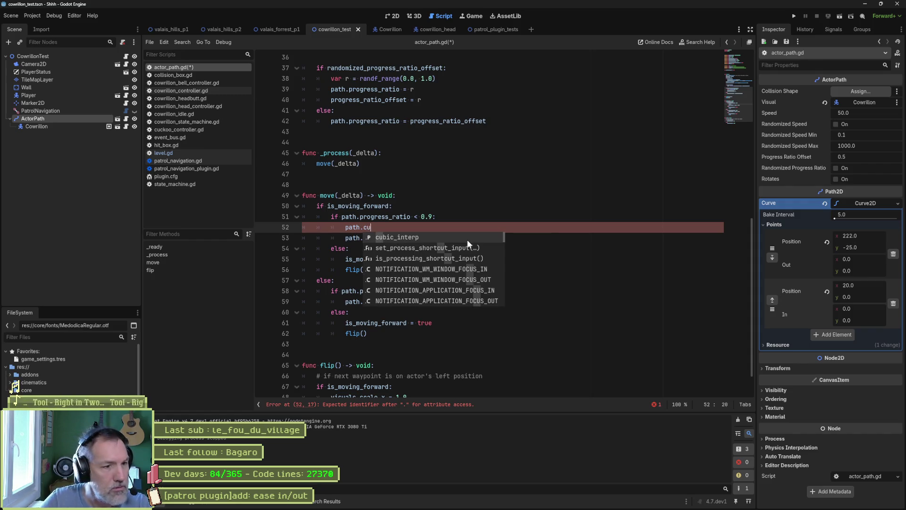
{"action": "type", "text": "v"}
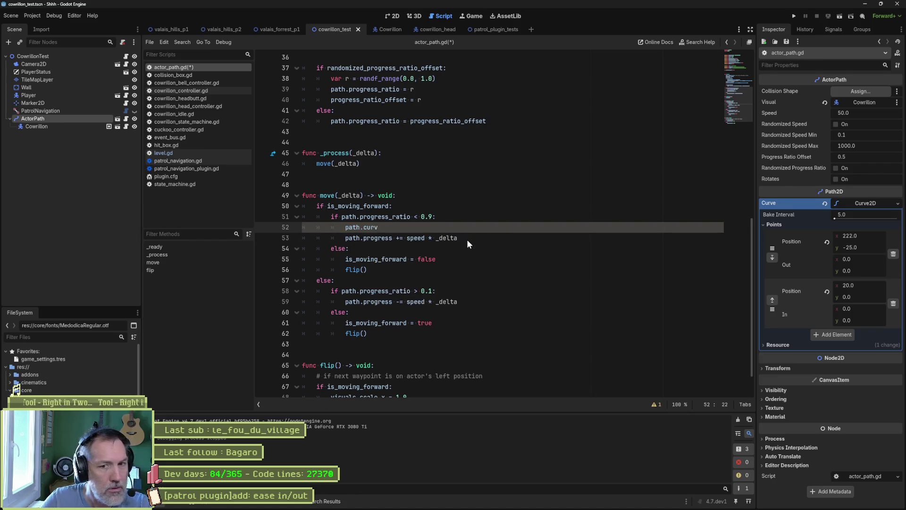
Erase the partial name after 'path.' and check the onready variables via the minimap.
{"action": "key", "text": "BackSpace"}
{"action": "key", "text": "BackSpace"}
{"action": "key", "text": "BackSpace"}
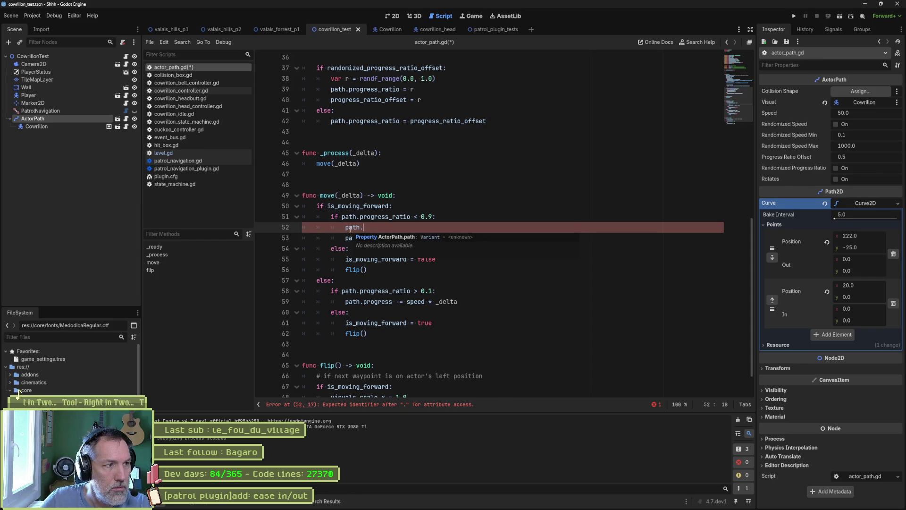
{"action": "left_click_drag", "start_coordinate": [746, 92], "coordinate": [738, 61]}
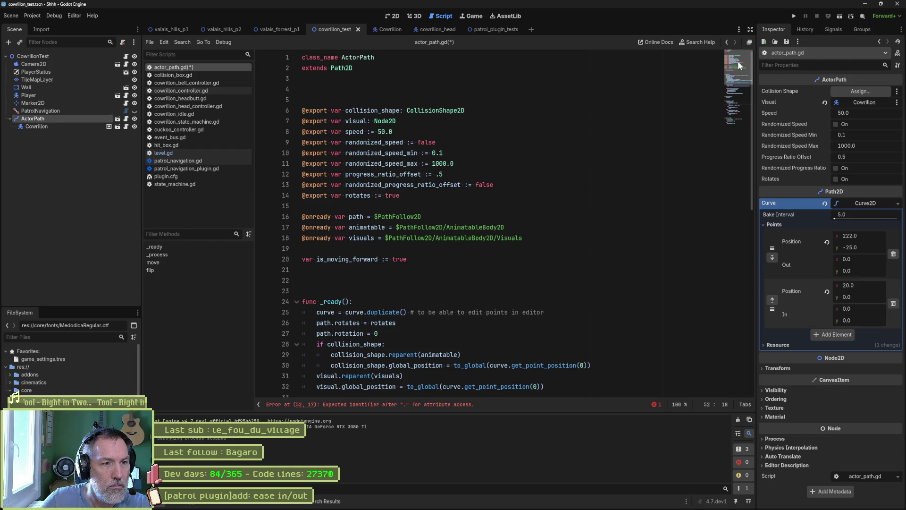
{"action": "left_click_drag", "start_coordinate": [738, 61], "coordinate": [735, 88]}
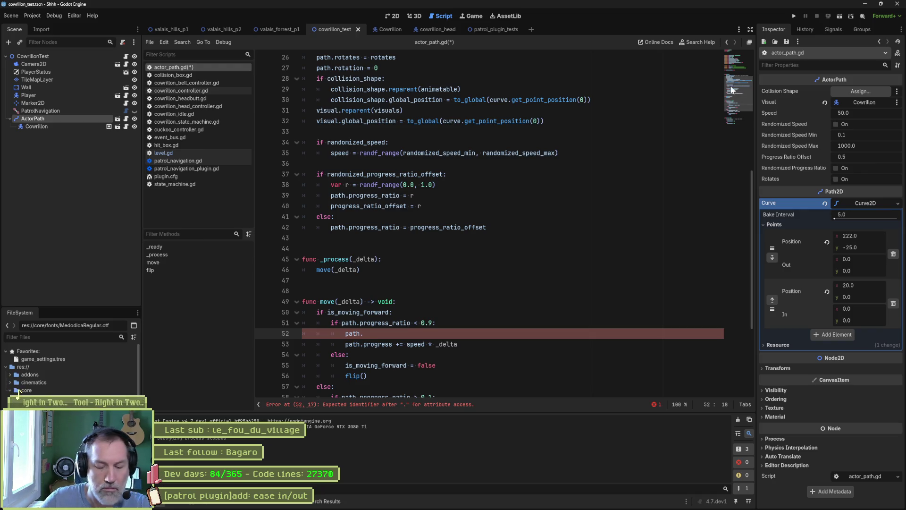
Delete the unfinished line 52, undo the deletion, then delete it again.
{"action": "type", "text": "p"}
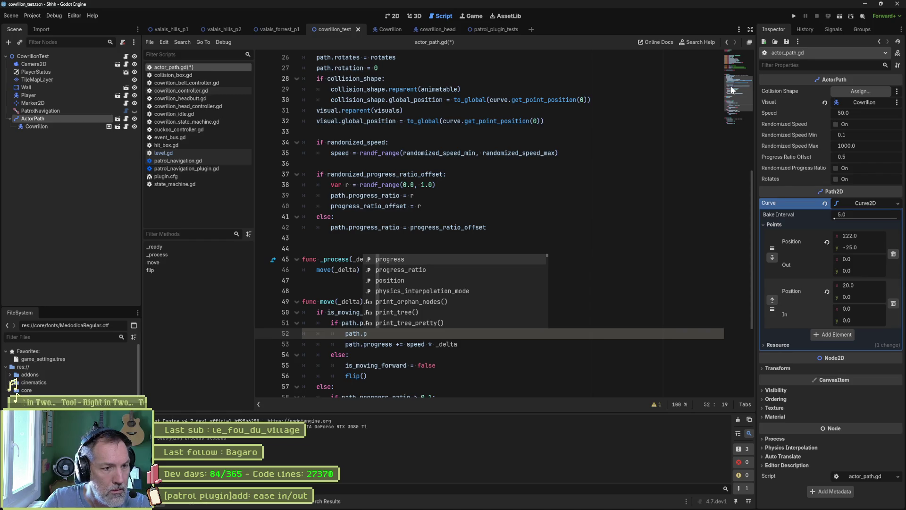
{"action": "key", "text": "BackSpace"}
{"action": "type", "text": "le"}
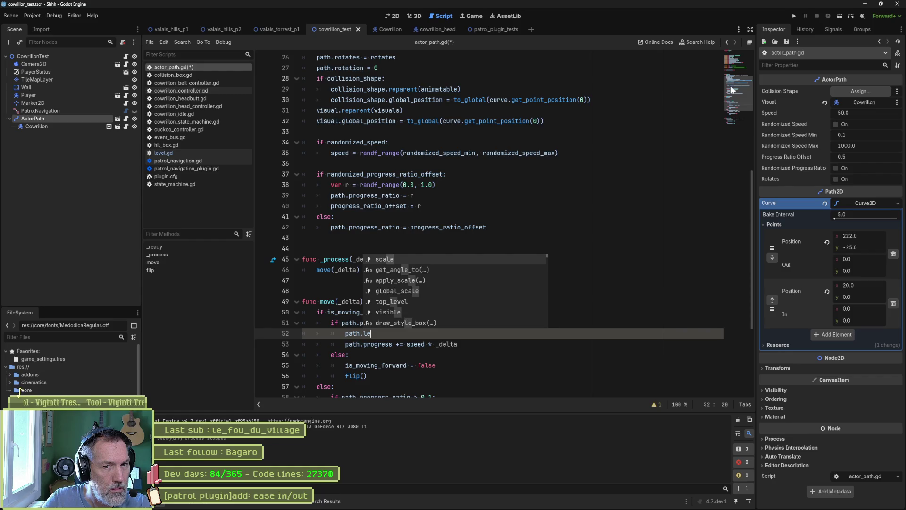
{"action": "key", "text": "ctrl+shift+k"}
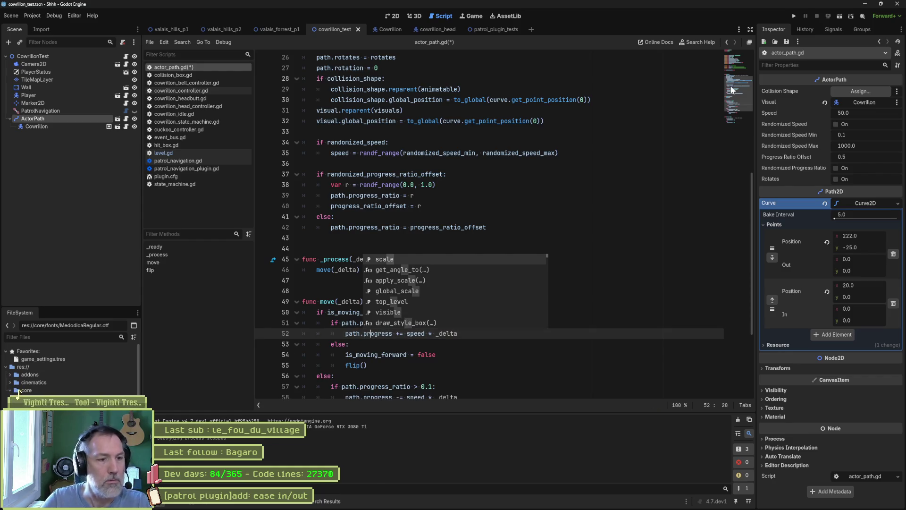
{"action": "left_click", "coordinate": [585, 214]}
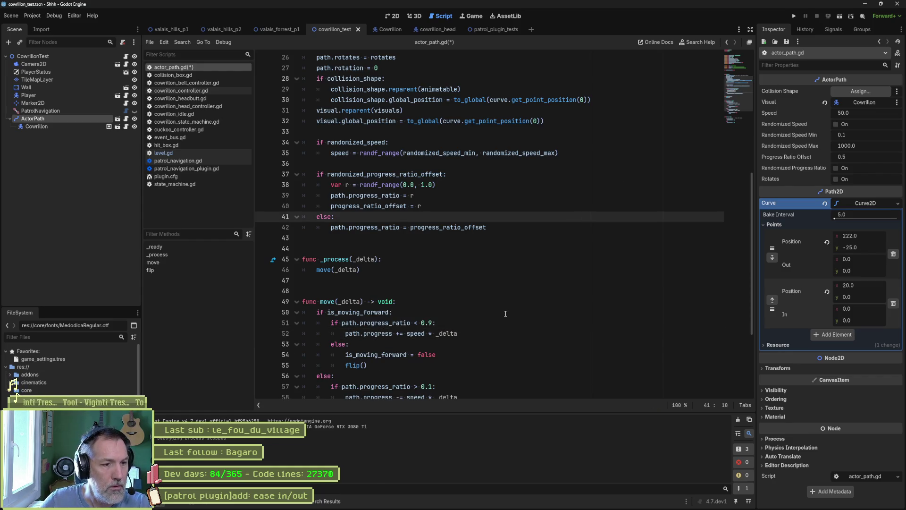
{"action": "scroll", "coordinate": [500, 309], "scroll_direction": "down", "scroll_amount": 2}
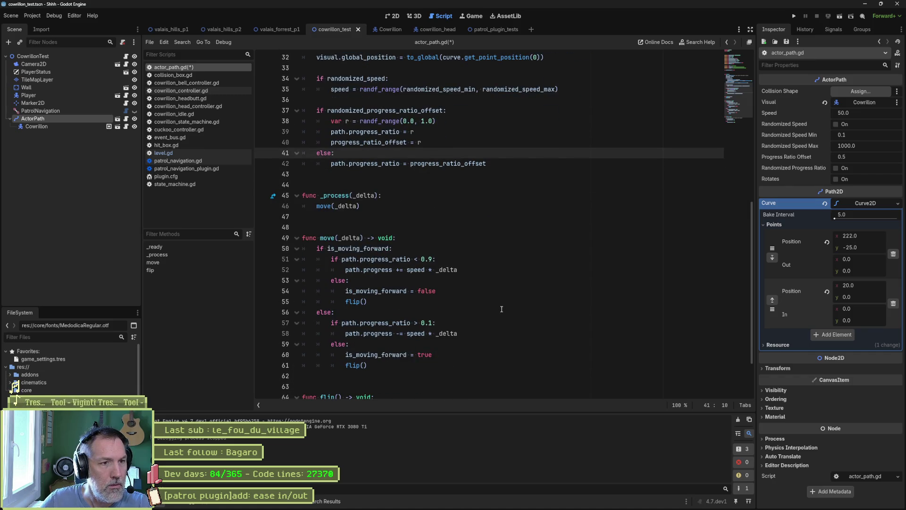
{"action": "key", "text": "ctrl+z"}
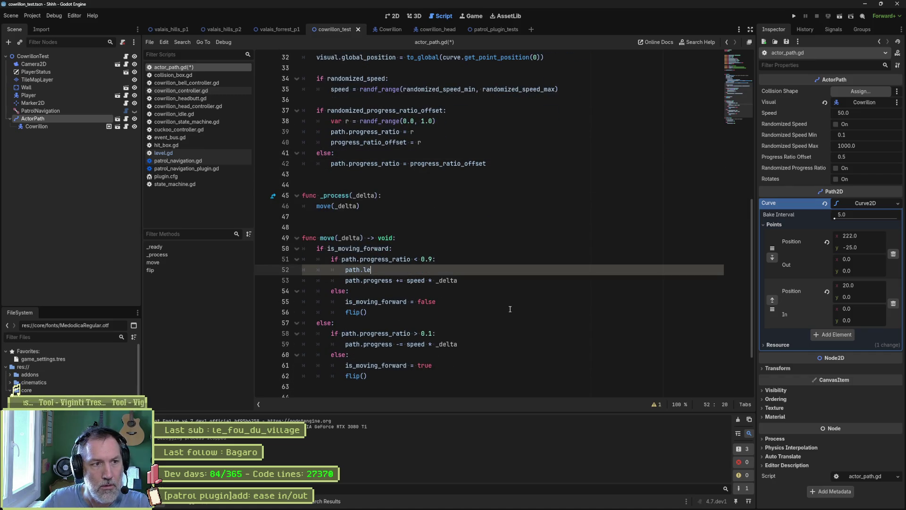
{"action": "key", "text": "ctrl+shift+z"}
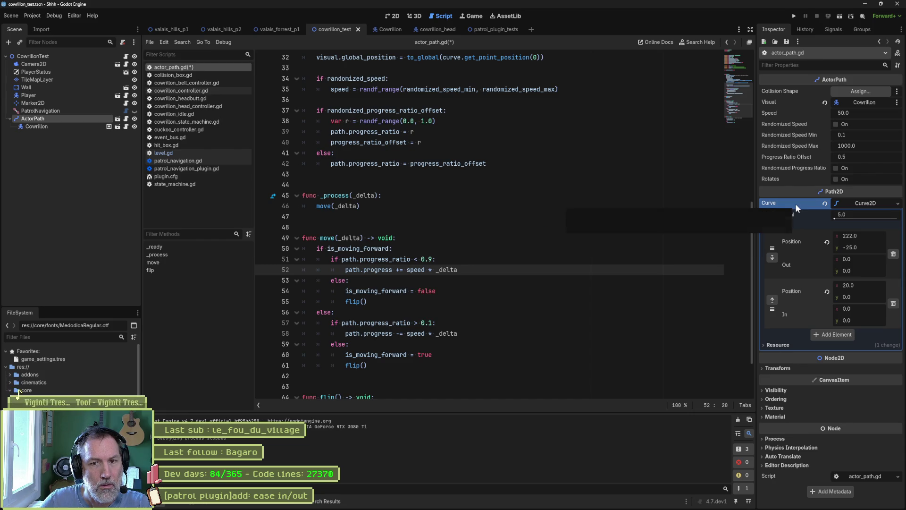
{"action": "left_click", "coordinate": [859, 204]}
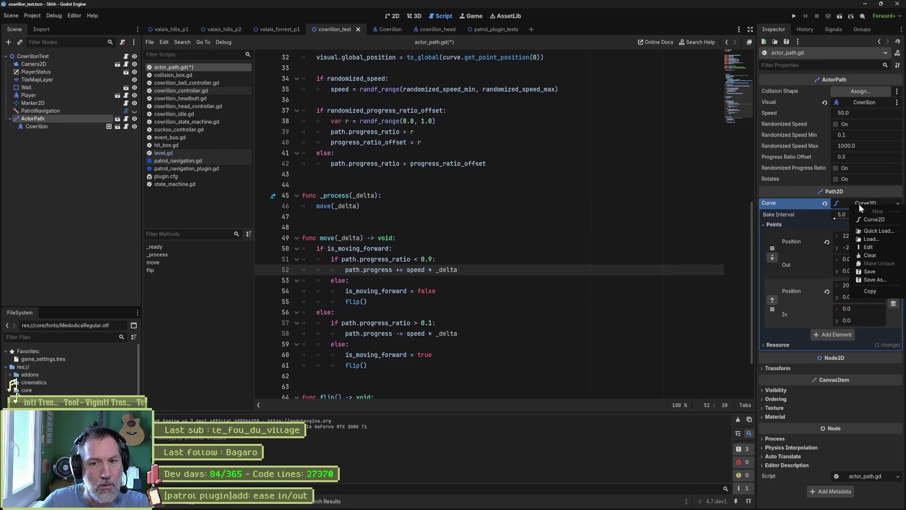
{"action": "left_click", "coordinate": [775, 202]}
{"action": "right_click", "coordinate": [773, 203]}
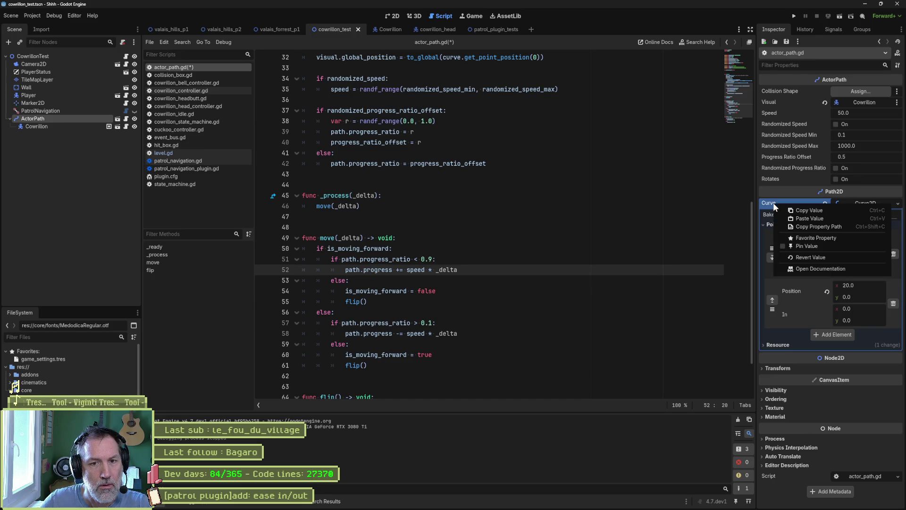
{"action": "left_click", "coordinate": [737, 227]}
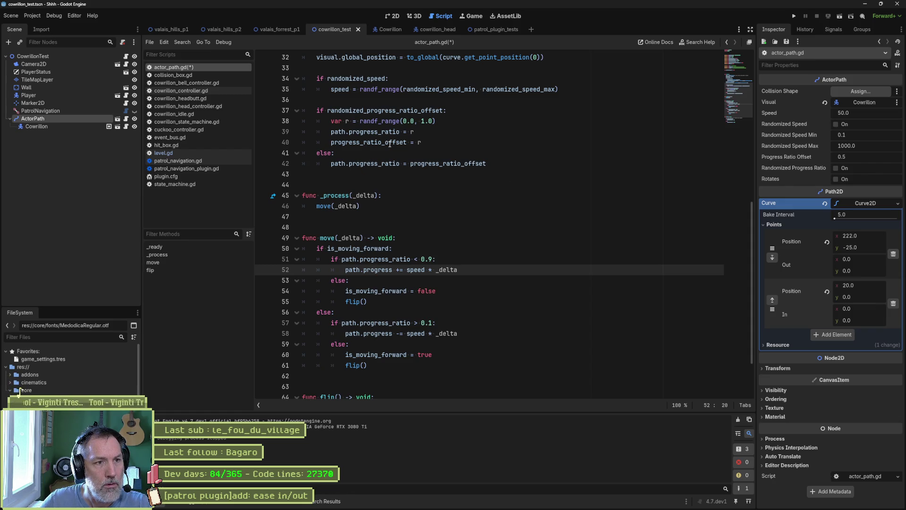
{"action": "scroll", "coordinate": [391, 160], "scroll_direction": "up", "scroll_amount": 3}
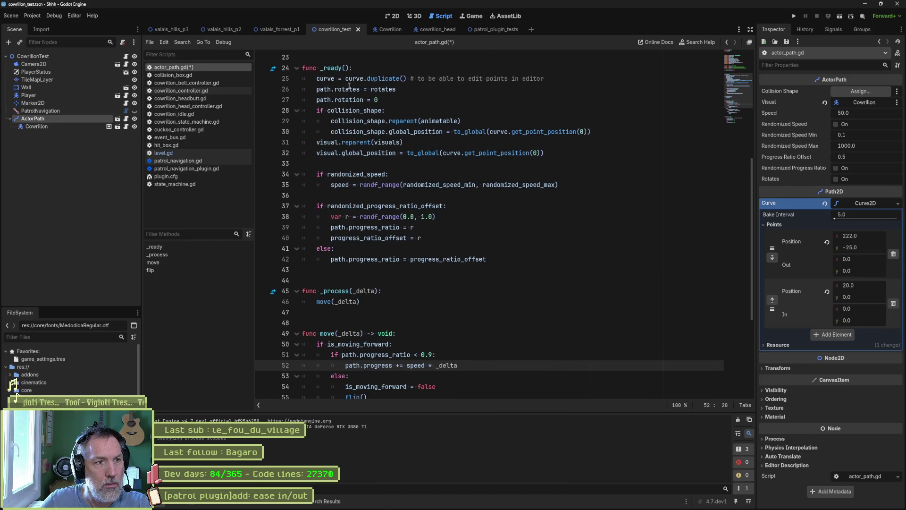
Add curve.get_baked_length() on a new line 26 in _ready and read its Curve2D documentation.
{"action": "left_click", "coordinate": [416, 67]}
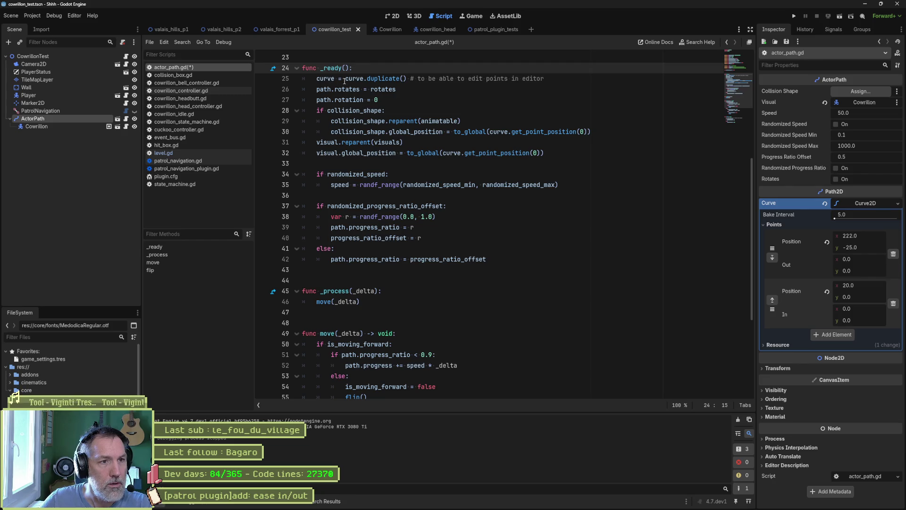
{"action": "left_click", "coordinate": [559, 79]}
{"action": "key", "text": "Return"}
{"action": "type", "text": "curv"}
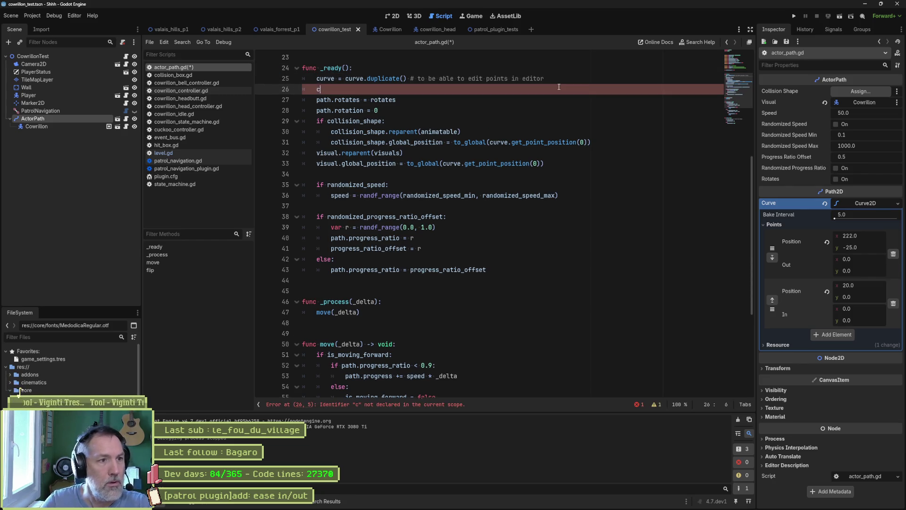
{"action": "type", "text": "e.le"}
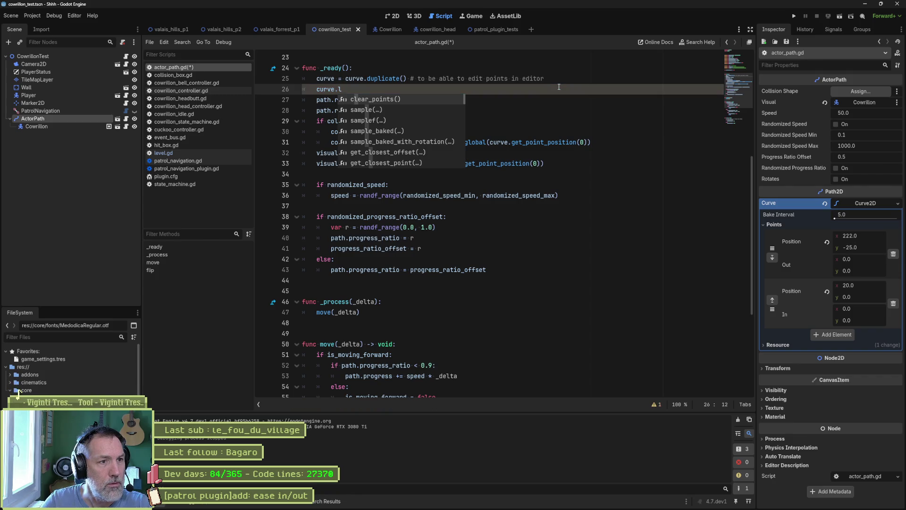
{"action": "key", "text": "BackSpace"}
{"action": "key", "text": "BackSpace"}
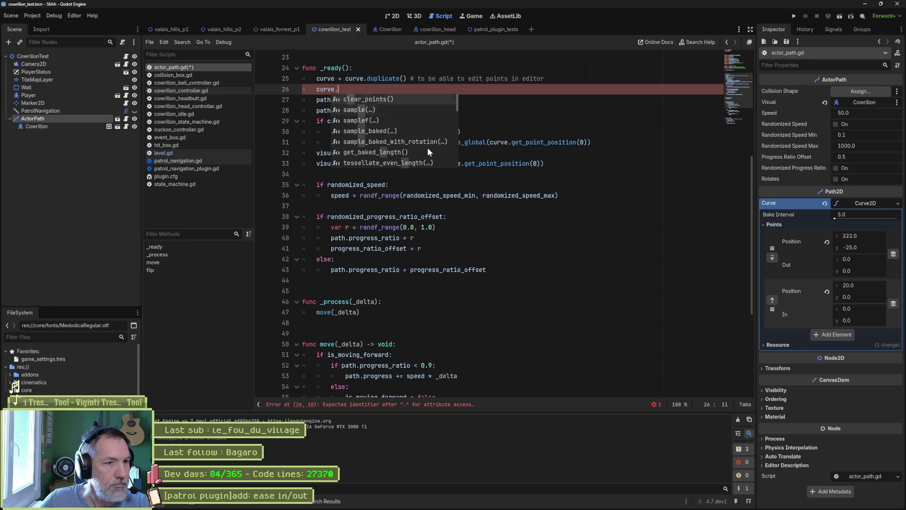
{"action": "scroll", "coordinate": [426, 147], "scroll_direction": "down", "scroll_amount": 1}
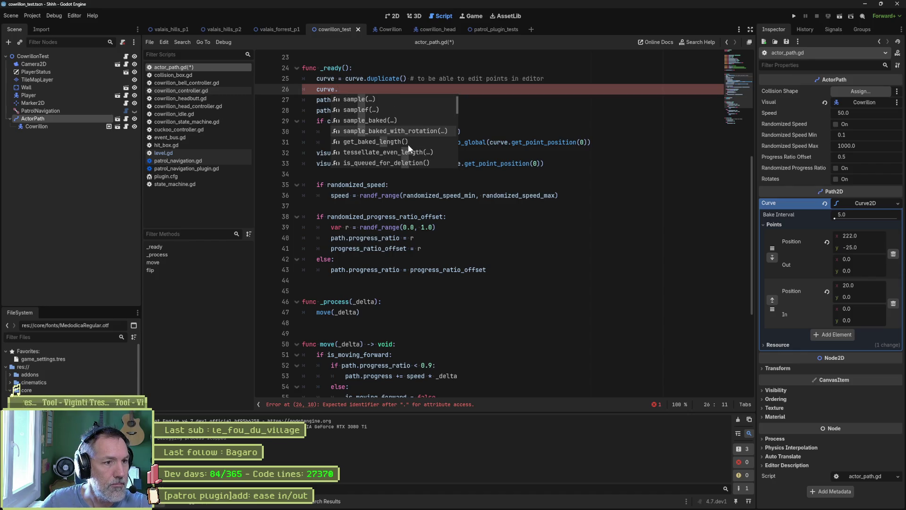
{"action": "scroll", "coordinate": [408, 145], "scroll_direction": "down", "scroll_amount": 4}
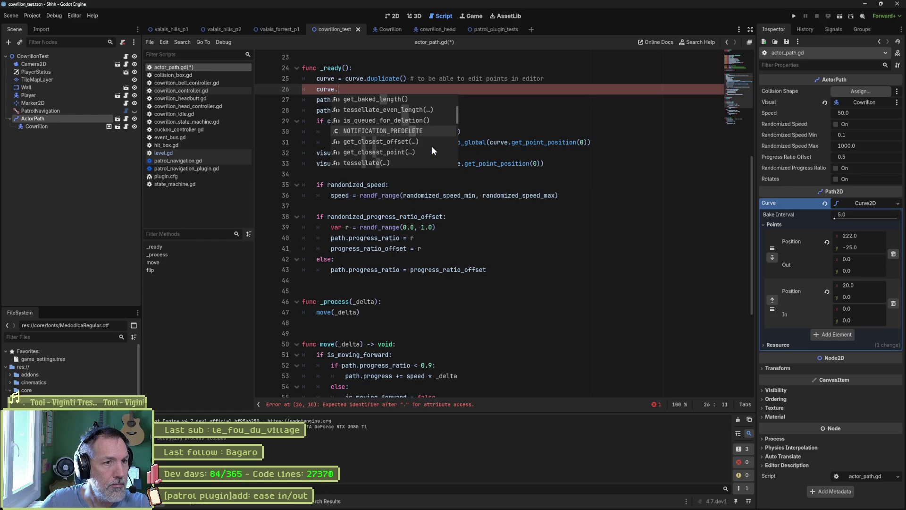
{"action": "scroll", "coordinate": [437, 132], "scroll_direction": "down", "scroll_amount": 5}
{"action": "scroll", "coordinate": [437, 131], "scroll_direction": "down", "scroll_amount": 10}
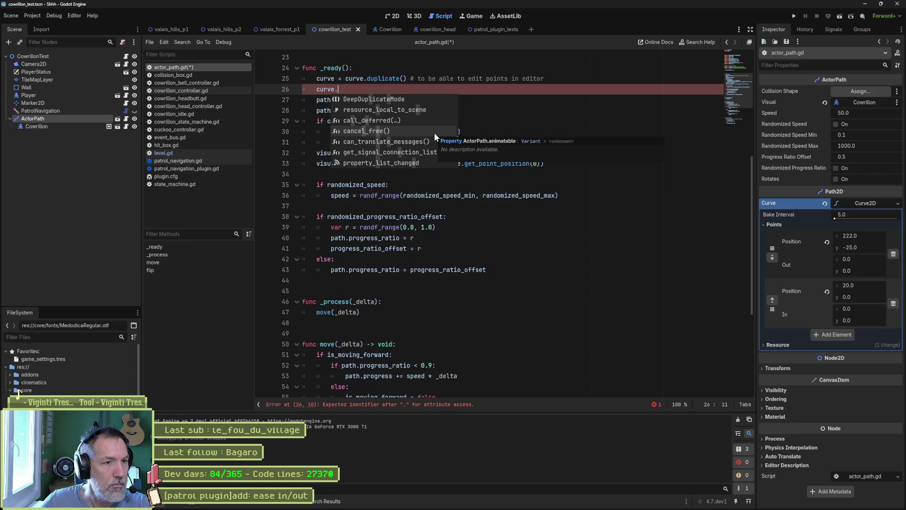
{"action": "scroll", "coordinate": [435, 132], "scroll_direction": "up", "scroll_amount": 12}
{"action": "scroll", "coordinate": [410, 136], "scroll_direction": "up", "scroll_amount": 2}
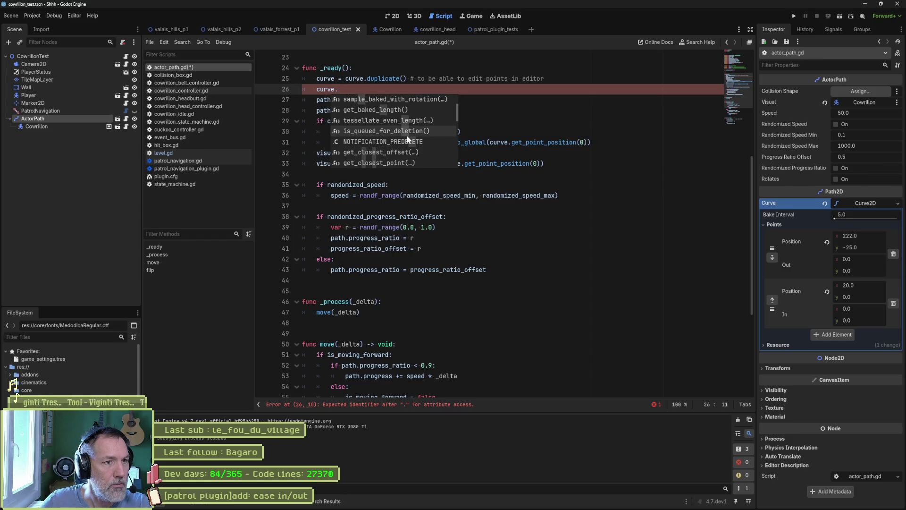
{"action": "left_click", "coordinate": [396, 111]}
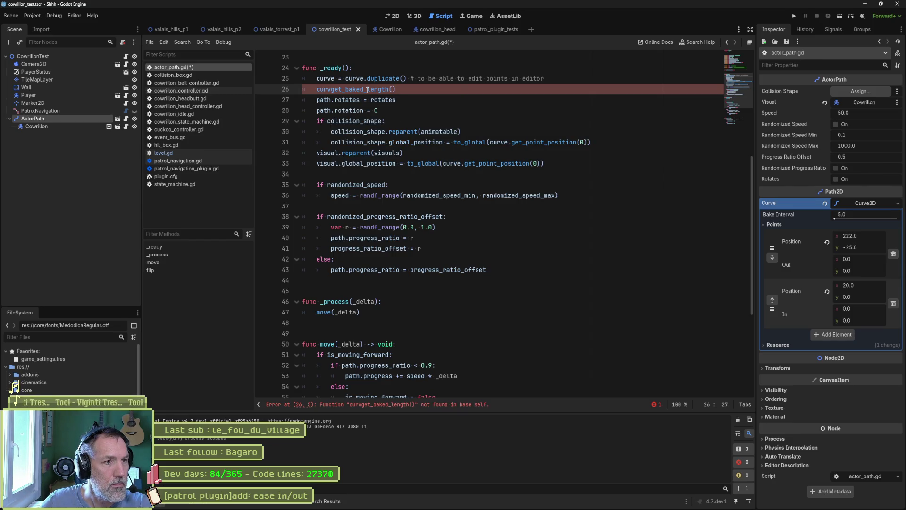
{"action": "type", "text": "e."}
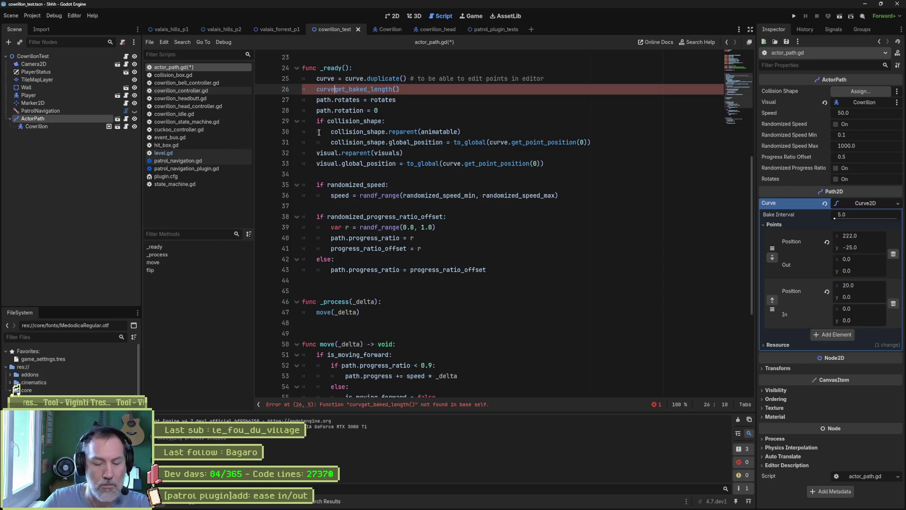
{"action": "left_click", "coordinate": [348, 90], "text": "ctrl"}
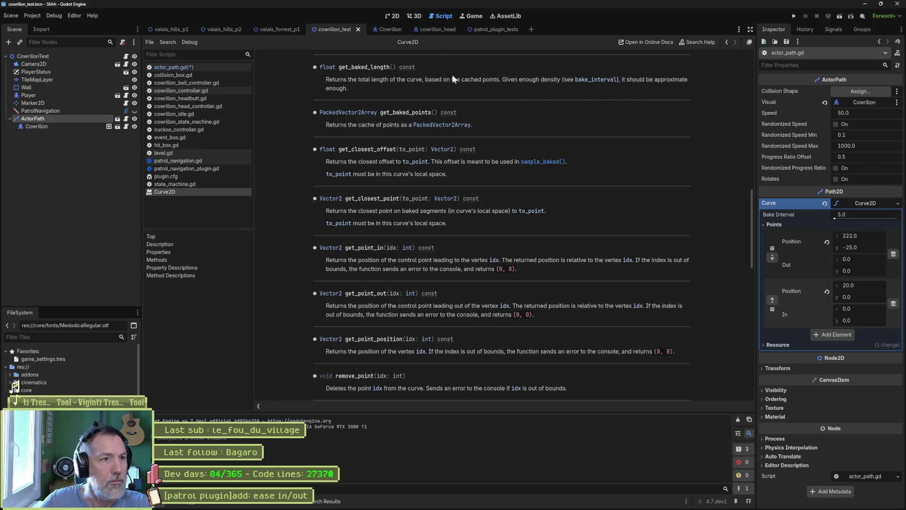
{"action": "key", "text": "ctrl+w"}
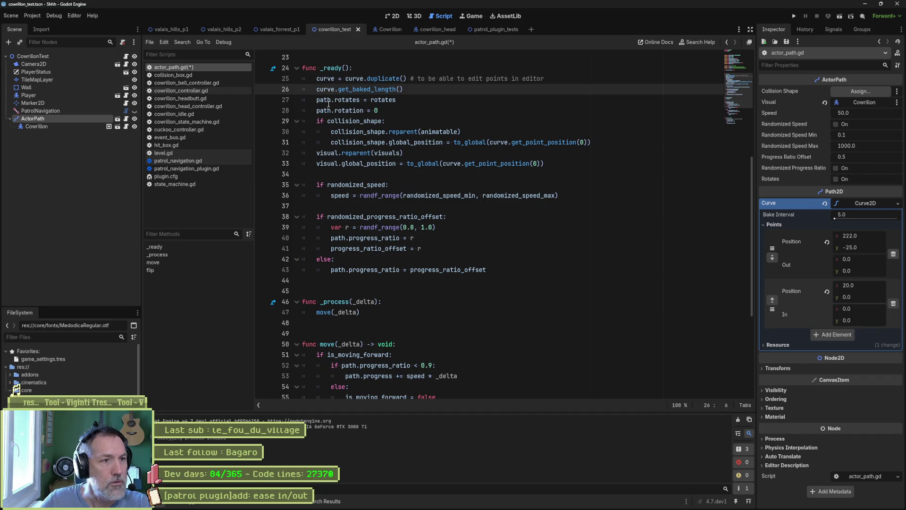
Wrap the call as print_debug(self, curve.get_baked_length()) and run the project.
{"action": "key", "text": "Left"}
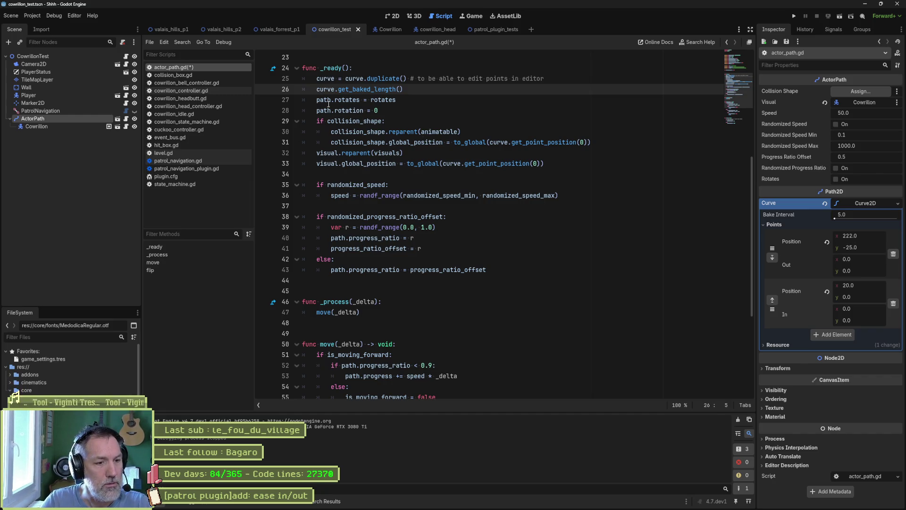
{"action": "type", "text": "print_deub"}
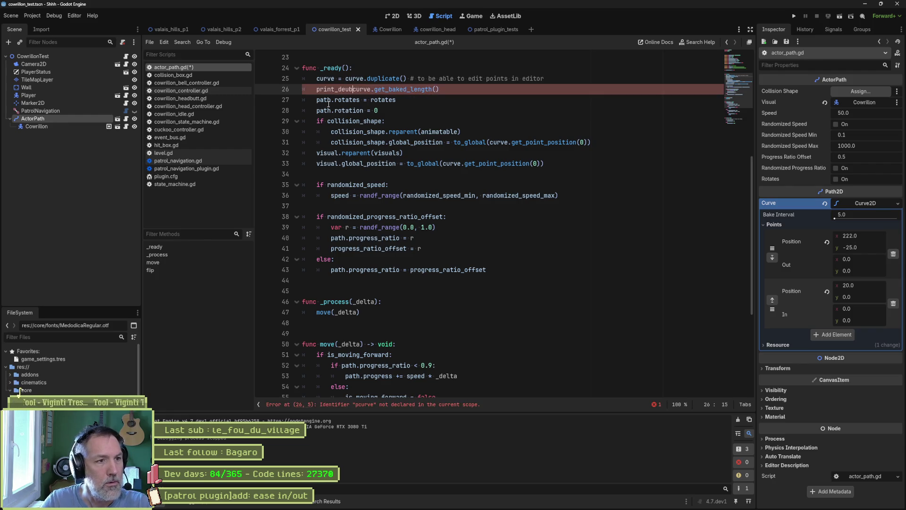
{"action": "key", "text": "BackSpace"}
{"action": "key", "text": "BackSpace"}
{"action": "type", "text": "bug(se"}
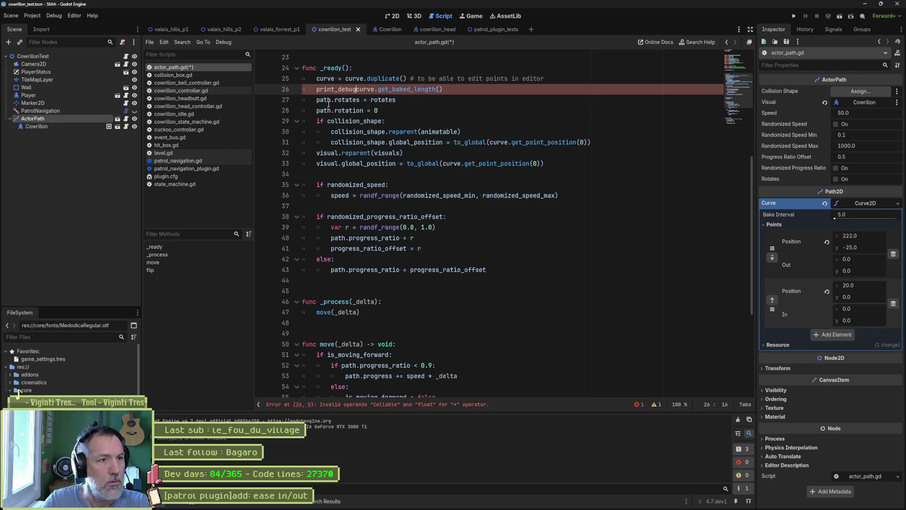
{"action": "type", "text": "lf,"}
{"action": "key", "text": "End"}
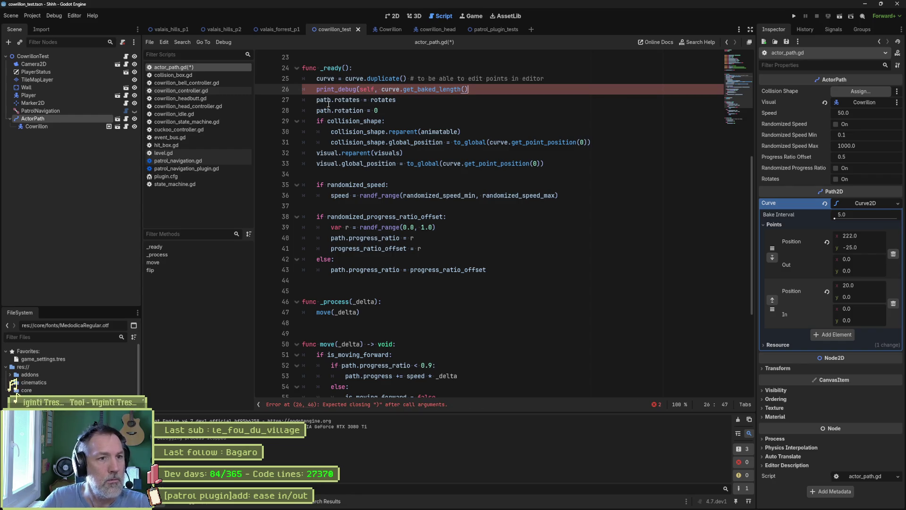
{"action": "type", "text": ")"}
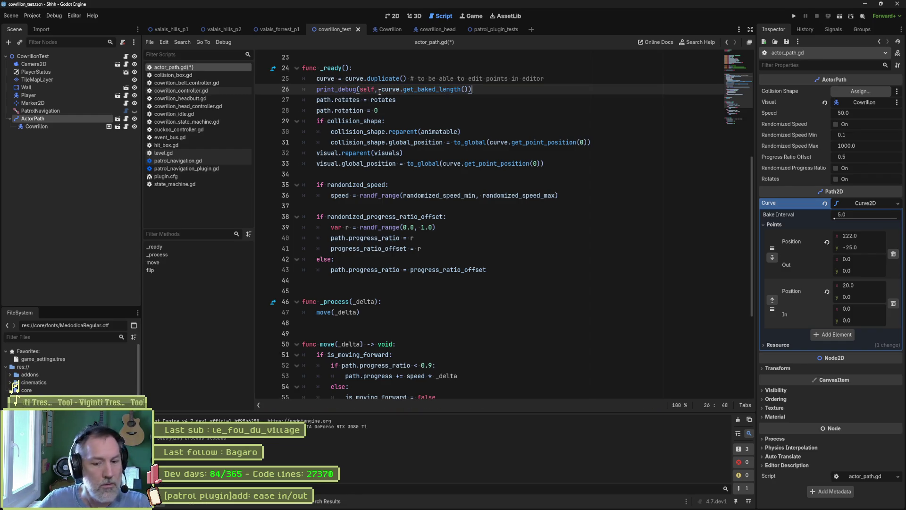
{"action": "key", "text": "F6"}
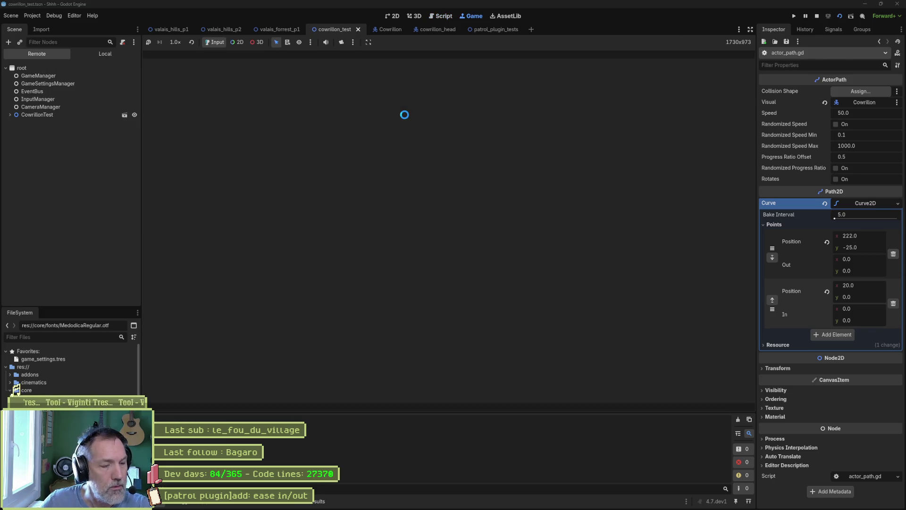
Stop the game and set the first curve point's y and the second point's x to 0.0.
{"action": "key", "text": "F8"}
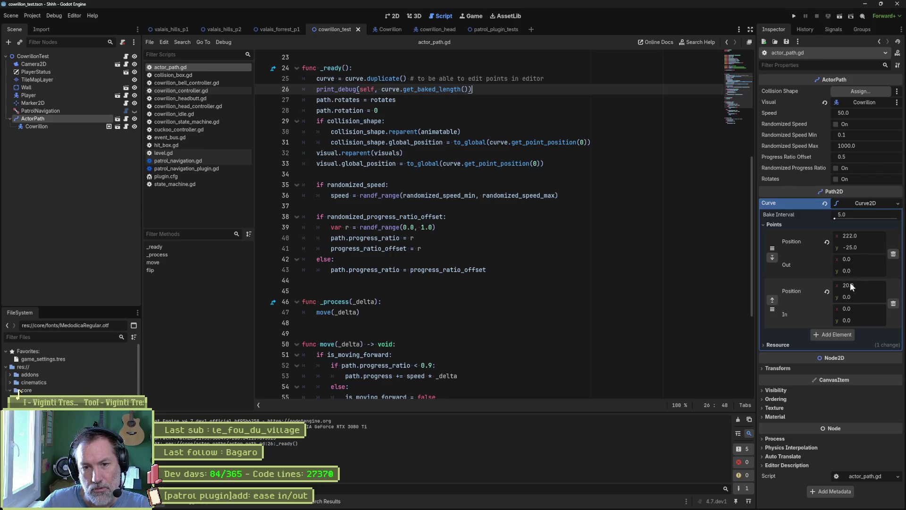
{"action": "left_click", "coordinate": [864, 250]}
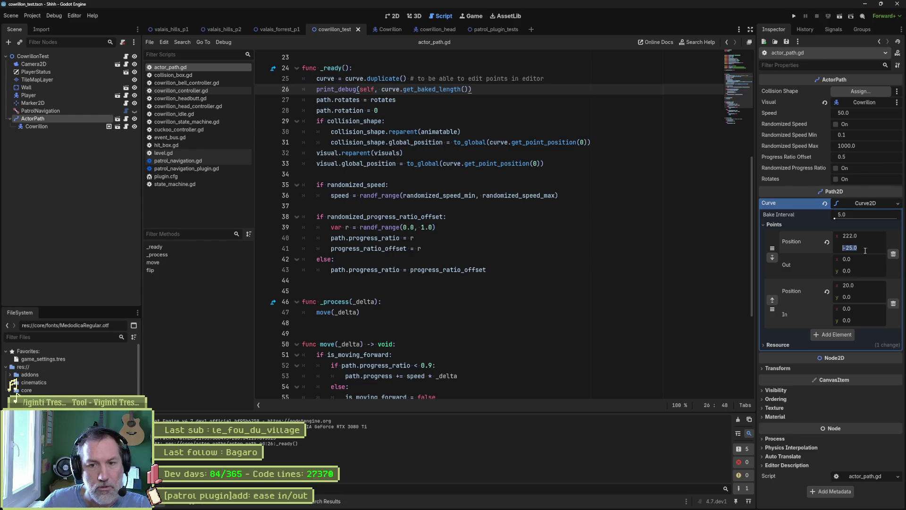
{"action": "type", "text": "0"}
{"action": "key", "text": "Return"}
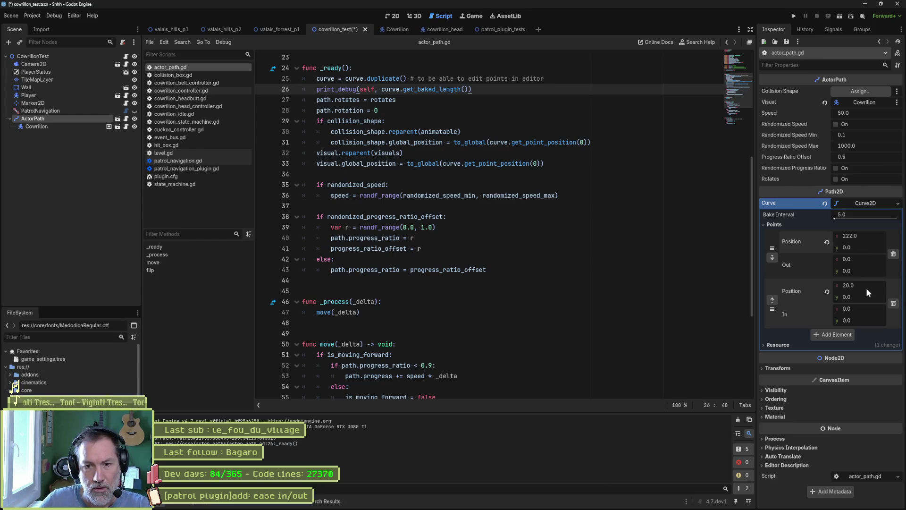
{"action": "left_click", "coordinate": [883, 285]}
{"action": "type", "text": "0"}
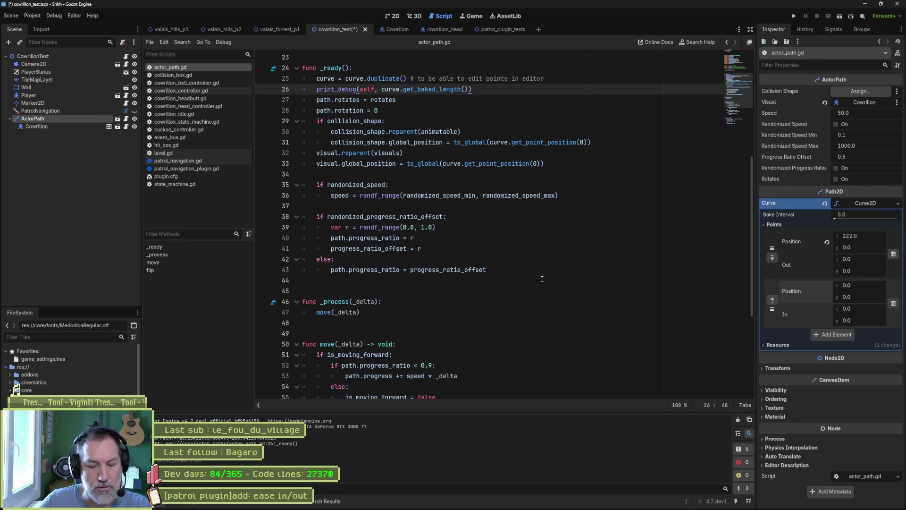
{"action": "left_click", "coordinate": [581, 281]}
Run the game with the adjusted path, then stop it.
{"action": "key", "text": "F5"}
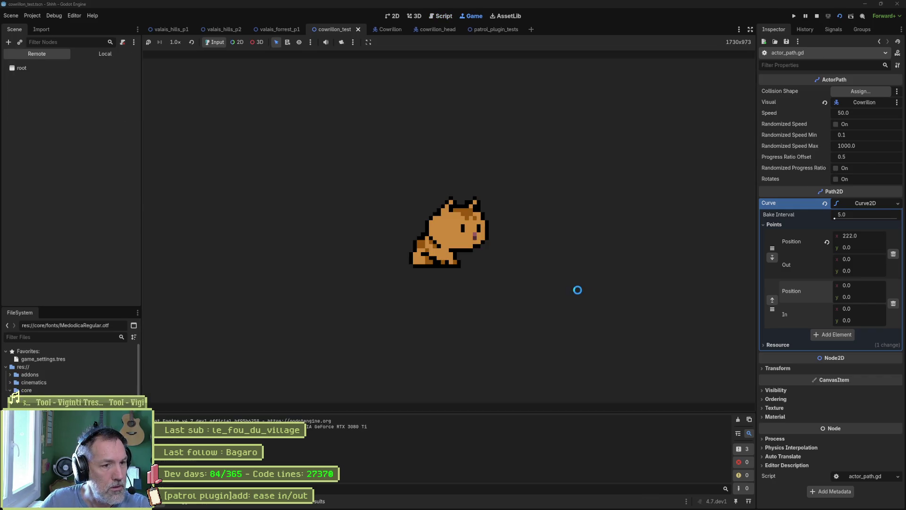
{"action": "key", "text": "F8"}
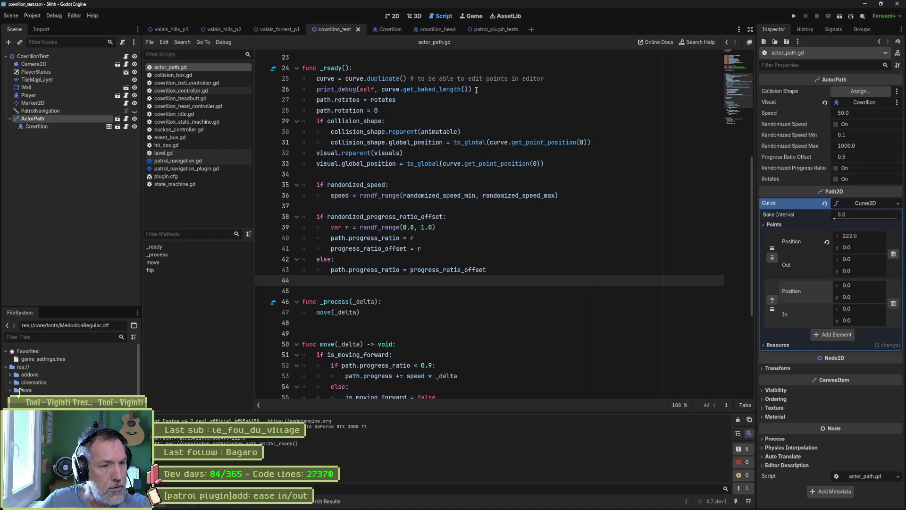
{"action": "scroll", "coordinate": [476, 90], "scroll_direction": "down", "scroll_amount": 5}
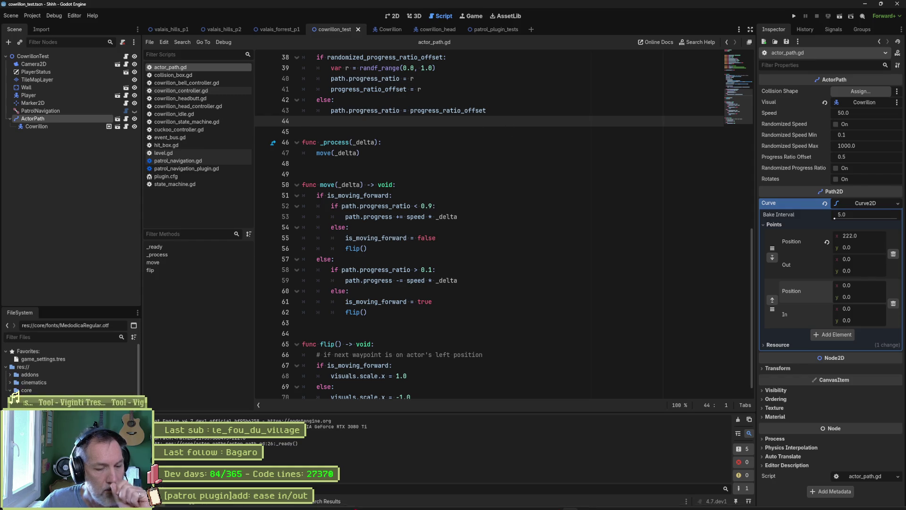
In Gemini's answer, select the whole get_speed_multiplier function.
{"action": "mouse_move", "coordinate": [423, 508]}
{"action": "left_click", "coordinate": [383, 501]}
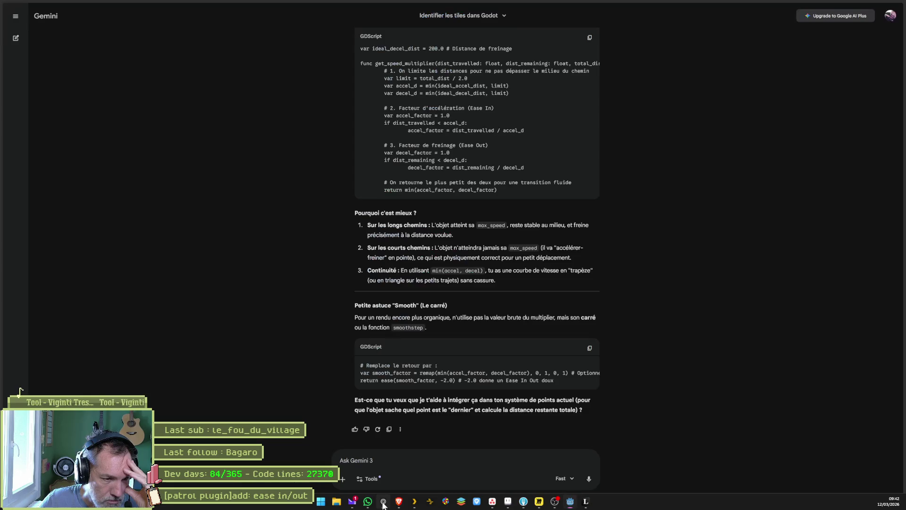
{"action": "scroll", "coordinate": [669, 350], "scroll_direction": "up", "scroll_amount": 2}
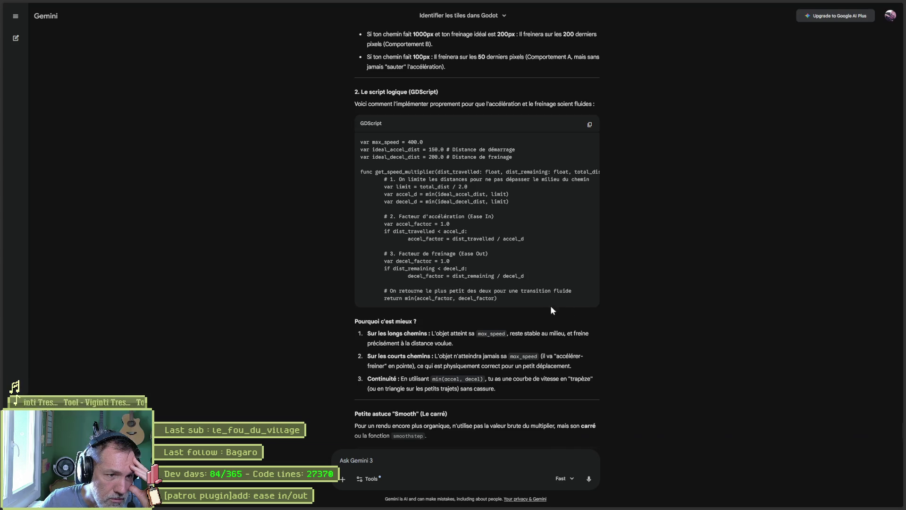
{"action": "left_click_drag", "start_coordinate": [498, 298], "coordinate": [394, 298]}
{"action": "mouse_move", "coordinate": [555, 172]}
{"action": "left_mouse_down"}
{"action": "mouse_move", "coordinate": [610, 165]}
{"action": "mouse_move", "coordinate": [596, 171]}
{"action": "left_mouse_up"}
{"action": "left_click", "coordinate": [577, 188]}
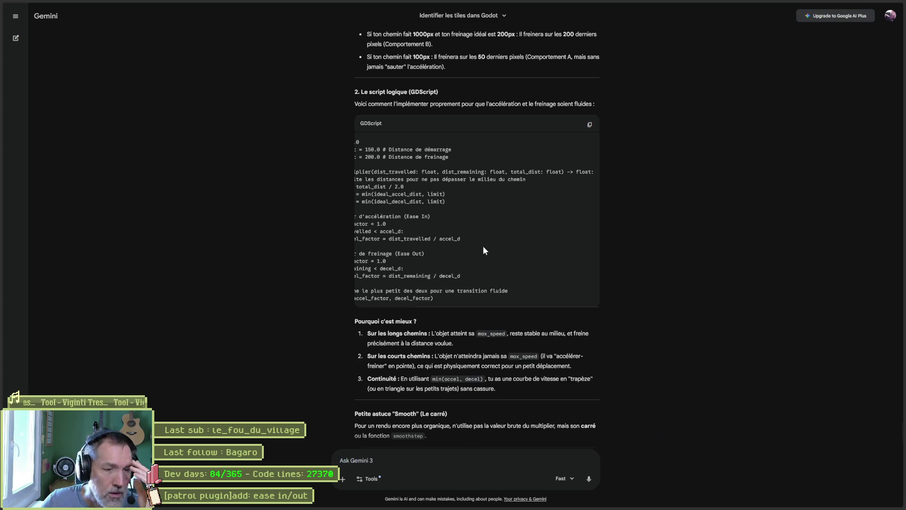
{"action": "mouse_move", "coordinate": [439, 297]}
{"action": "left_mouse_down"}
{"action": "mouse_move", "coordinate": [337, 268]}
{"action": "mouse_move", "coordinate": [358, 171]}
{"action": "left_mouse_up"}
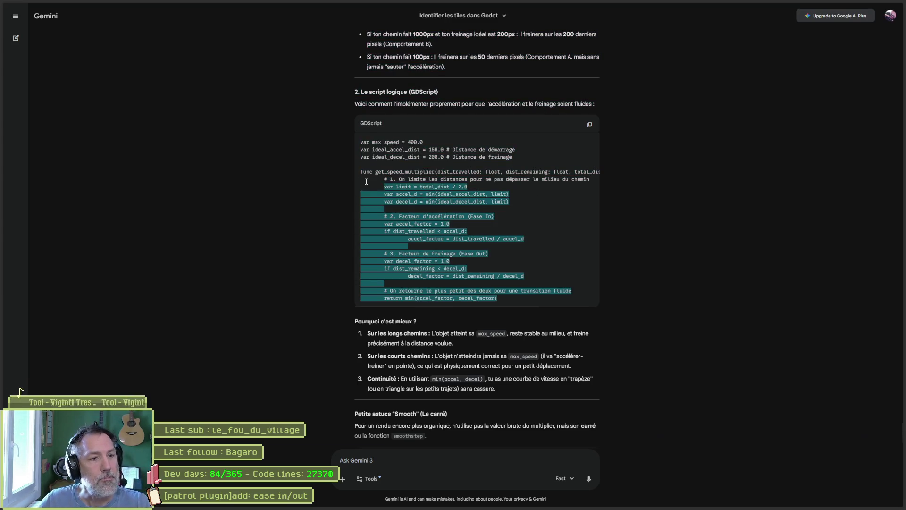
Return to actor_path.gd and place the caret on empty line 48 after _process.
{"action": "mouse_move", "coordinate": [550, 507]}
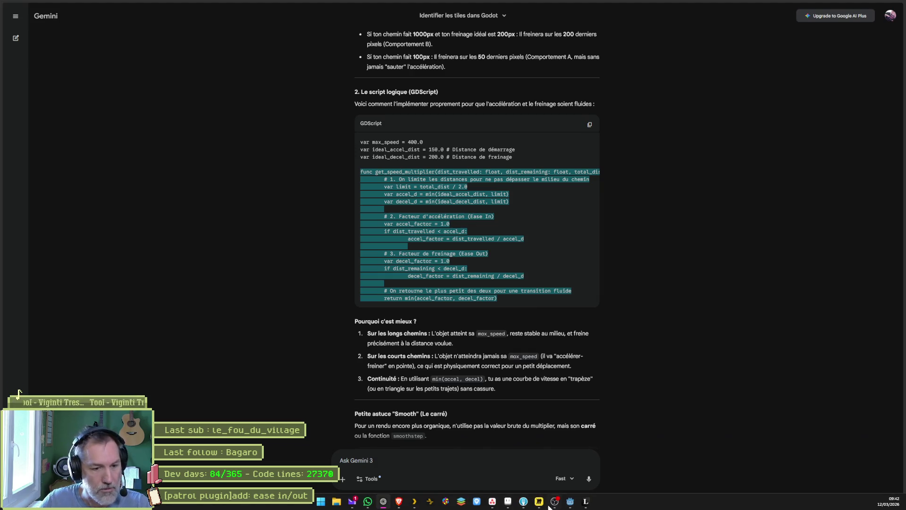
{"action": "left_click", "coordinate": [571, 501]}
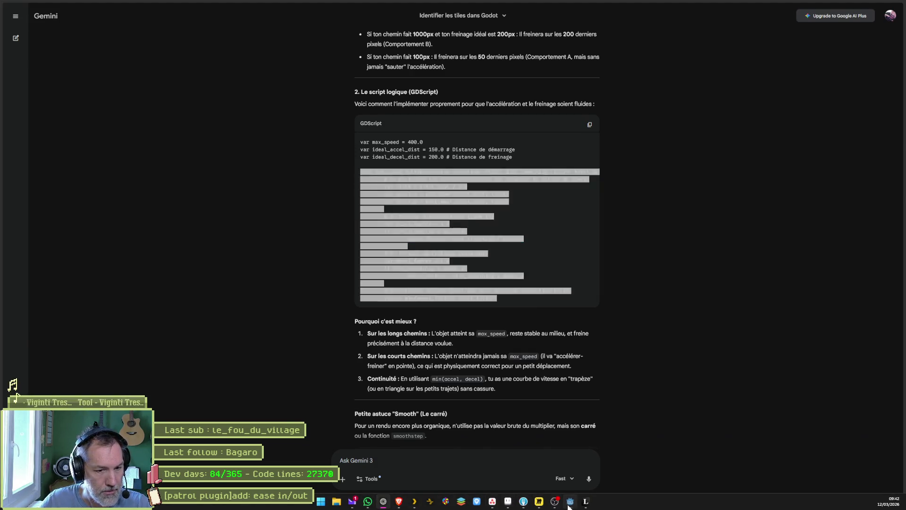
{"action": "left_click", "coordinate": [379, 164]}
Paste get_speed_multiplier into the script and add a blank line before it.
{"action": "type", "text": "func get_speed_multiplier(dist_travelled: float, dist_remaining: float, total_dist: float) -> float: \t# 1. On limite les distances pour ne pas dépasser le milieu du chemin \tvar limit = total_dist / 2.0 \tvar accel_d = min(ideal_accel_dist, limit) \tvar decel_d = min(ideal_decel_dist, limit)  \t# 2. Facteur d'accélération (Ease In) \tvar accel_factor = 1.0 \tif dist_travelled < accel_d: \t\taccel_factor = dist_travelled / accel_d  \t# 3. Facteur de freinage (Ease Out) \tvar decel_factor = 1.0 \tif dist_remaining < decel_d: \t\tdecel_factor = dist_remaining / decel_d  \t# On retourne le plus petit des deux pour une transition fluide \treturn min(accel_factor, decel_factor)"}
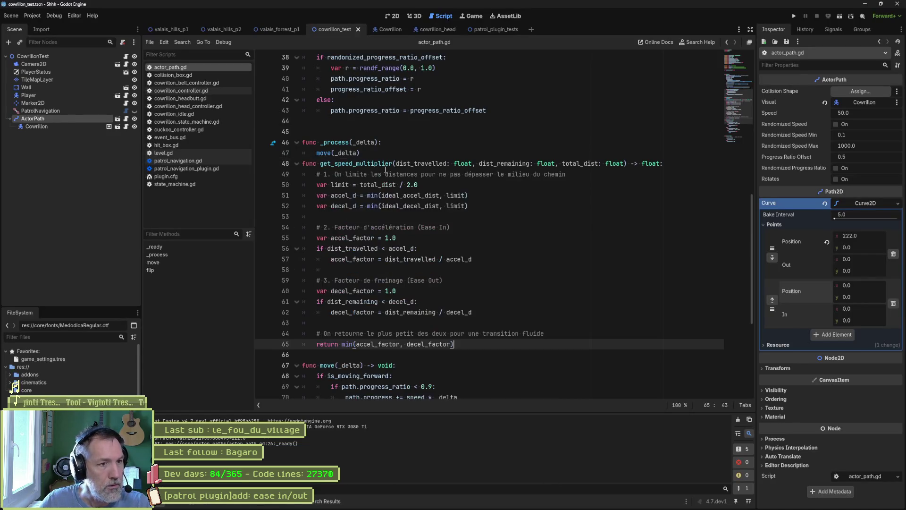
{"action": "left_click", "coordinate": [378, 155]}
{"action": "key", "text": "Return"}
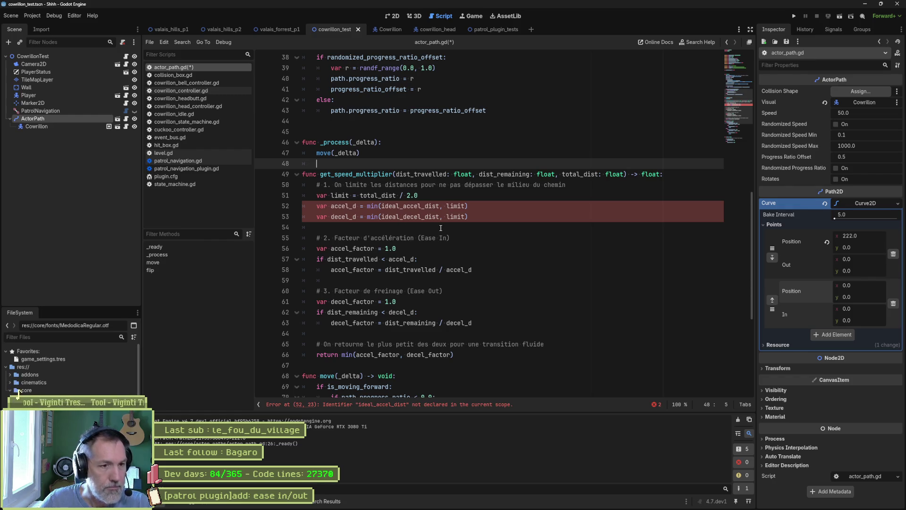
Copy Gemini's two ideal distance declarations and paste them after is_moving_forward.
{"action": "key", "text": "alt+Tab"}
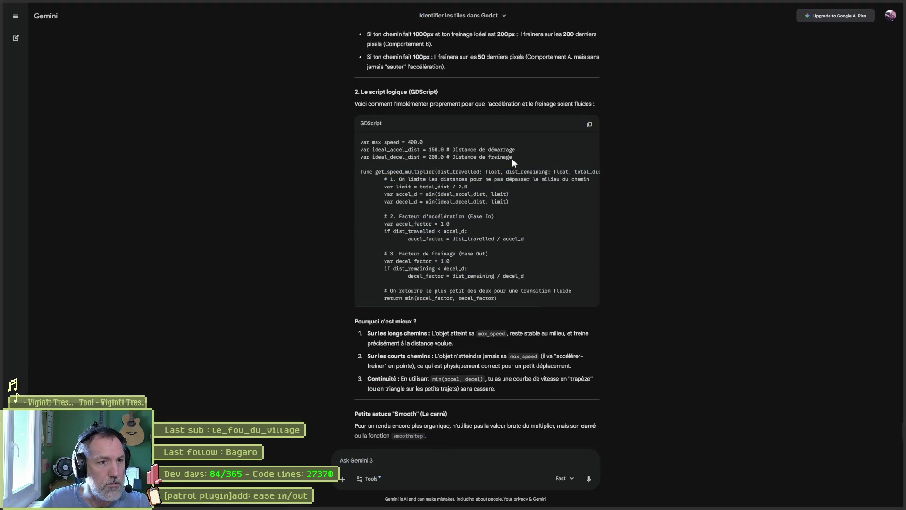
{"action": "left_click_drag", "start_coordinate": [512, 158], "coordinate": [359, 151]}
{"action": "key", "text": "ctrl+c"}
{"action": "key", "text": "alt+Tab"}
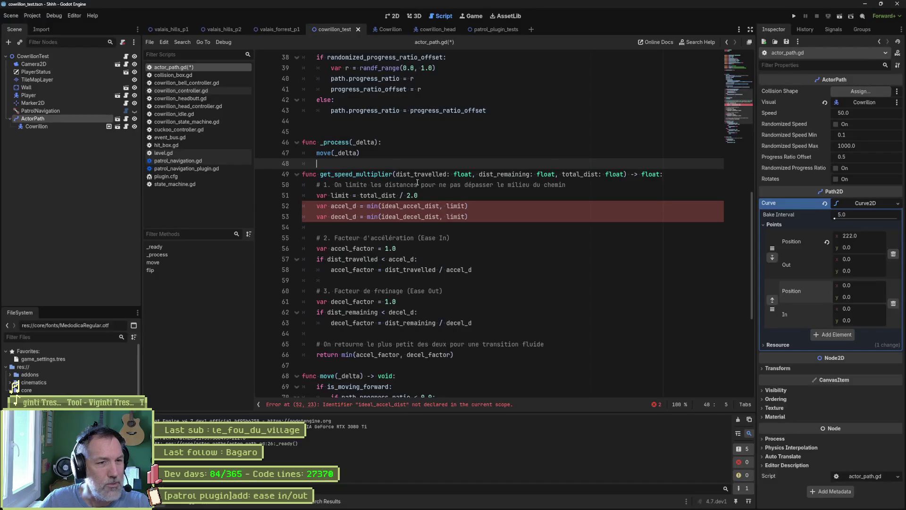
{"action": "scroll", "coordinate": [725, 109], "scroll_direction": "up", "scroll_amount": 8}
{"action": "left_click", "coordinate": [417, 143]}
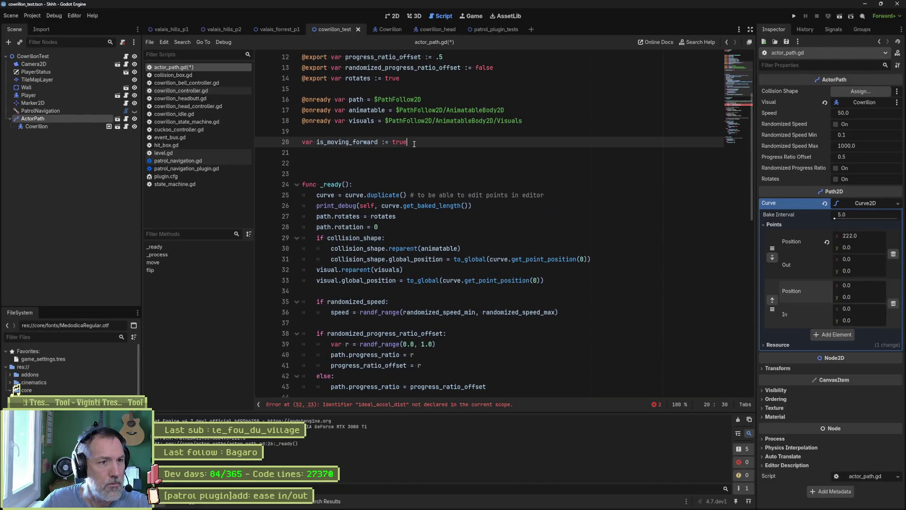
{"action": "key", "text": "ctrl+v"}
Split the declarations onto separate lines and replace 200.0 with ideal_accel_dist.
{"action": "left_click", "coordinate": [407, 142]}
{"action": "key", "text": "Return"}
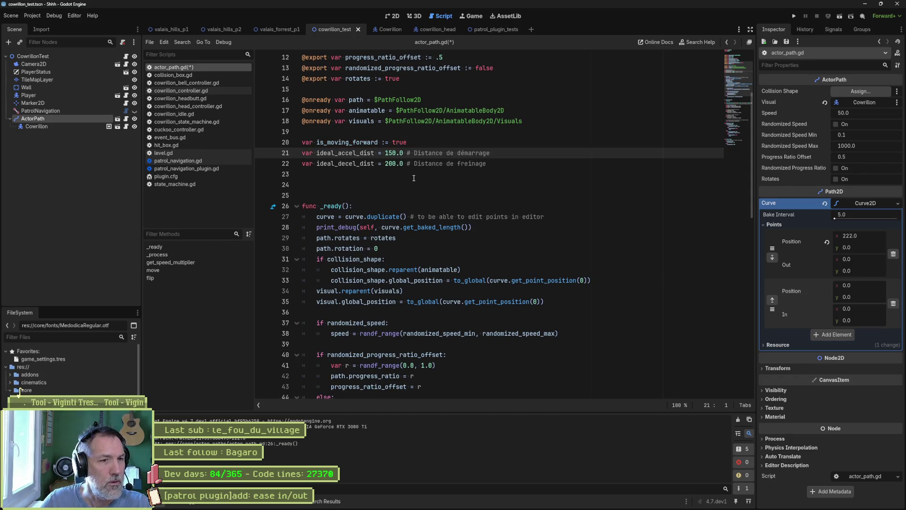
{"action": "double_click", "coordinate": [359, 153]}
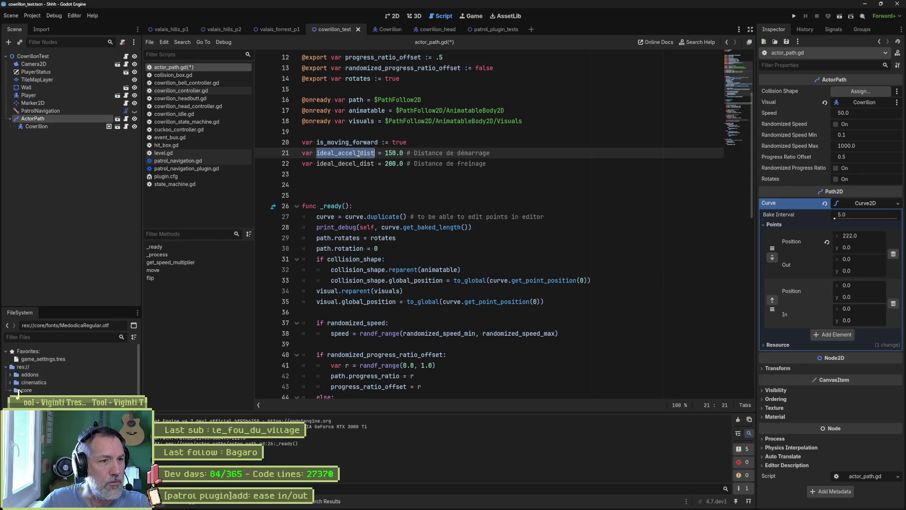
{"action": "key", "text": "ctrl+c"}
{"action": "left_click_drag", "start_coordinate": [385, 164], "coordinate": [405, 164]}
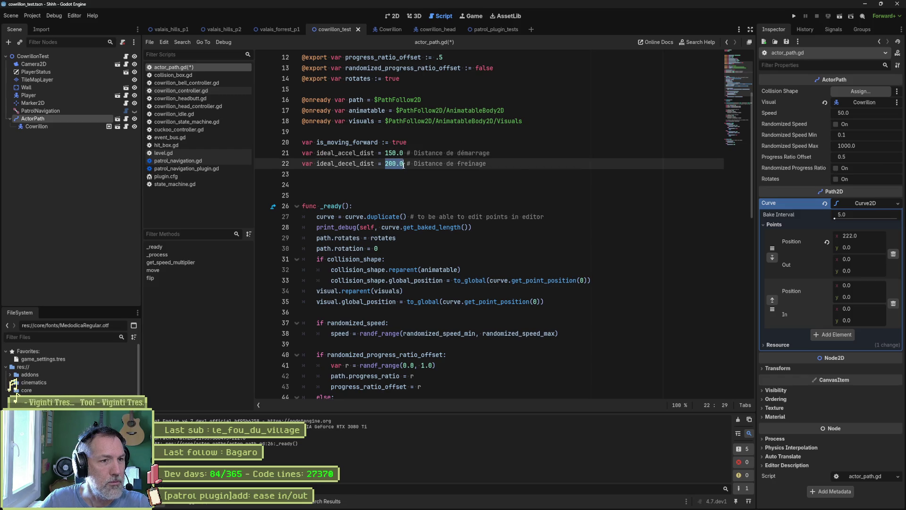
{"action": "key", "text": "ctrl+v"}
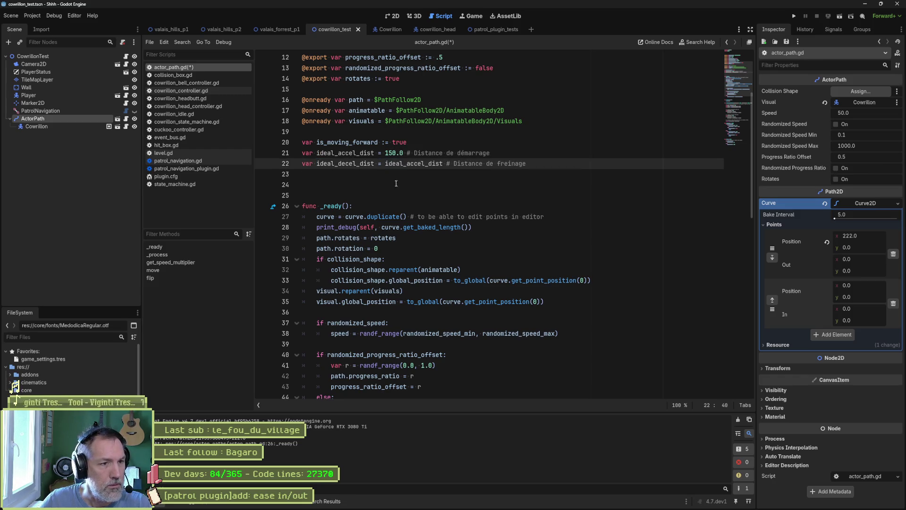
{"action": "scroll", "coordinate": [347, 154], "scroll_direction": "down", "scroll_amount": 7}
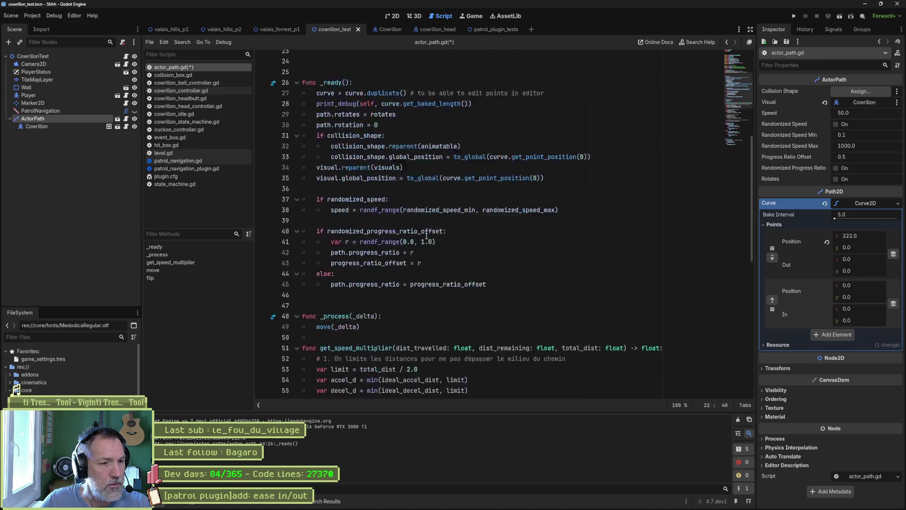
{"action": "left_click", "coordinate": [413, 242]}
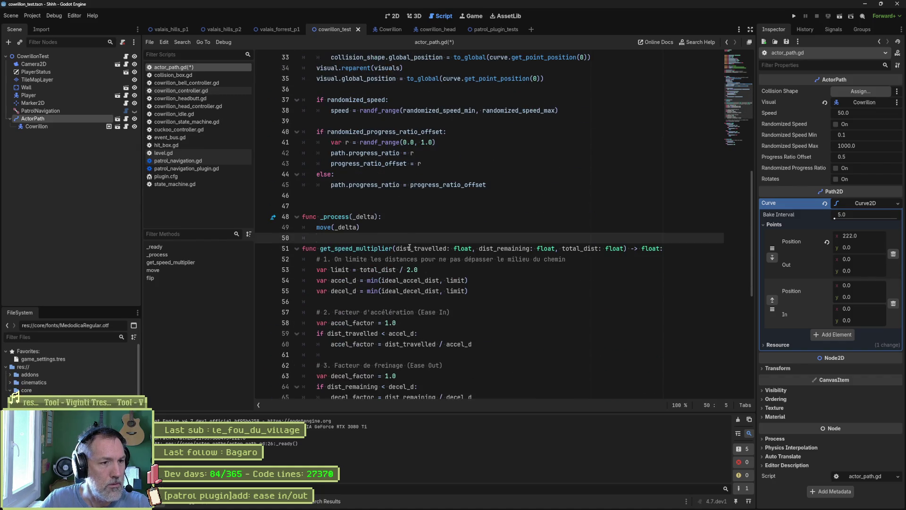
Add a blank line before get_speed_multiplier, fold _ready, and highlight ideal_accel_dist and limit usages.
{"action": "key", "text": "Return"}
{"action": "scroll", "coordinate": [465, 255], "scroll_direction": "down", "scroll_amount": 4}
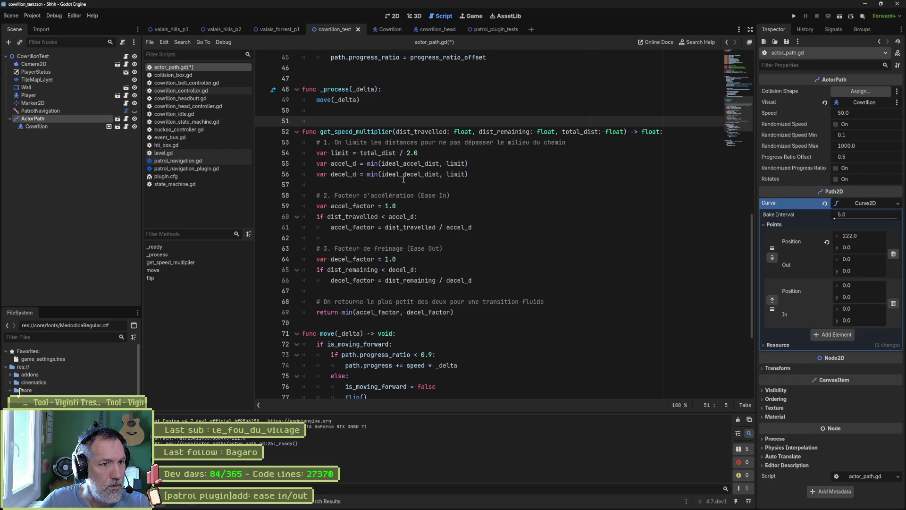
{"action": "double_click", "coordinate": [388, 164]}
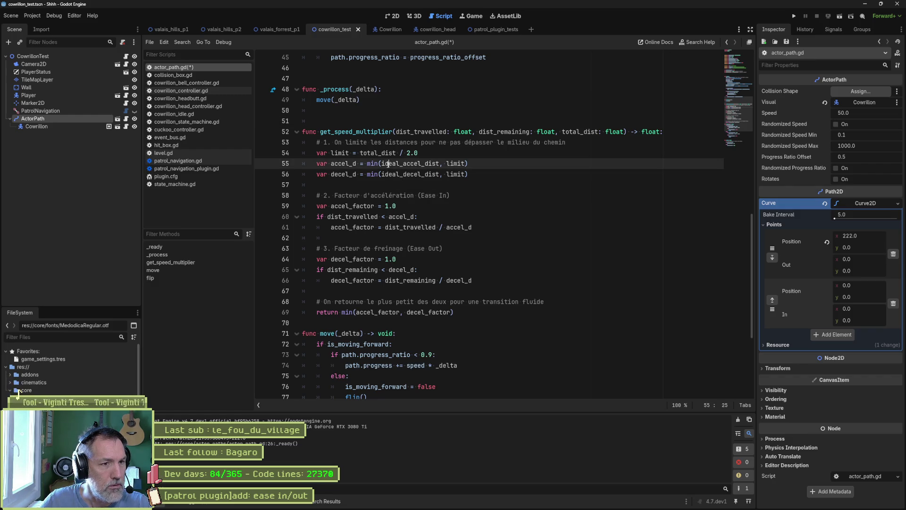
{"action": "scroll", "coordinate": [466, 174], "scroll_direction": "up", "scroll_amount": 10}
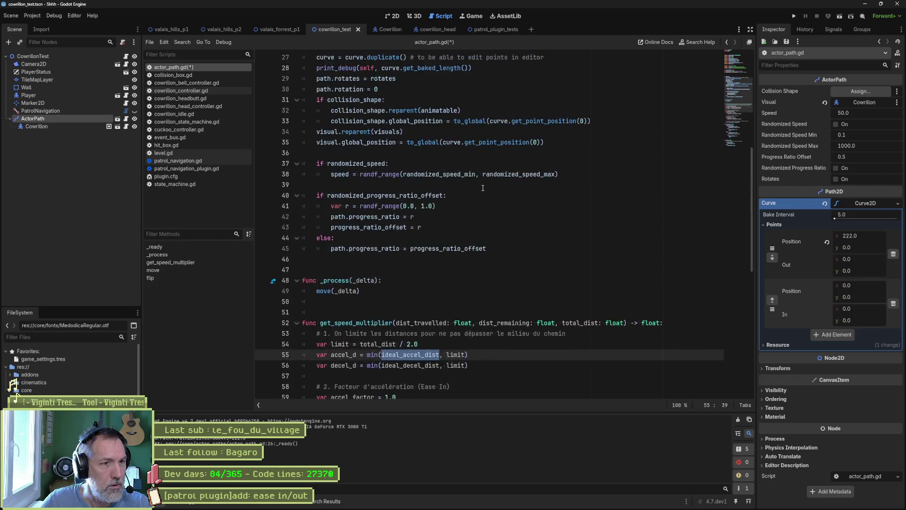
{"action": "left_click", "coordinate": [297, 270]}
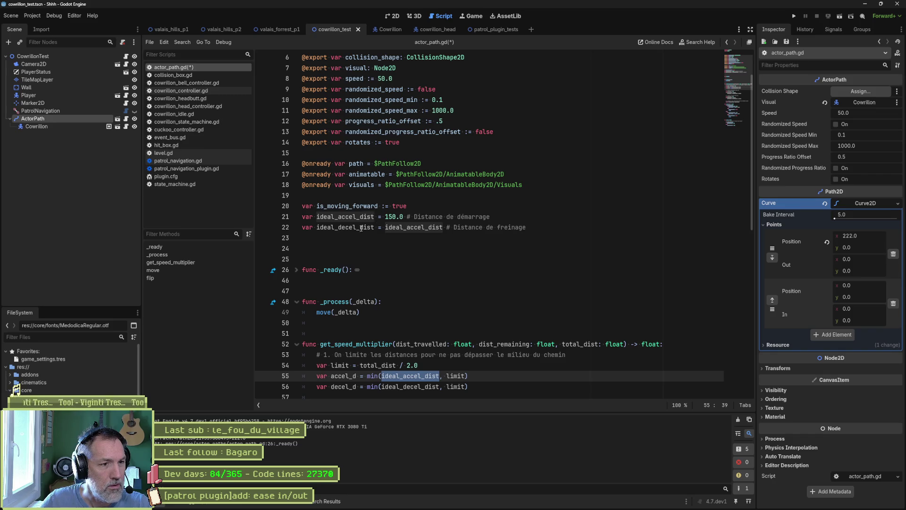
{"action": "scroll", "coordinate": [382, 242], "scroll_direction": "down", "scroll_amount": 6}
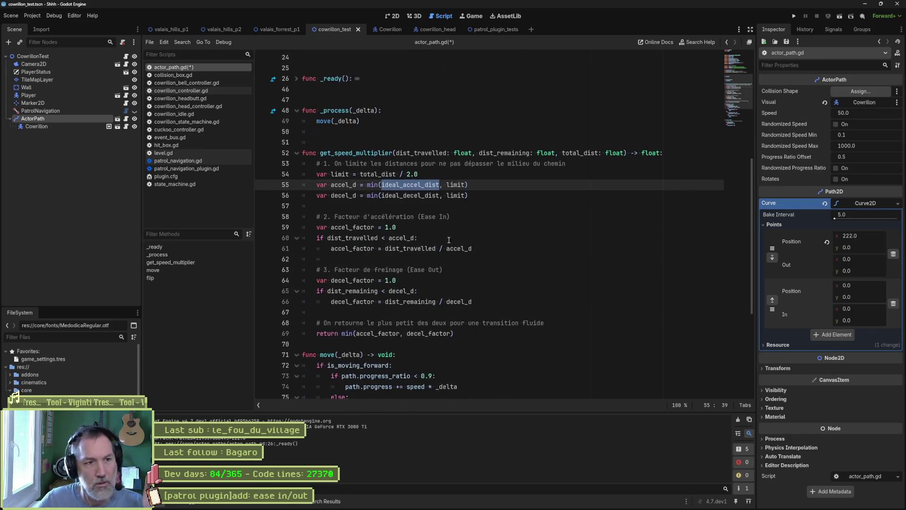
{"action": "double_click", "coordinate": [457, 185]}
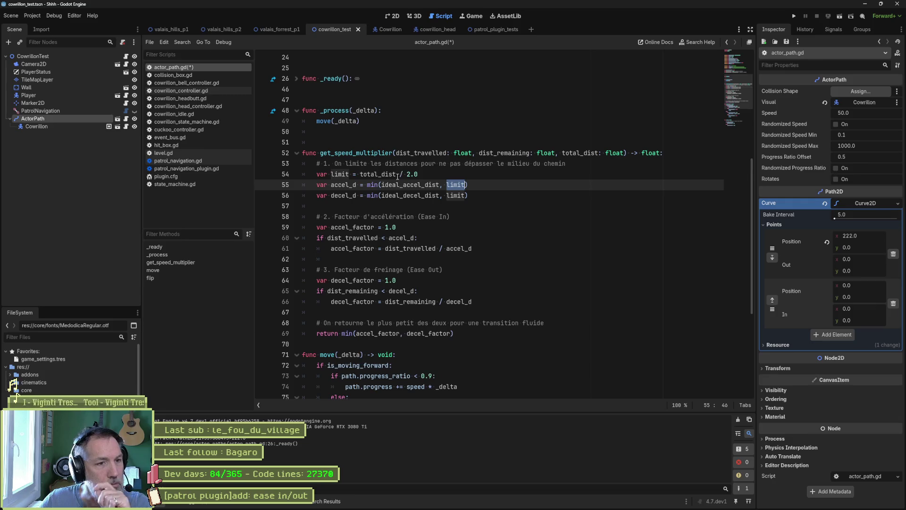
{"action": "left_click", "coordinate": [399, 174]}
{"action": "left_click", "coordinate": [434, 177]}
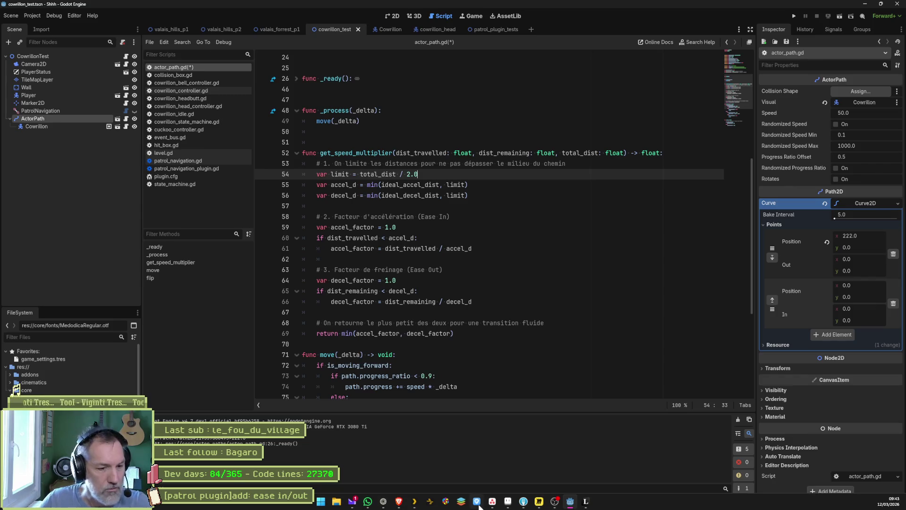
Ask Gemini which is more efficient: 'x * 0.5' or 'x / 2'.
{"action": "key", "text": "alt+Tab"}
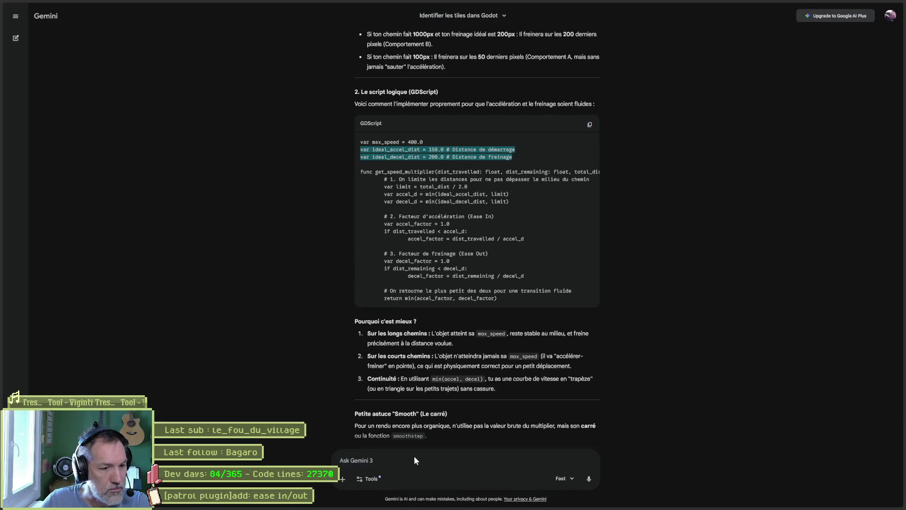
{"action": "left_click", "coordinate": [401, 461]}
{"action": "type", "text": "plus efficace"}
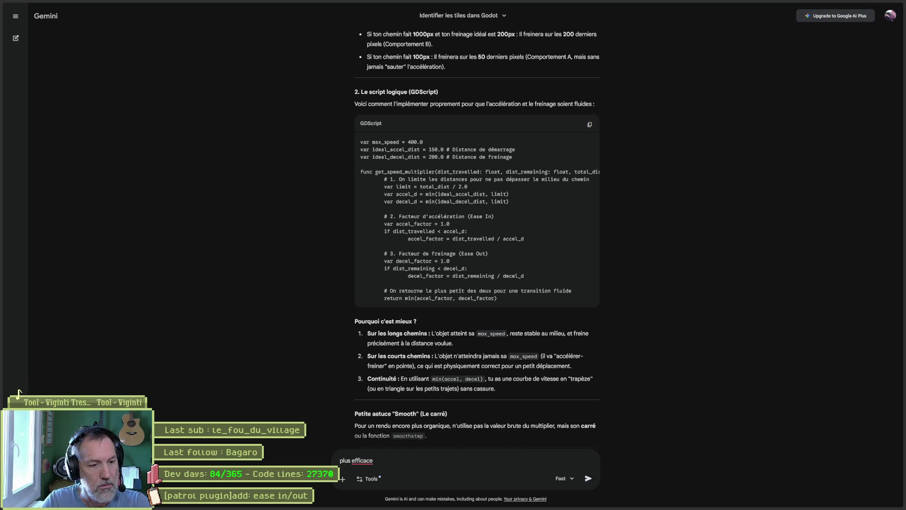
{"action": "key", "text": "shift+Return"}
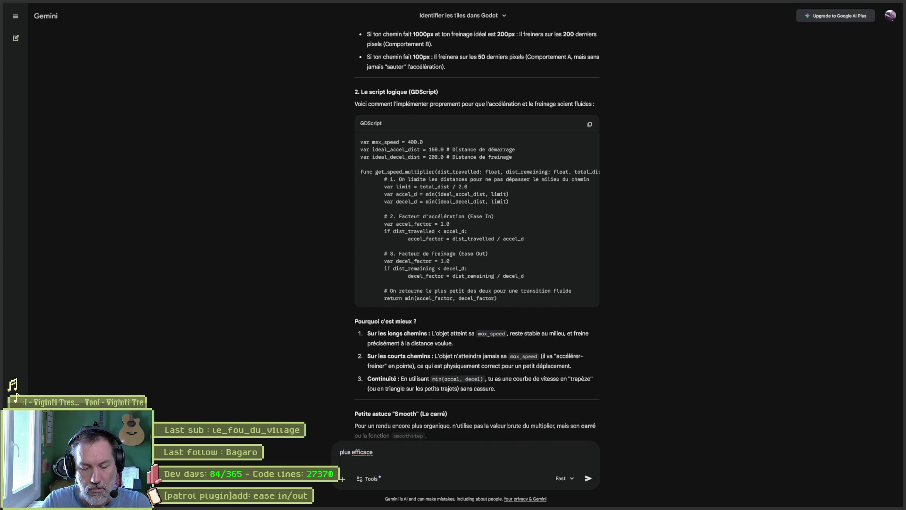
{"action": "type", "text": "x * 0.5"}
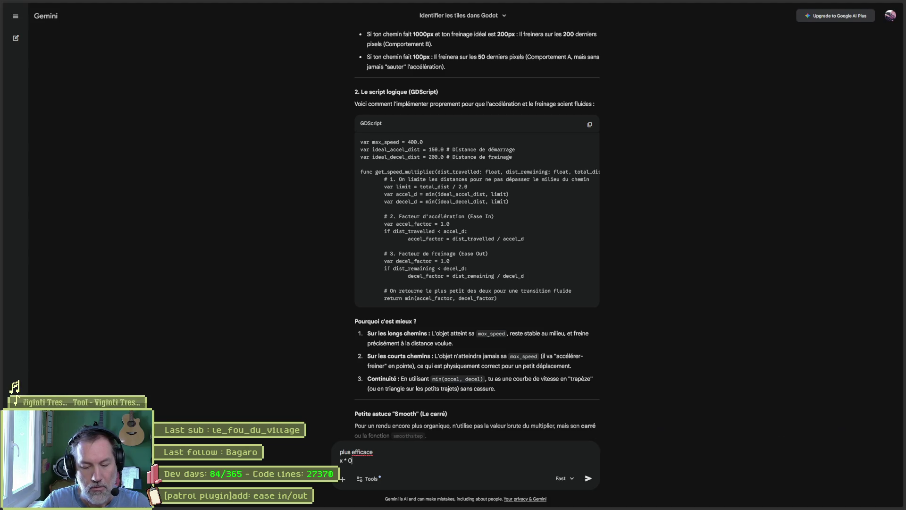
{"action": "key", "text": "shift+Return"}
{"action": "type", "text": "ou"}
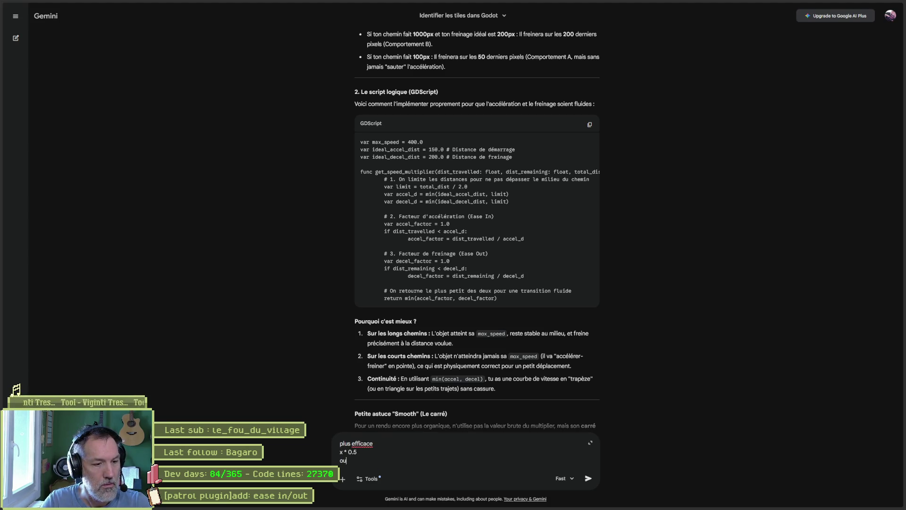
{"action": "key", "text": "shift+Return"}
{"action": "type", "text": "x"}
{"action": "type", "text": " / 2"}
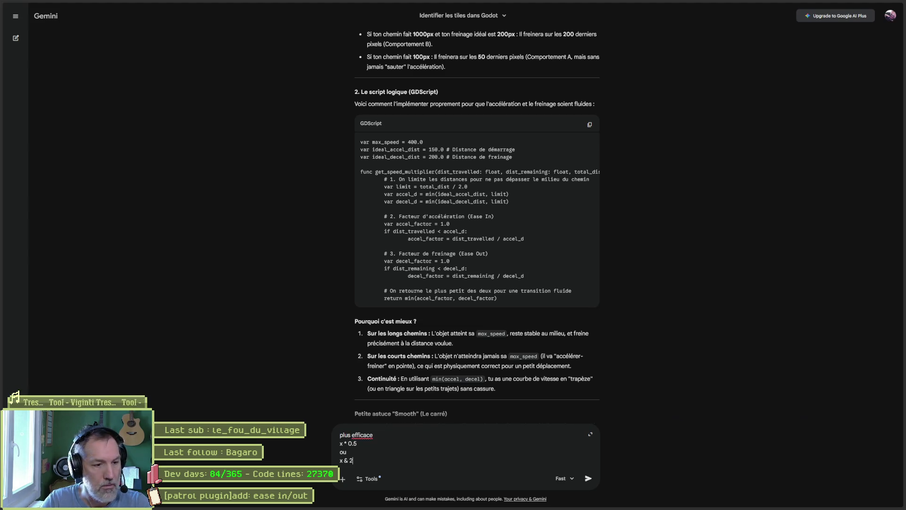
{"action": "key", "text": "Return"}
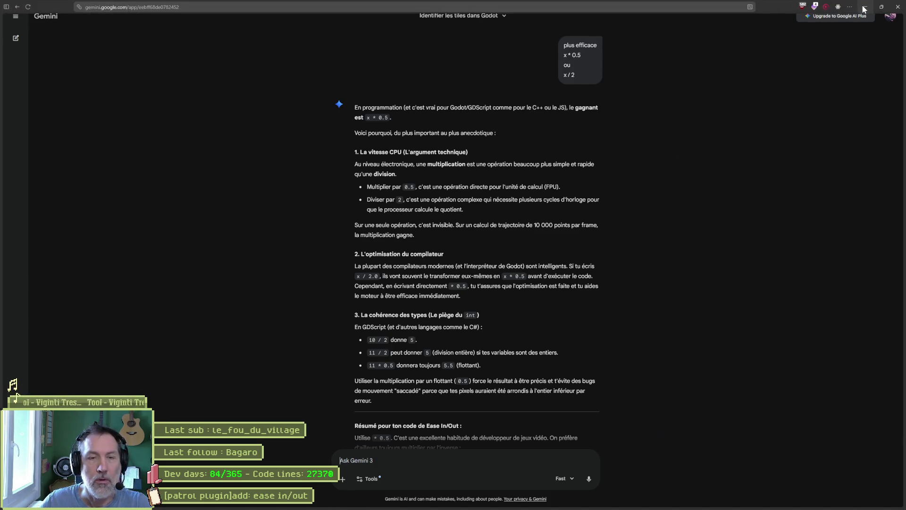
Back in the script, replace '/ 2.0' on line 54 with '* 0.5'.
{"action": "left_click", "coordinate": [863, 6]}
{"action": "left_click_drag", "start_coordinate": [400, 173], "coordinate": [418, 169]}
{"action": "type", "text": "* "}
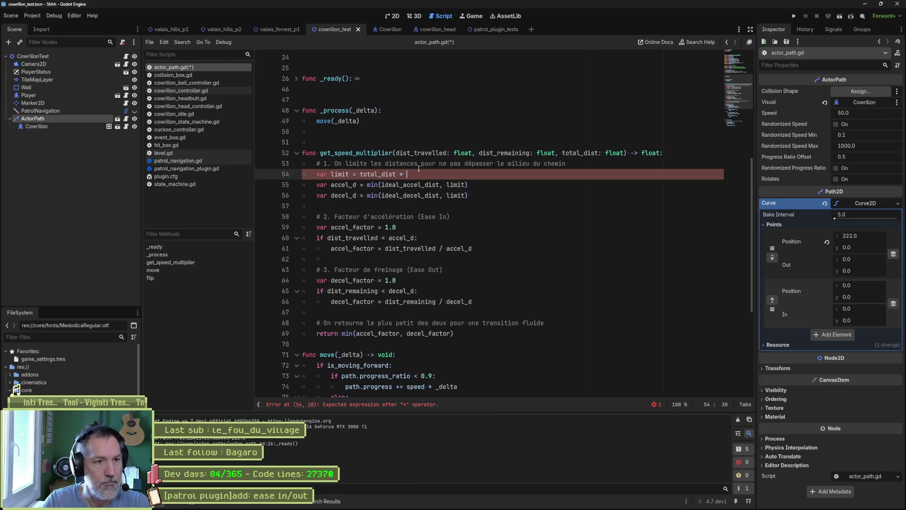
{"action": "type", "text": "0.5"}
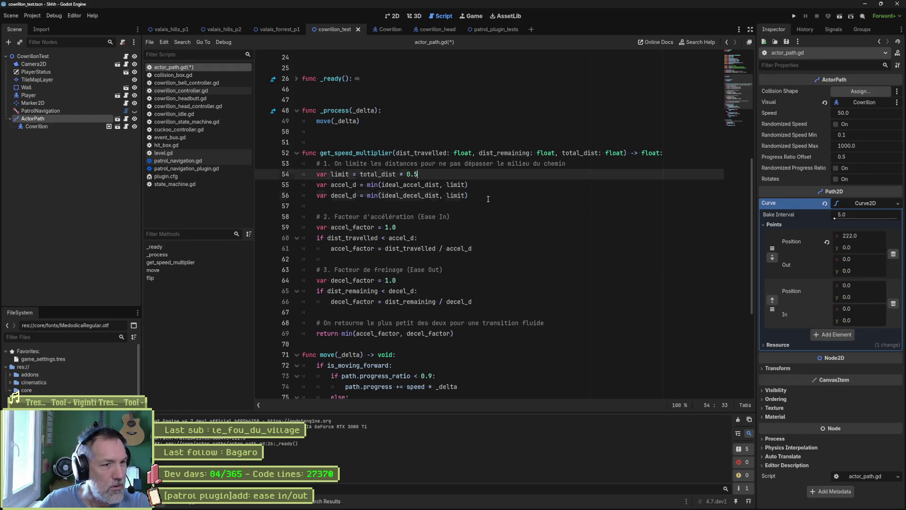
Highlight the uses of limit and ideal_accel_dist, then scroll up to the distance declarations.
{"action": "left_click", "coordinate": [488, 198]}
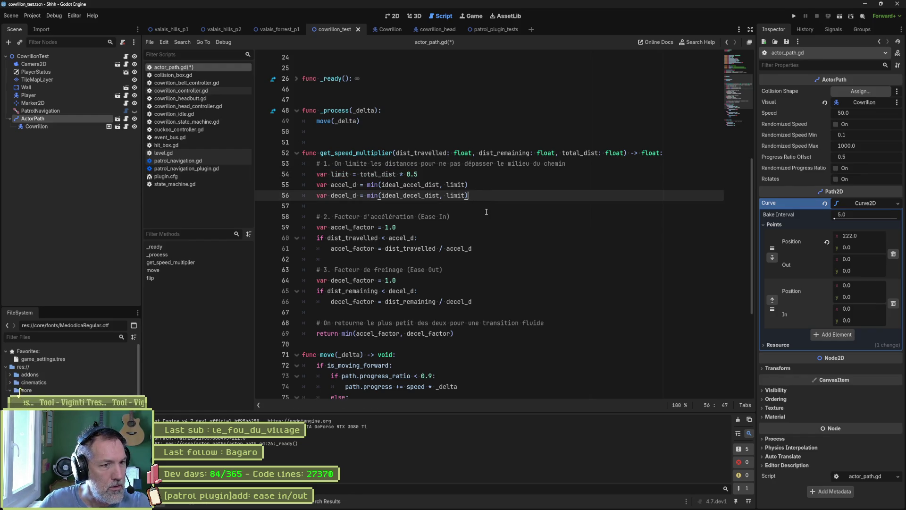
{"action": "double_click", "coordinate": [340, 174]}
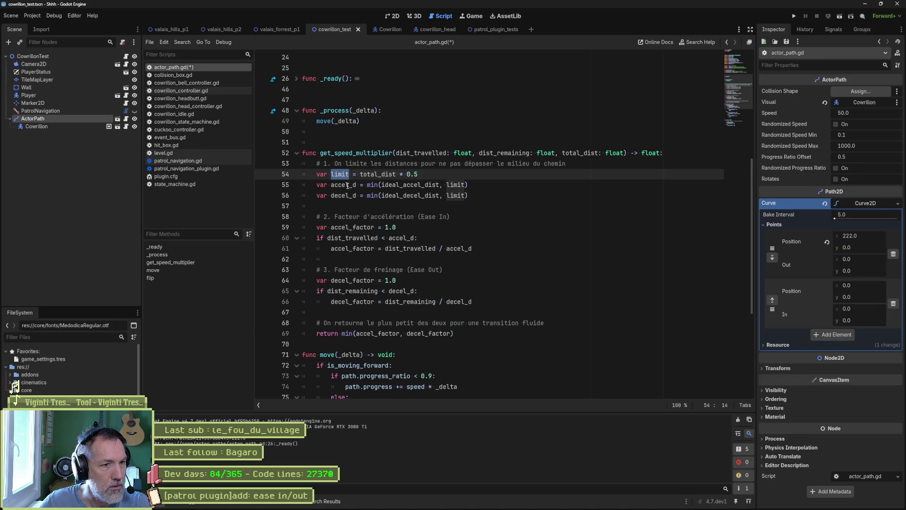
{"action": "left_click", "coordinate": [347, 185]}
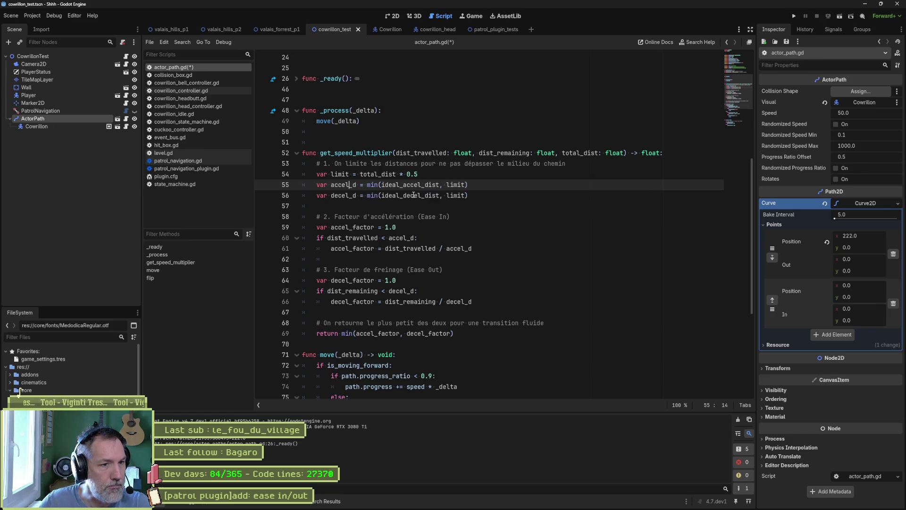
{"action": "double_click", "coordinate": [411, 185]}
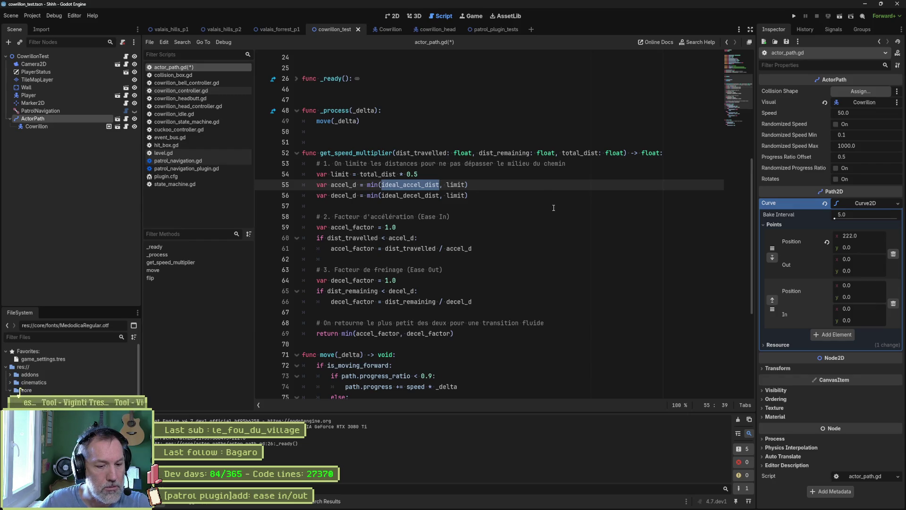
{"action": "scroll", "coordinate": [361, 185], "scroll_direction": "up", "scroll_amount": 5}
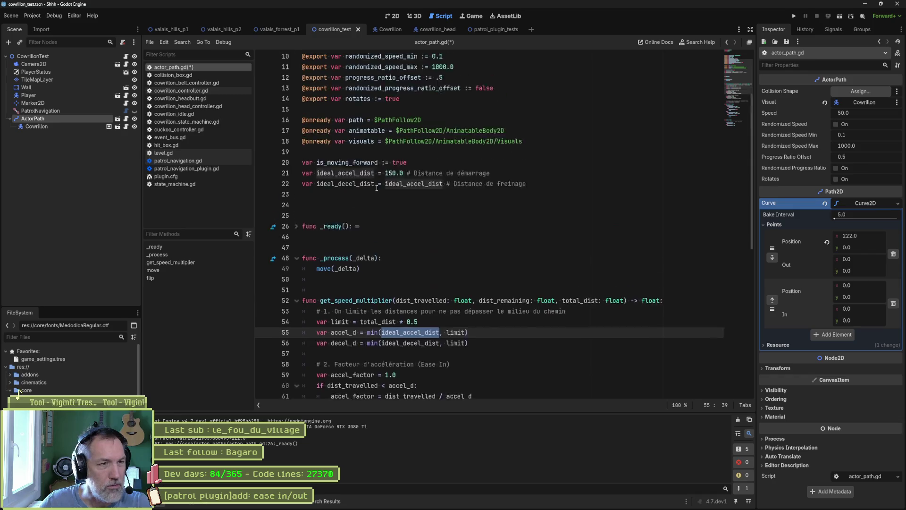
Delete the ideal_decel_dist declaration and change ideal_accel_dist from 150.0 to 50.0.
{"action": "left_click", "coordinate": [363, 195]}
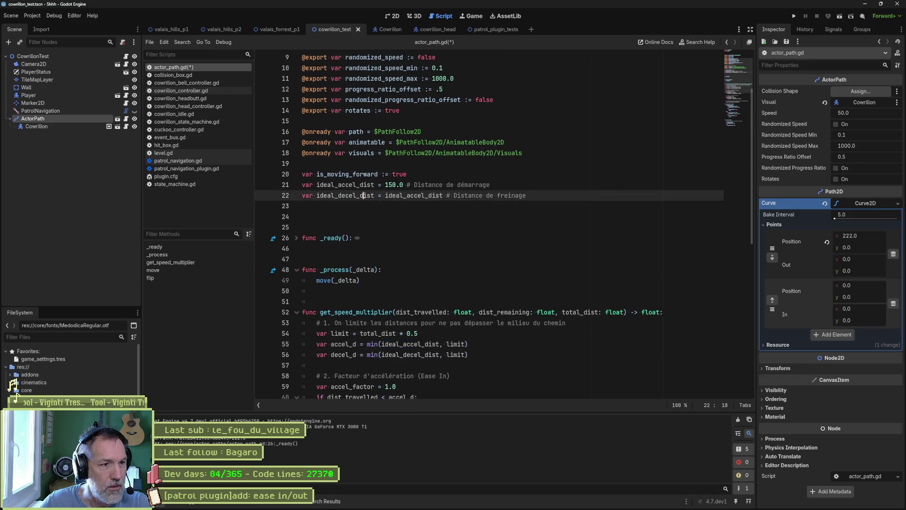
{"action": "key", "text": "ctrl+shift+k"}
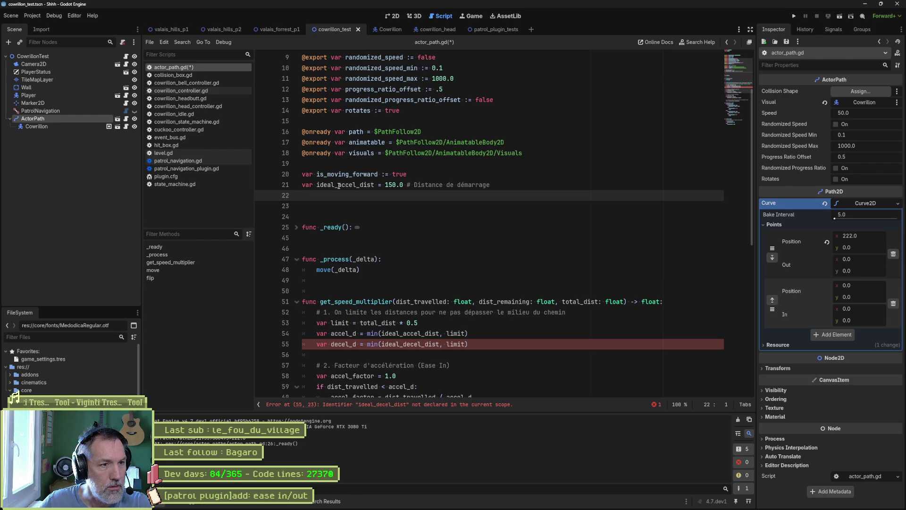
{"action": "left_click_drag", "start_coordinate": [338, 185], "coordinate": [357, 186]}
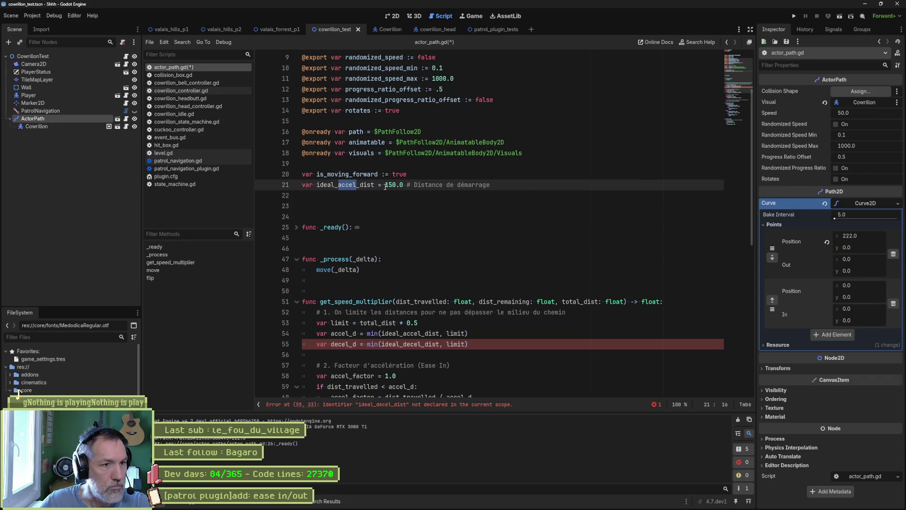
{"action": "left_click_drag", "start_coordinate": [385, 186], "coordinate": [393, 186]}
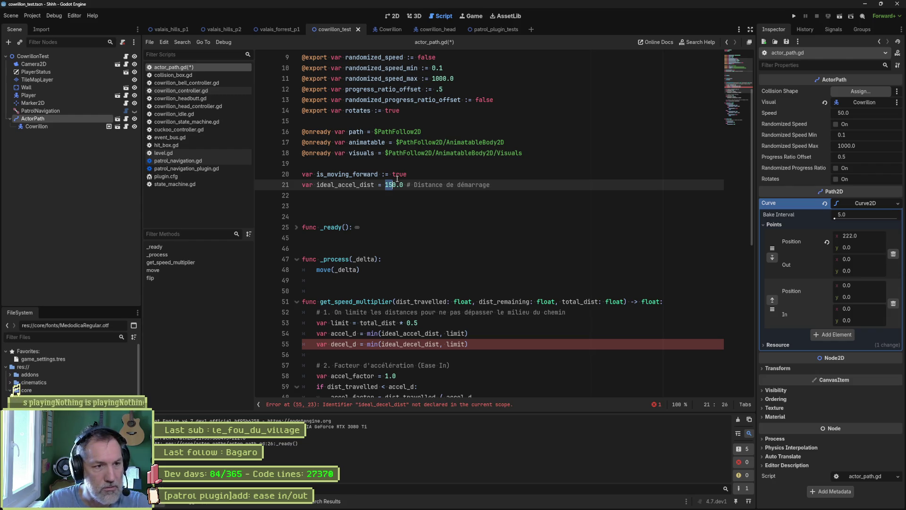
{"action": "key", "text": "Left"}
{"action": "key", "text": "Delete"}
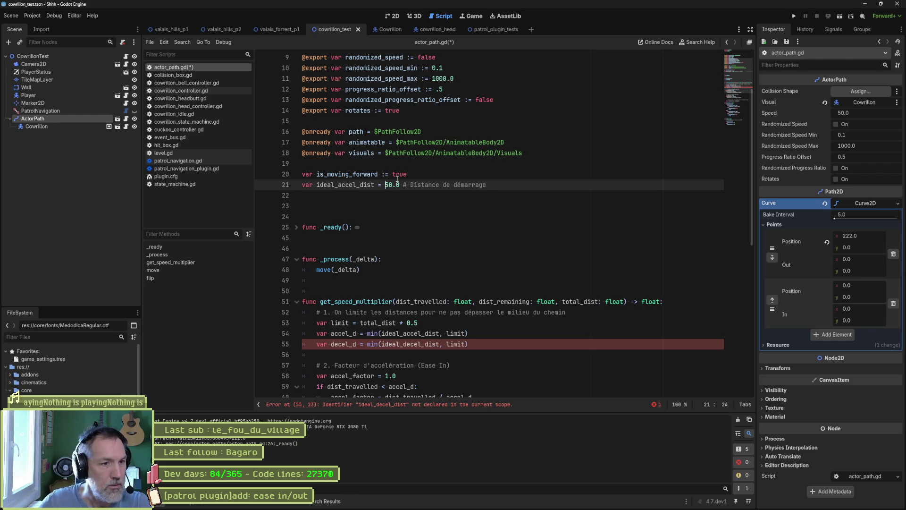
Cut the decel_d line, then paste it back.
{"action": "scroll", "coordinate": [414, 269], "scroll_direction": "down", "scroll_amount": 1}
{"action": "left_click", "coordinate": [372, 311]}
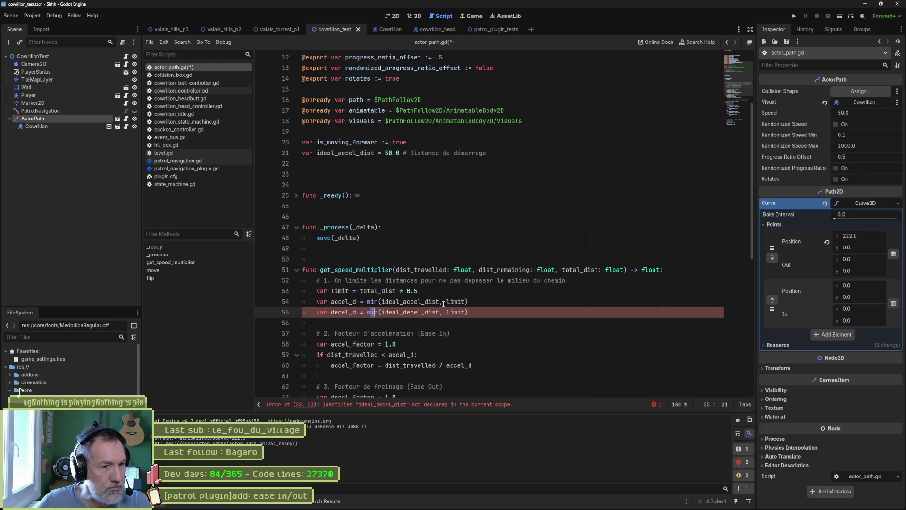
{"action": "key", "text": "ctrl+x"}
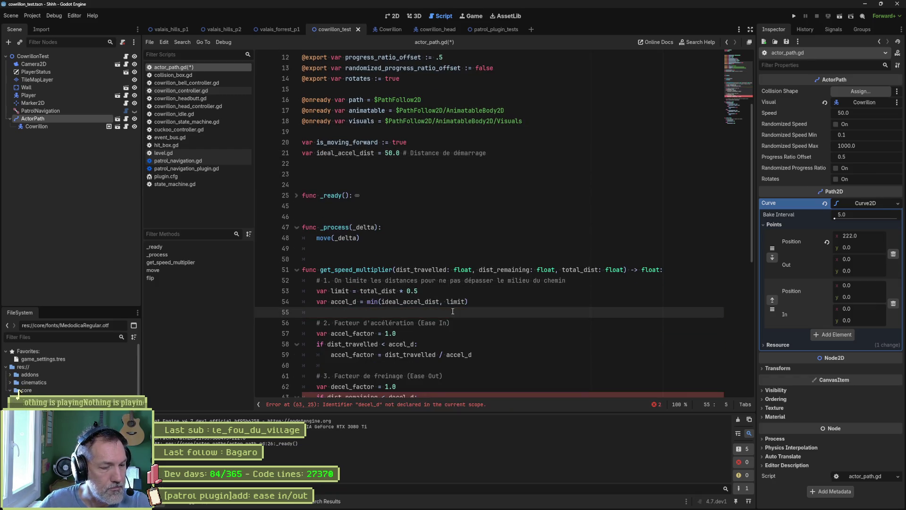
{"action": "scroll", "coordinate": [451, 325], "scroll_direction": "down", "scroll_amount": 2}
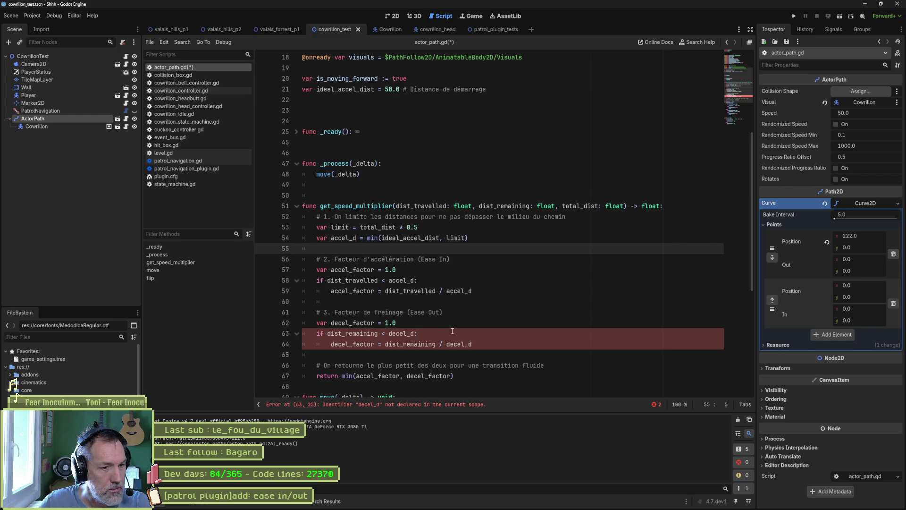
{"action": "scroll", "coordinate": [452, 331], "scroll_direction": "down", "scroll_amount": 2}
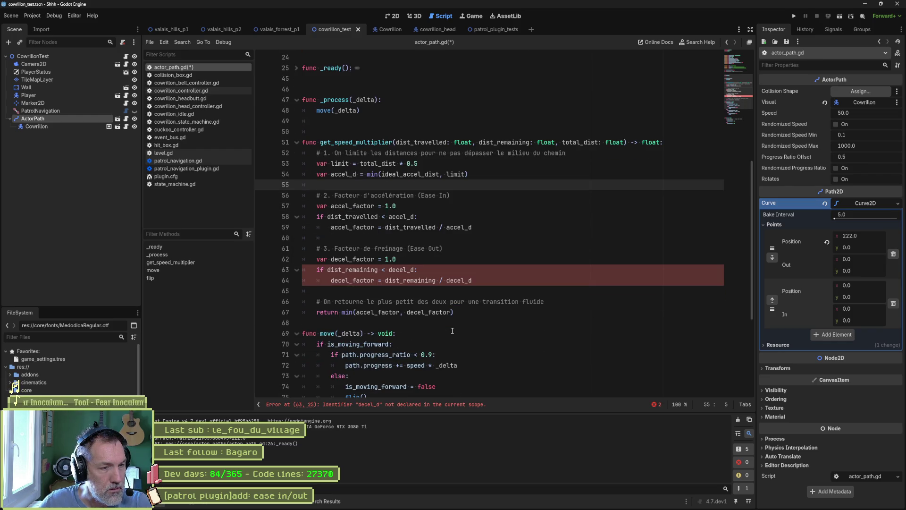
{"action": "key", "text": "ctrl+v"}
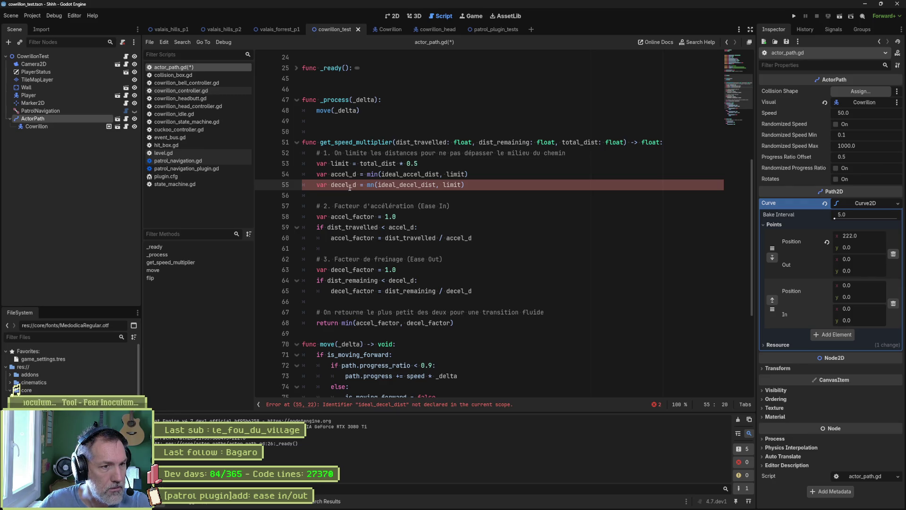
Cut the decel_d line, check uses of decel_factor, and select the braking-factor block (lines 60–64).
{"action": "key", "text": "ctrl+x"}
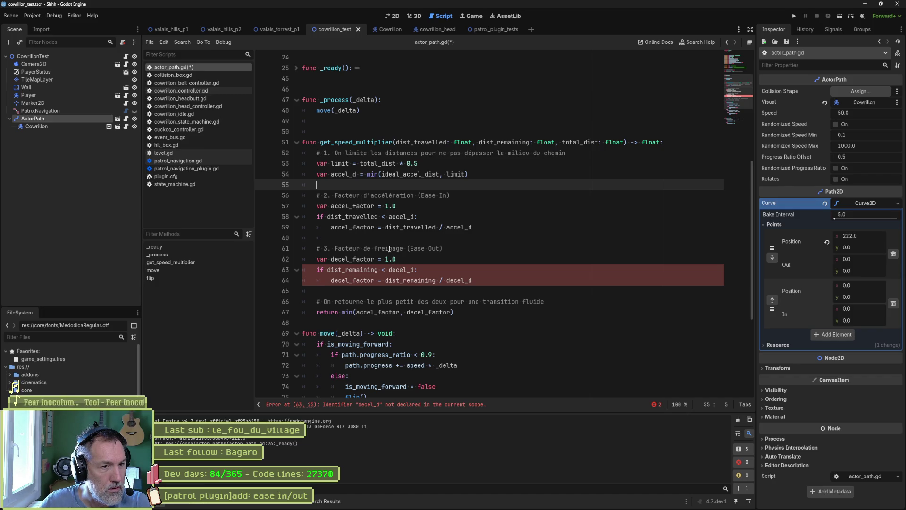
{"action": "double_click", "coordinate": [366, 258]}
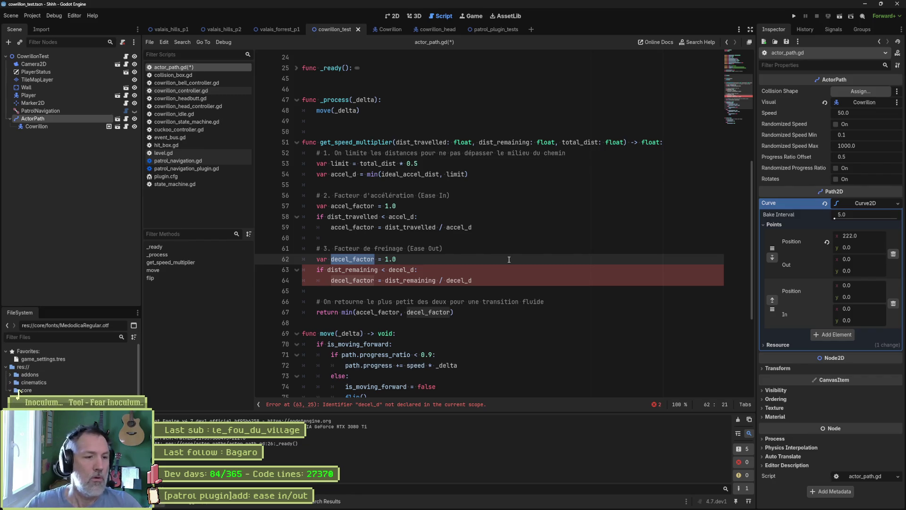
{"action": "left_click_drag", "start_coordinate": [486, 280], "coordinate": [494, 232]}
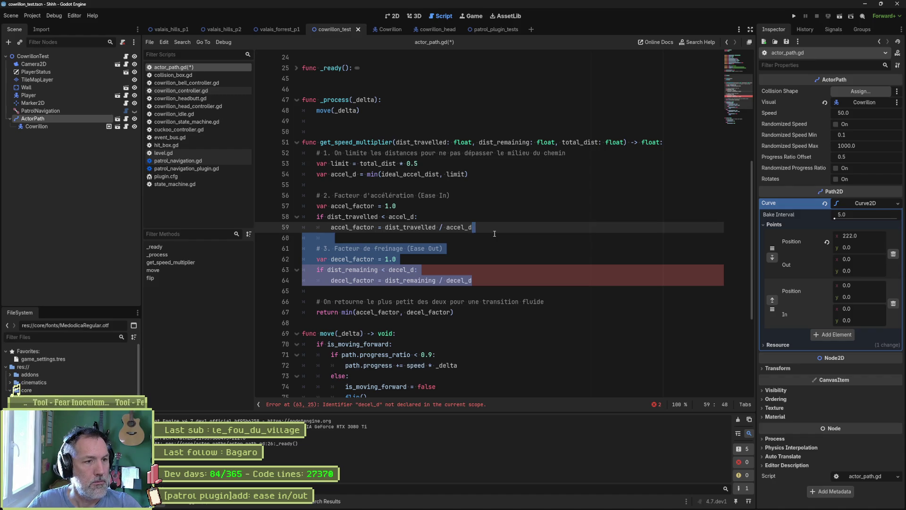
Delete the braking-factor block and drop decel_factor so the function returns min(accel_factor).
{"action": "key", "text": "BackSpace"}
{"action": "double_click", "coordinate": [423, 260]}
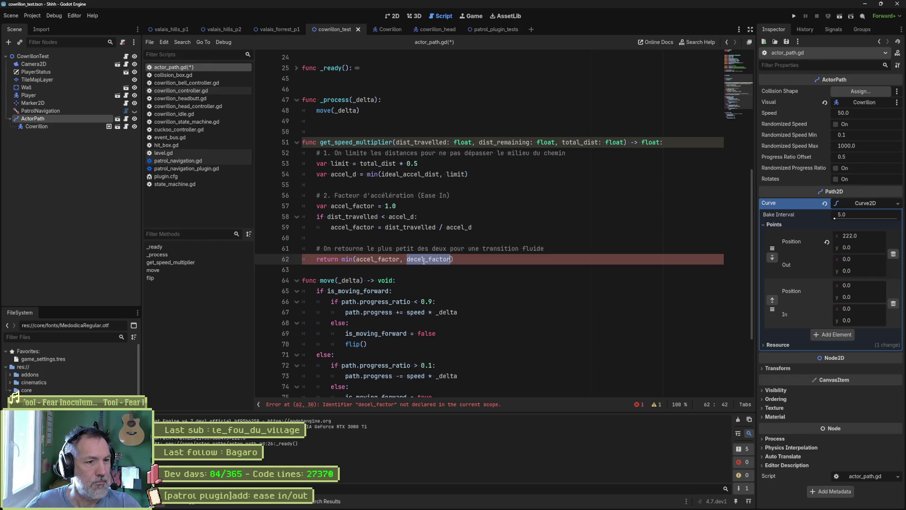
{"action": "key", "text": "BackSpace"}
{"action": "key", "text": "BackSpace"}
{"action": "key", "text": "BackSpace"}
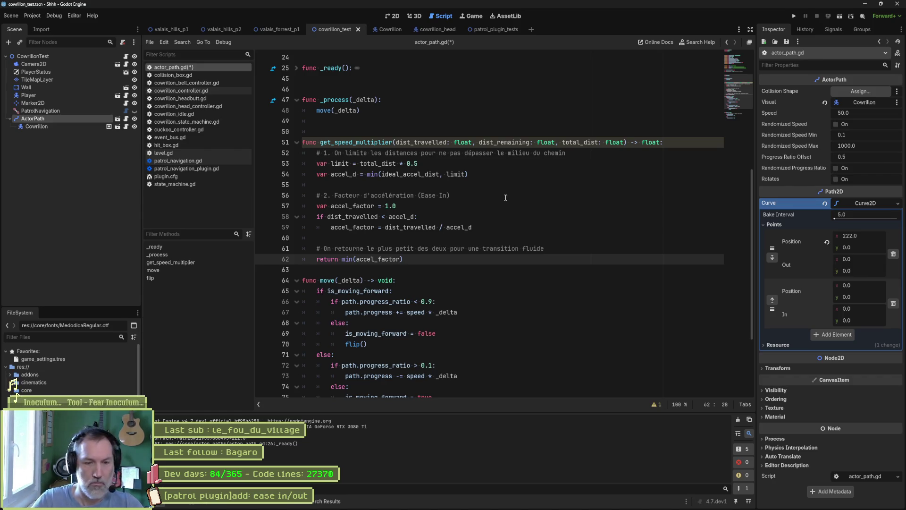
{"action": "key", "text": "Return"}
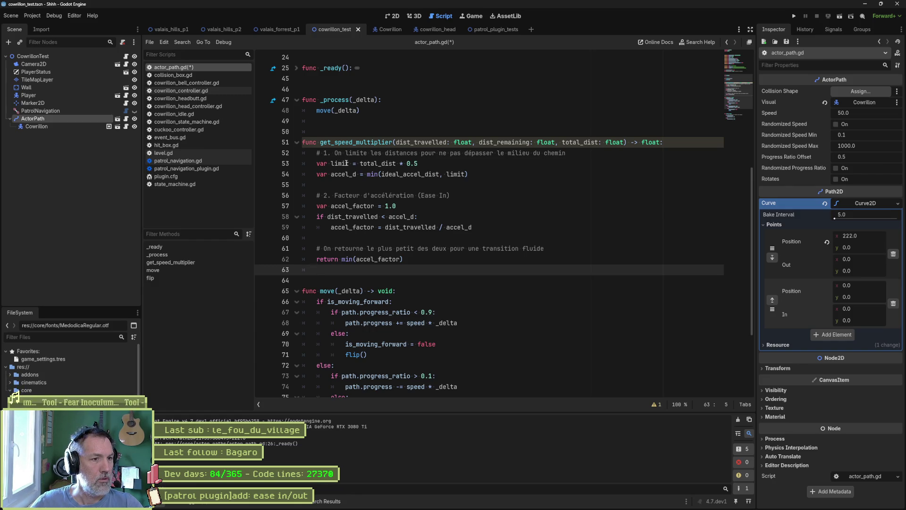
Rename accel_d to final_accel_distance on lines 54, 58 and 59.
{"action": "left_click", "coordinate": [331, 174]}
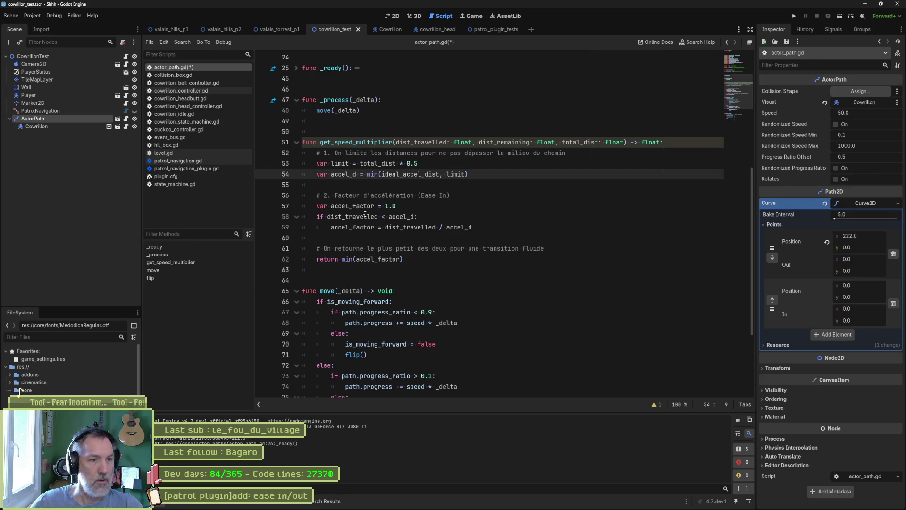
{"action": "type", "text": "final_"}
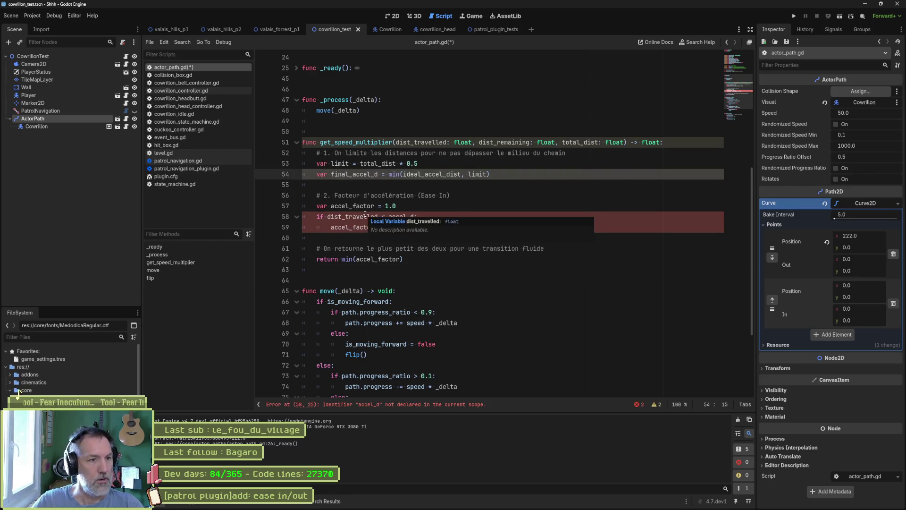
{"action": "key", "text": "Right"}
{"action": "key", "text": "Right"}
{"action": "key", "text": "Right"}
{"action": "type", "text": "istance"}
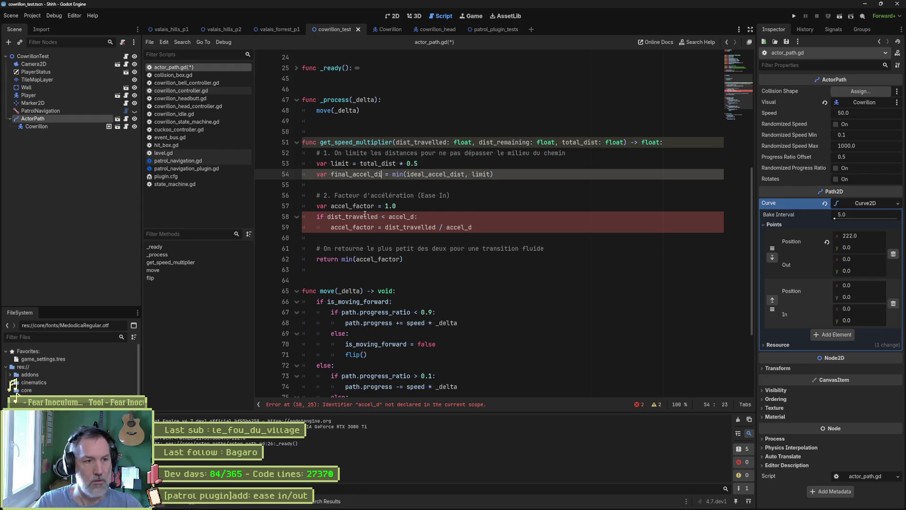
{"action": "double_click", "coordinate": [378, 174]}
{"action": "double_click", "coordinate": [404, 217]}
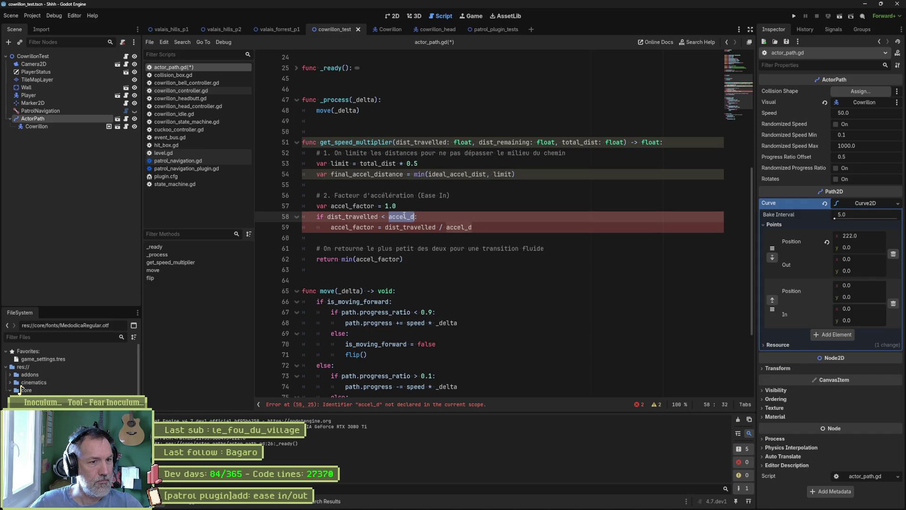
{"action": "key", "text": "ctrl+v"}
{"action": "double_click", "coordinate": [464, 227]}
{"action": "key", "text": "ctrl+v"}
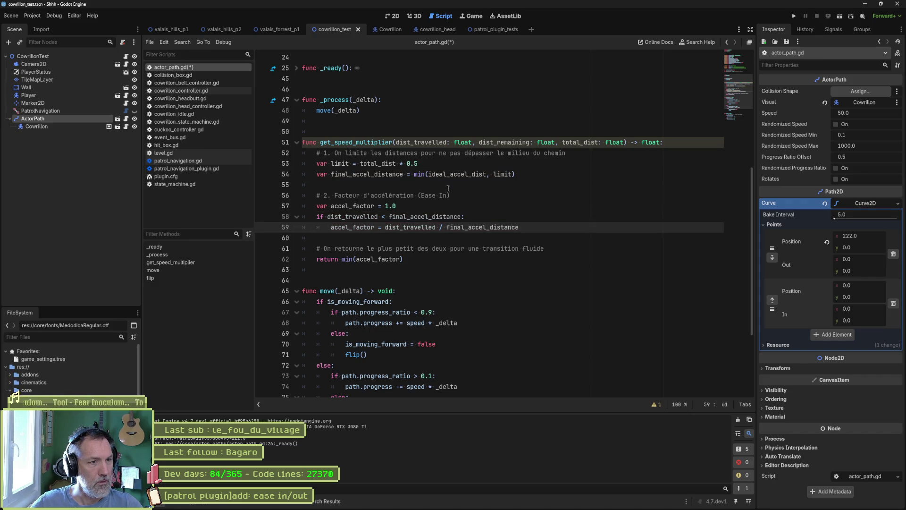
Rename limit to limit_accel_distance on lines 53 and 54.
{"action": "left_click", "coordinate": [346, 163]}
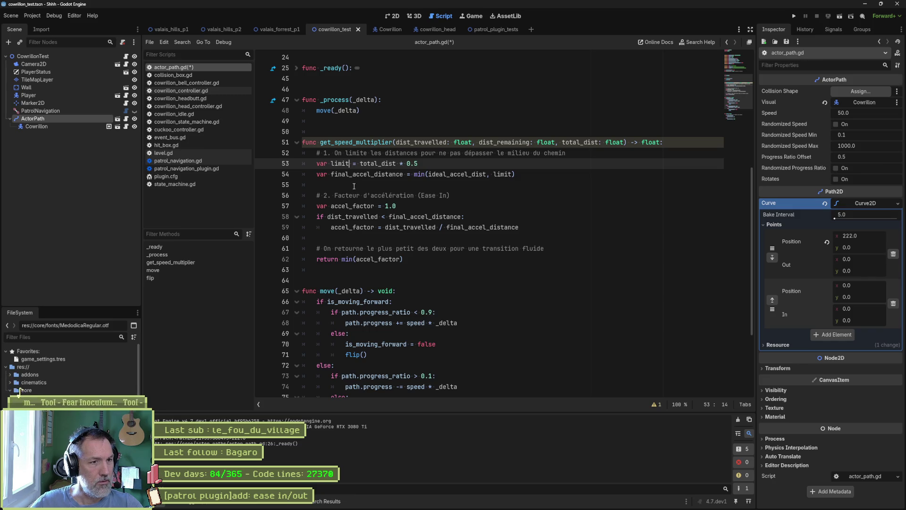
{"action": "type", "text": "_accel"}
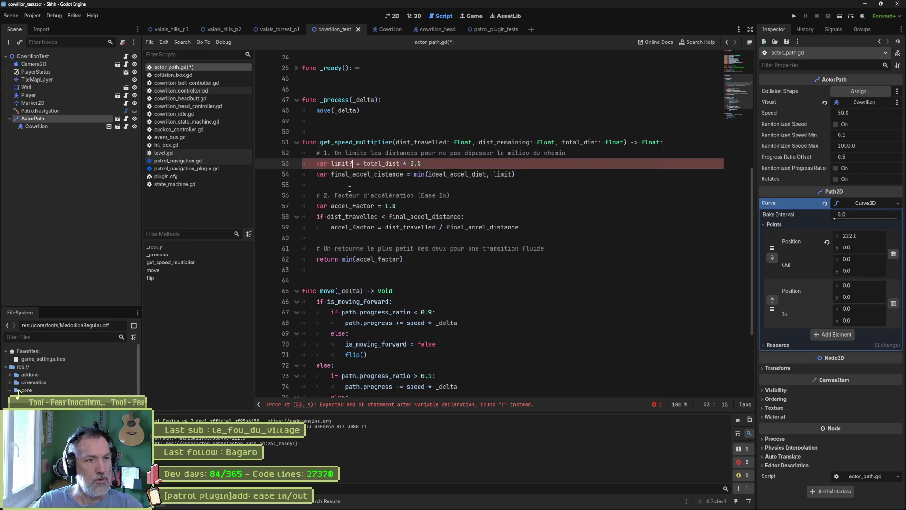
{"action": "type", "text": "_distance"}
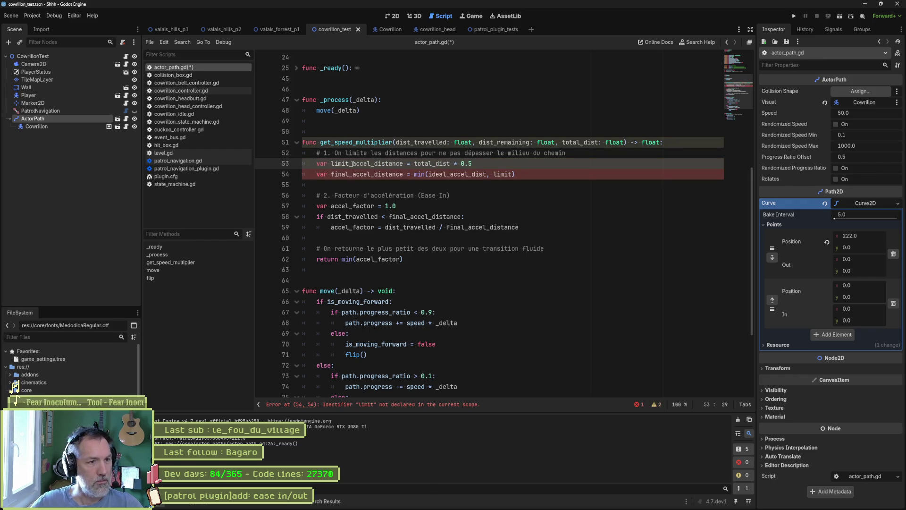
{"action": "double_click", "coordinate": [503, 174]}
{"action": "key", "text": "ctrl+v"}
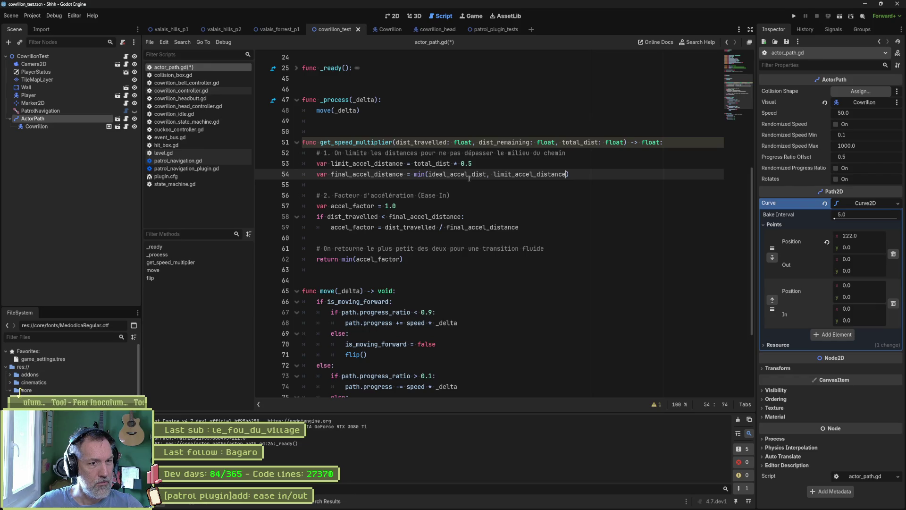
{"action": "left_click", "coordinate": [388, 163]}
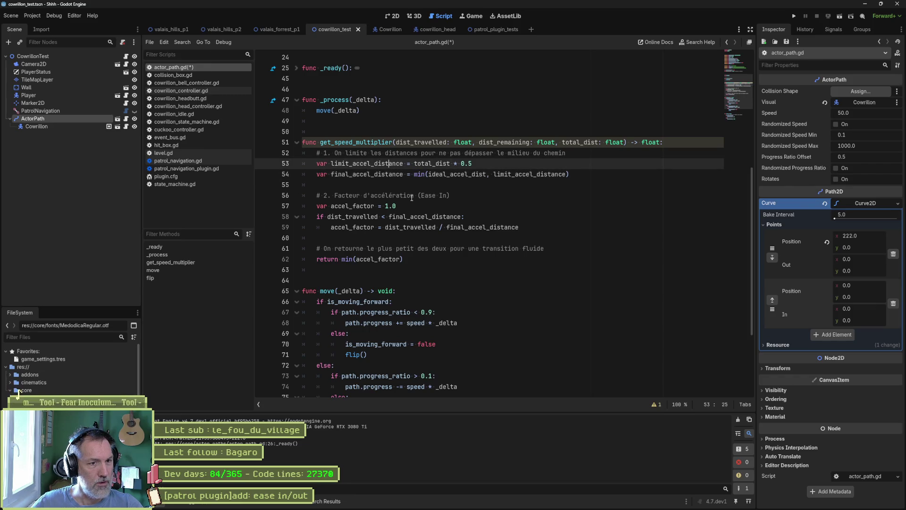
Rename ideal_accel_dist to ideal_accel_distance_px, including its line 21 declaration.
{"action": "left_click", "coordinate": [484, 175]}
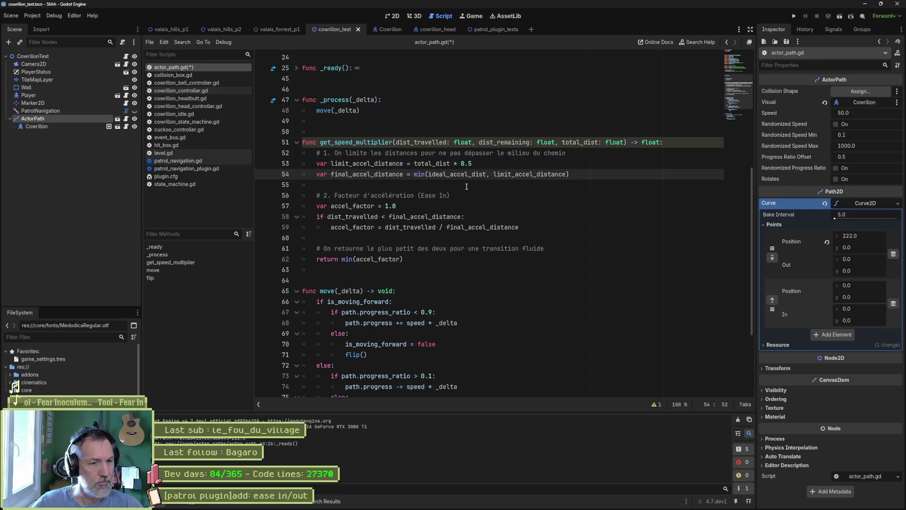
{"action": "type", "text": "ance?"}
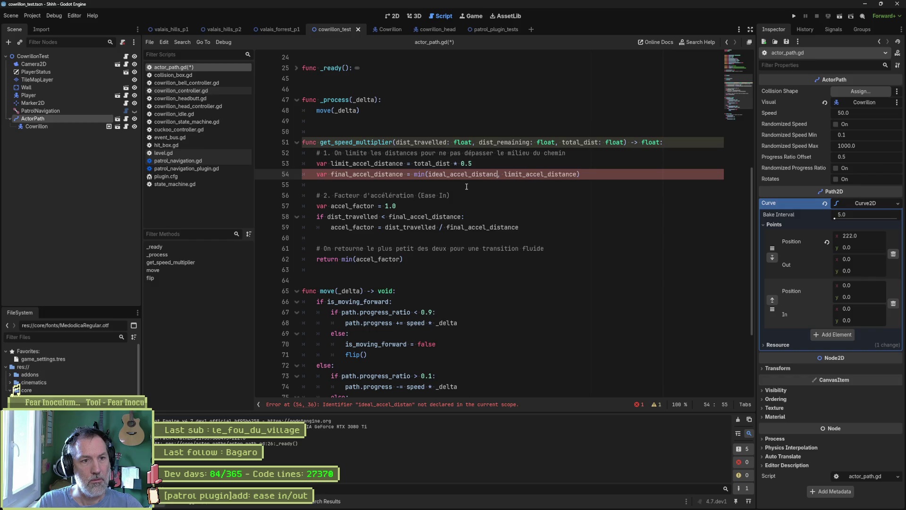
{"action": "key", "text": "BackSpace"}
{"action": "type", "text": "_px"}
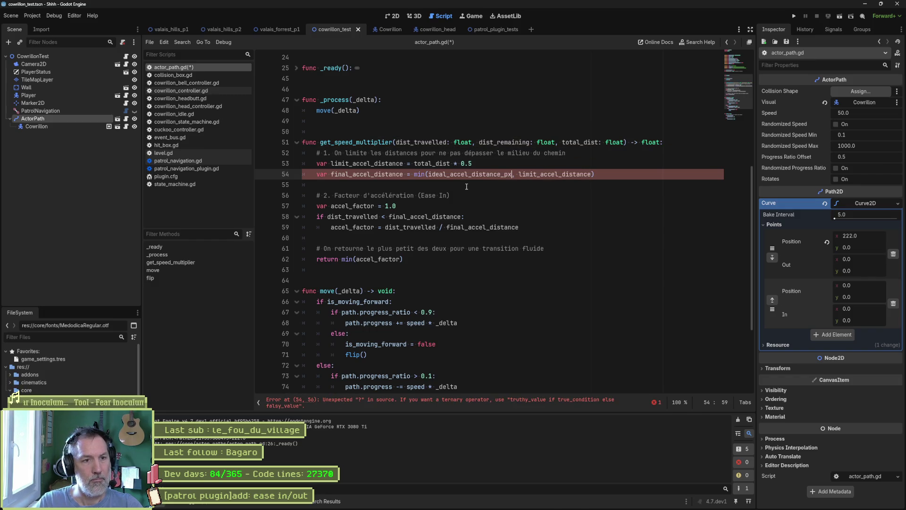
{"action": "key", "text": "ctrl+d"}
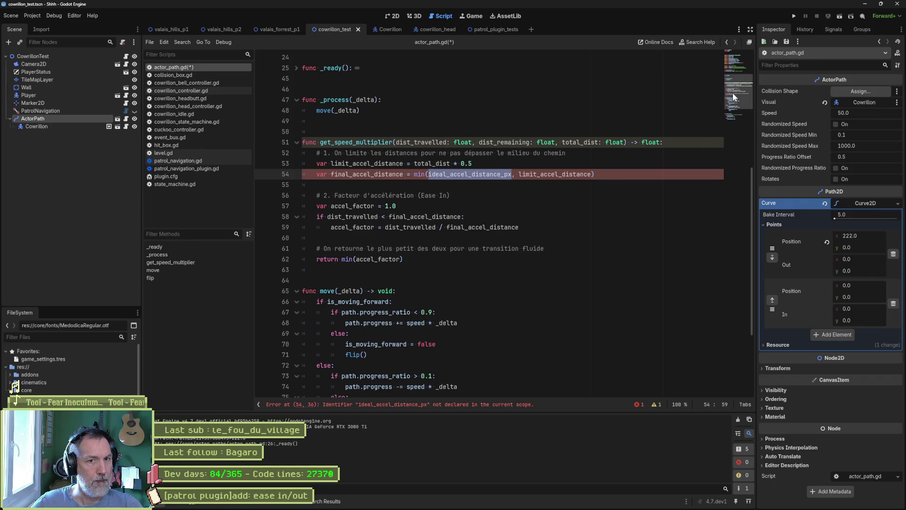
{"action": "scroll", "coordinate": [627, 97], "scroll_direction": "up", "scroll_amount": 8}
{"action": "double_click", "coordinate": [348, 270]}
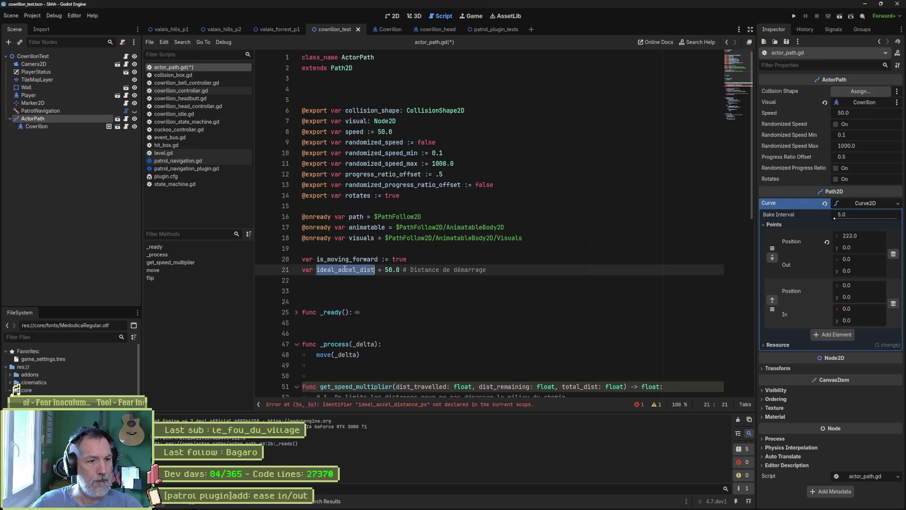
{"action": "key", "text": "ctrl+v"}
{"action": "scroll", "coordinate": [539, 271], "scroll_direction": "down", "scroll_amount": 5}
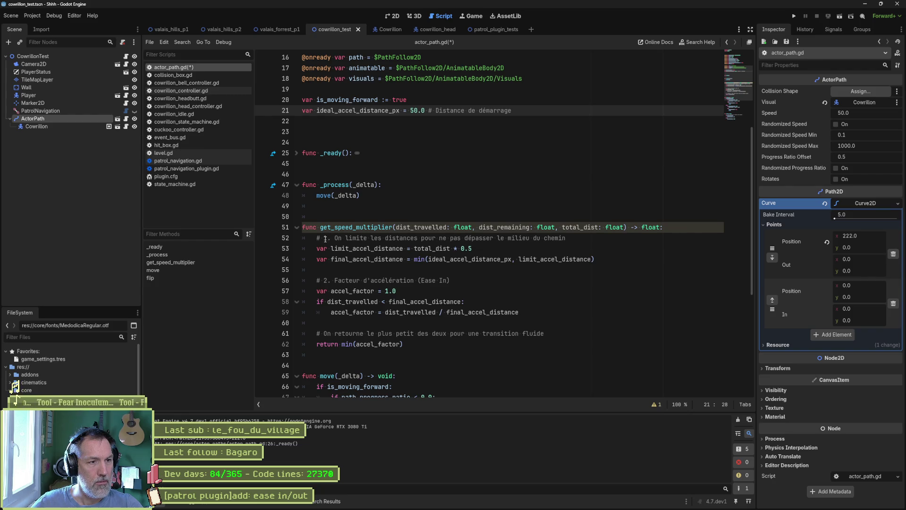
Comment the limit_accel_distance line '# in case ideal distance is too long, we use half distance' and delete the '# 1.' line.
{"action": "left_click", "coordinate": [505, 253]}
{"action": "type", "text": "#"}
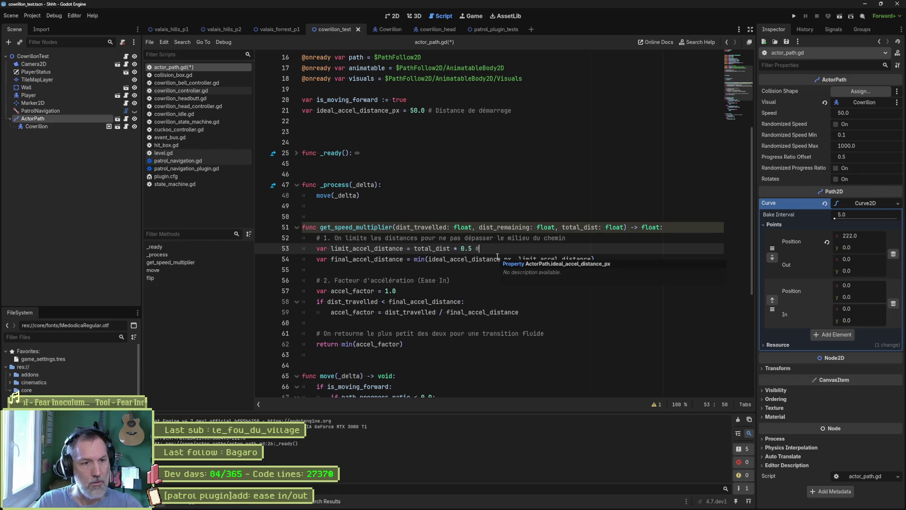
{"action": "type", "text": " in case"}
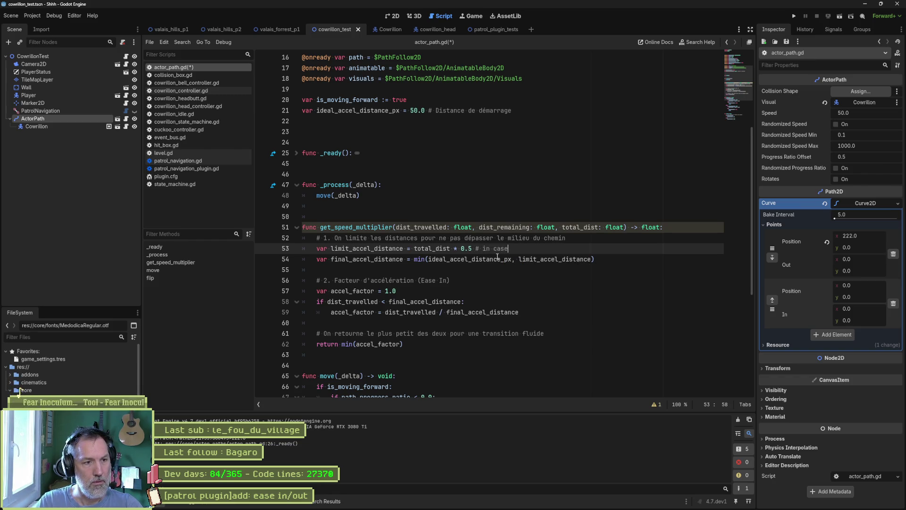
{"action": "type", "text": " ideal distanc"}
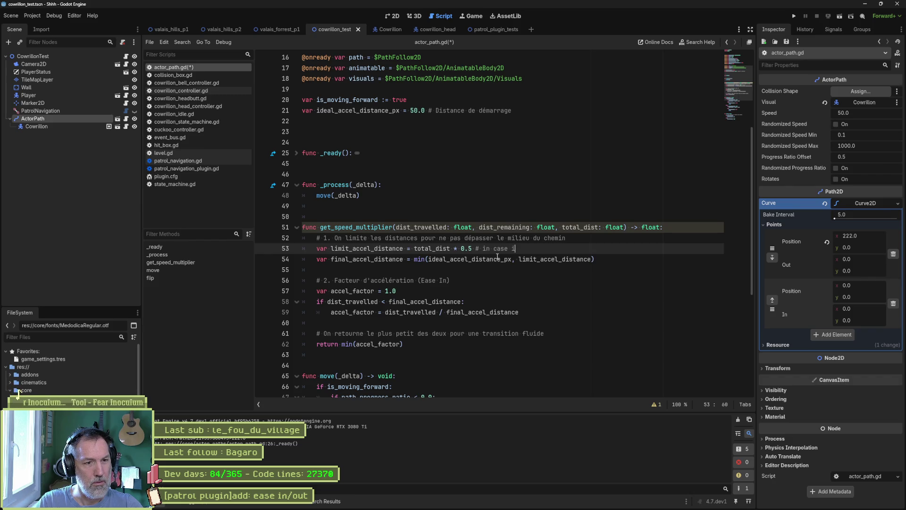
{"action": "type", "text": "e is too long"}
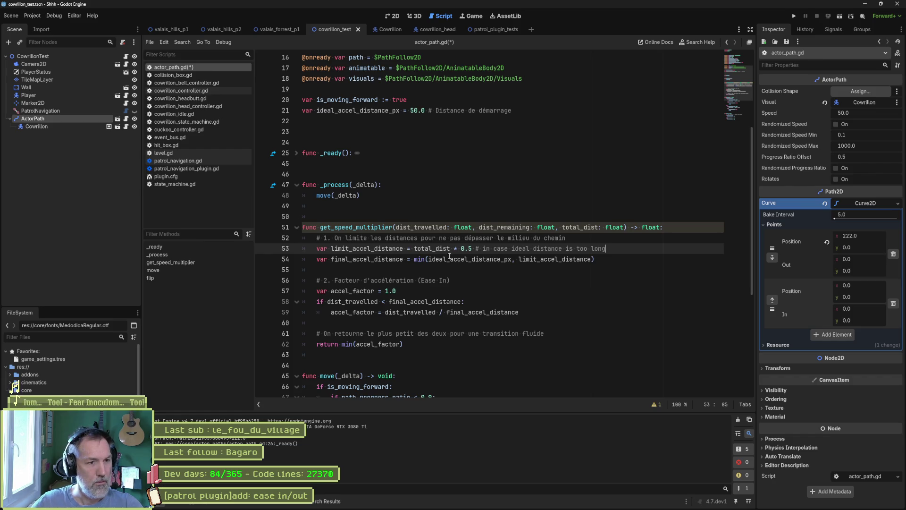
{"action": "left_click", "coordinate": [396, 239]}
{"action": "key", "text": "ctrl+shift+k"}
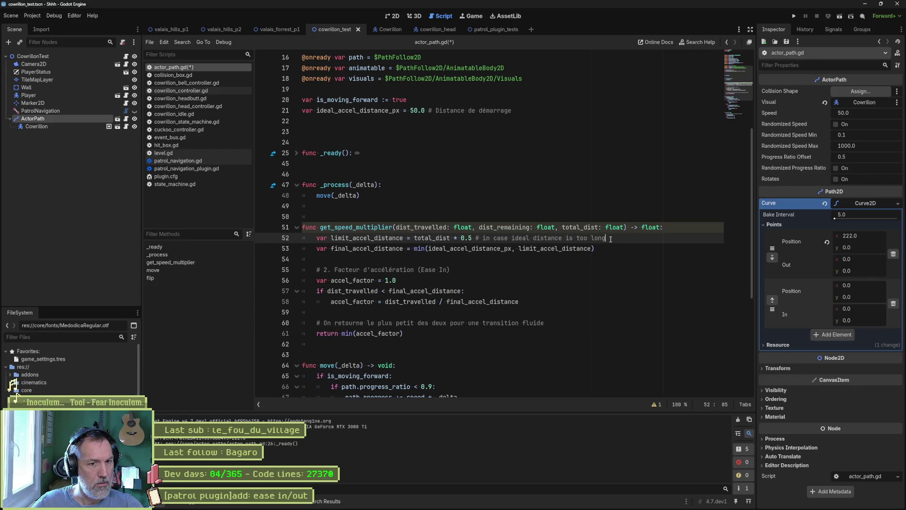
{"action": "type", "text": ", we use "}
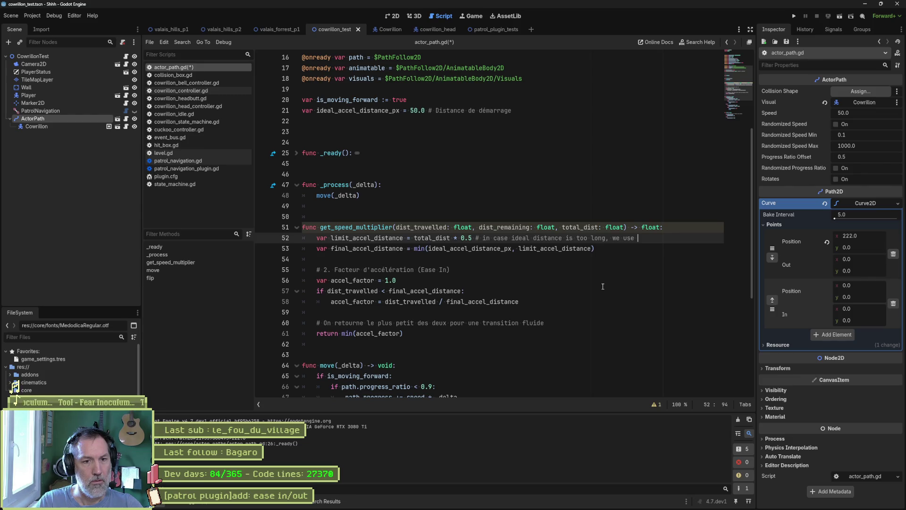
{"action": "type", "text": "h"}
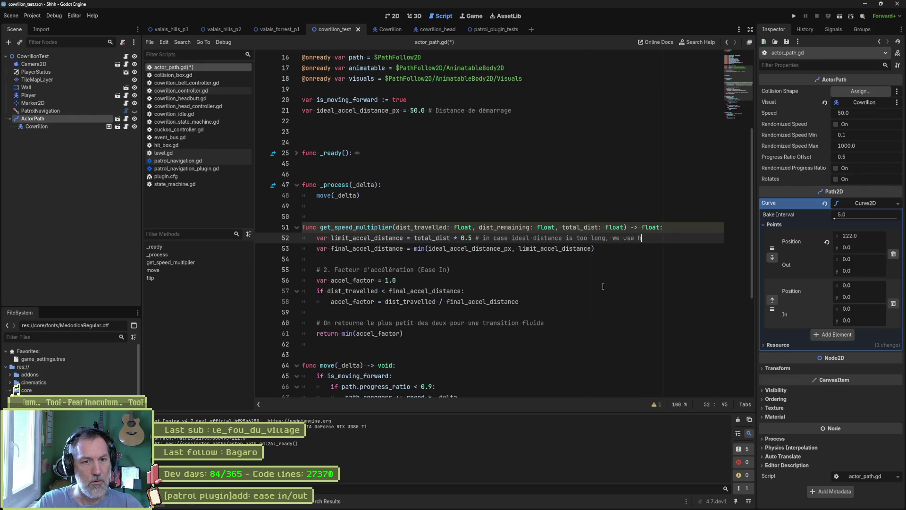
{"action": "type", "text": "alf distance"}
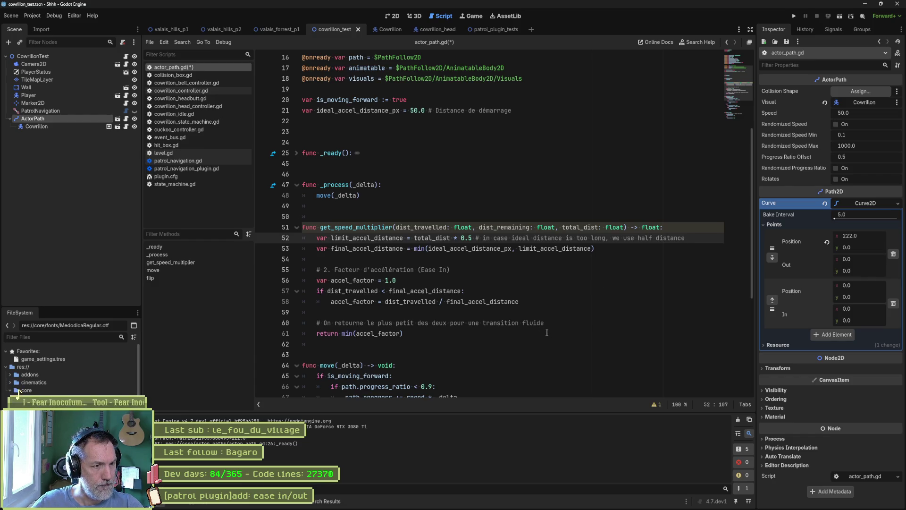
Delete the French '# 2.' comment and the comment above the return line.
{"action": "left_click", "coordinate": [520, 273]}
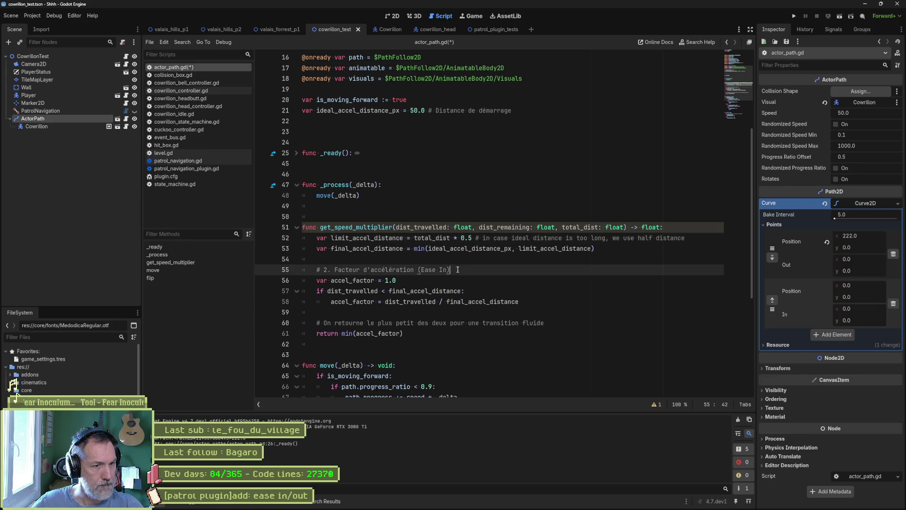
{"action": "key", "text": "ctrl+shift+k"}
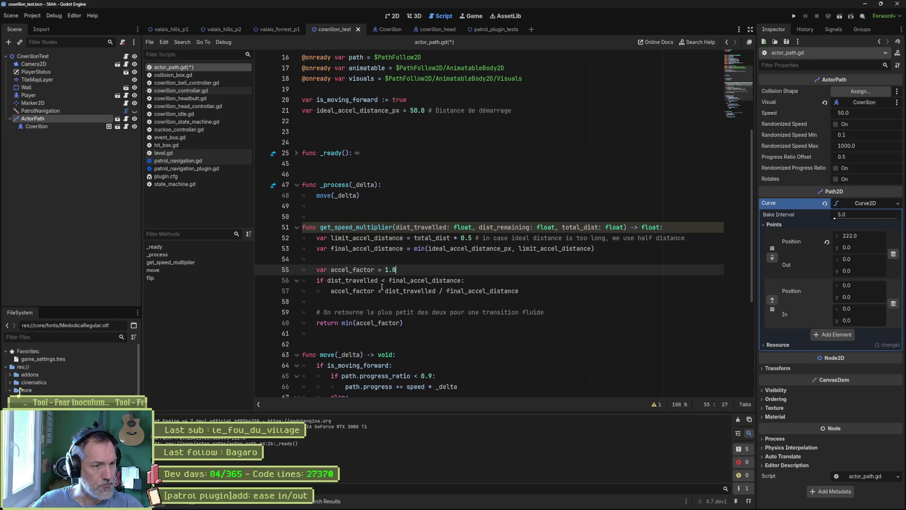
{"action": "double_click", "coordinate": [369, 280]}
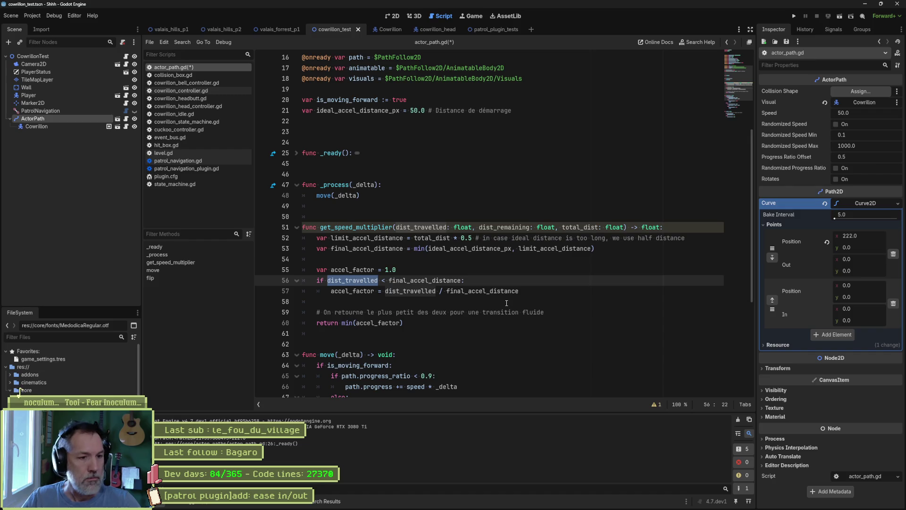
{"action": "left_click", "coordinate": [488, 312]}
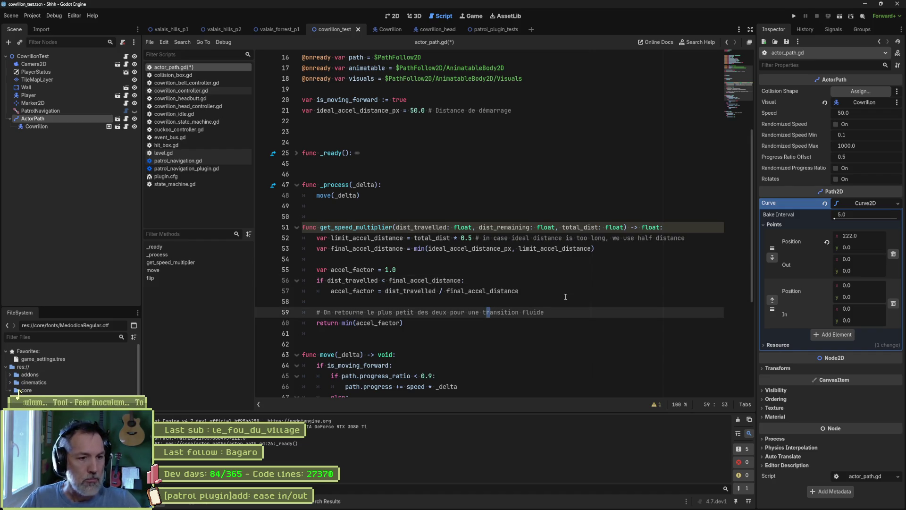
{"action": "key", "text": "ctrl+shift+k"}
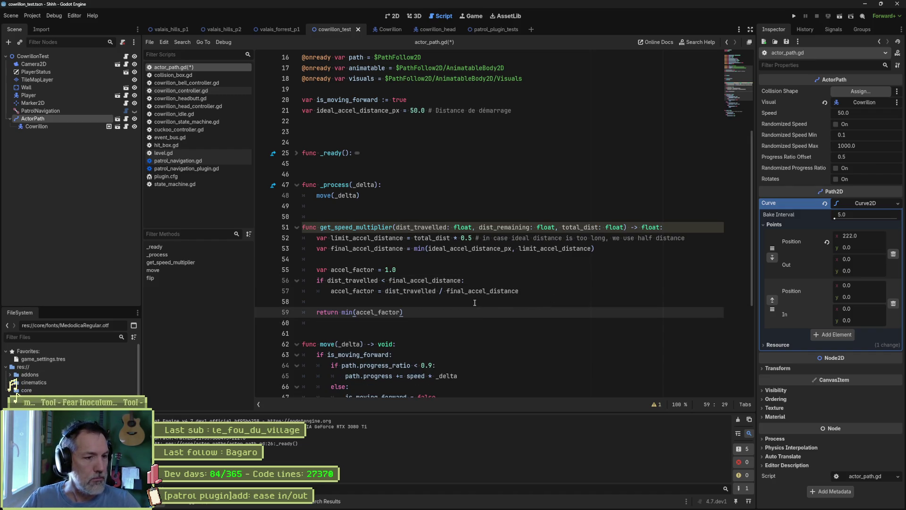
Move the blank line from above var accel_factor to below it, grouping the declarations.
{"action": "left_click", "coordinate": [438, 260]}
{"action": "key", "text": "ctrl+shift+k"}
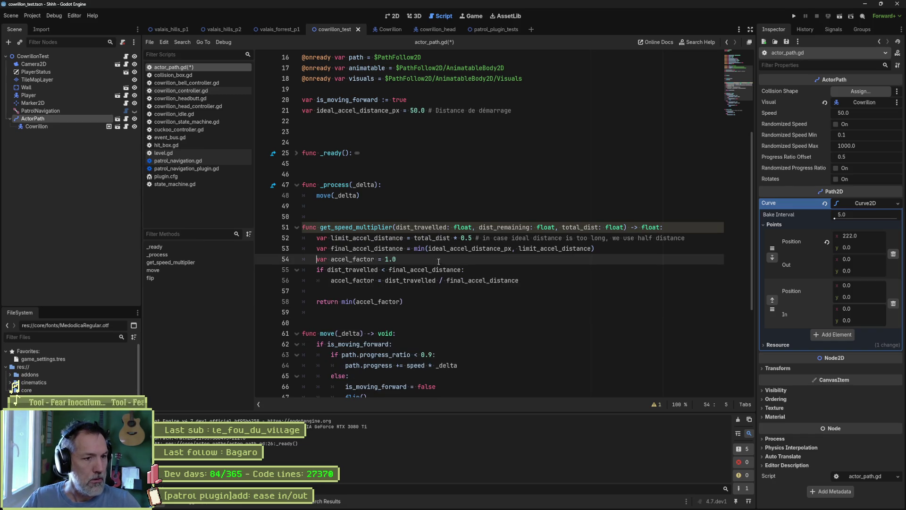
{"action": "key", "text": "Return"}
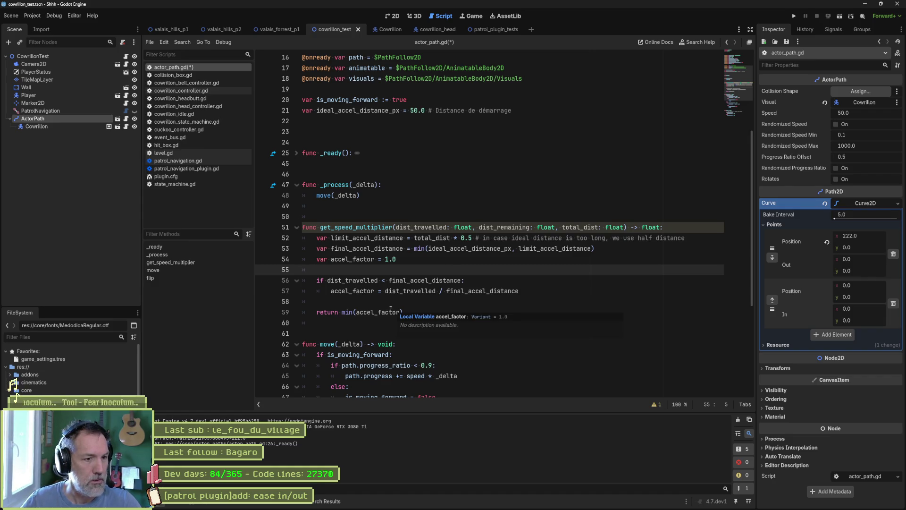
{"action": "double_click", "coordinate": [391, 311]}
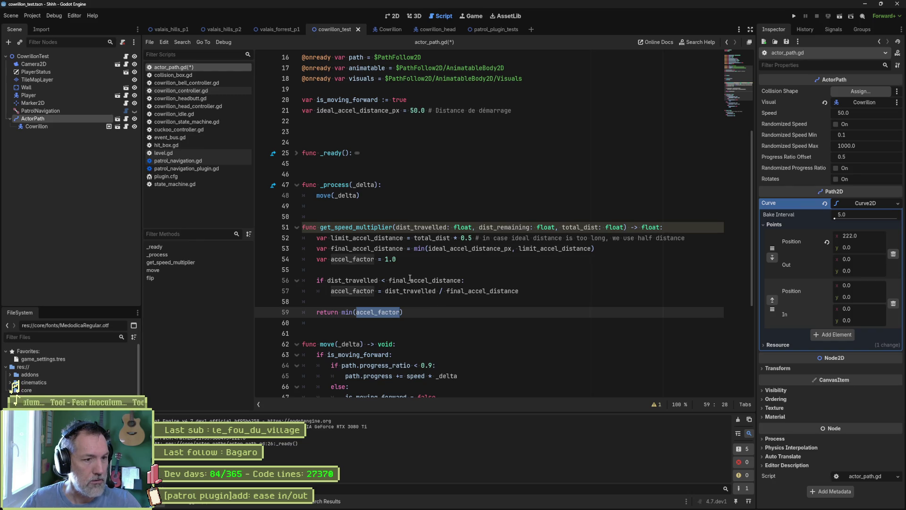
{"action": "scroll", "coordinate": [410, 278], "scroll_direction": "down", "scroll_amount": 3}
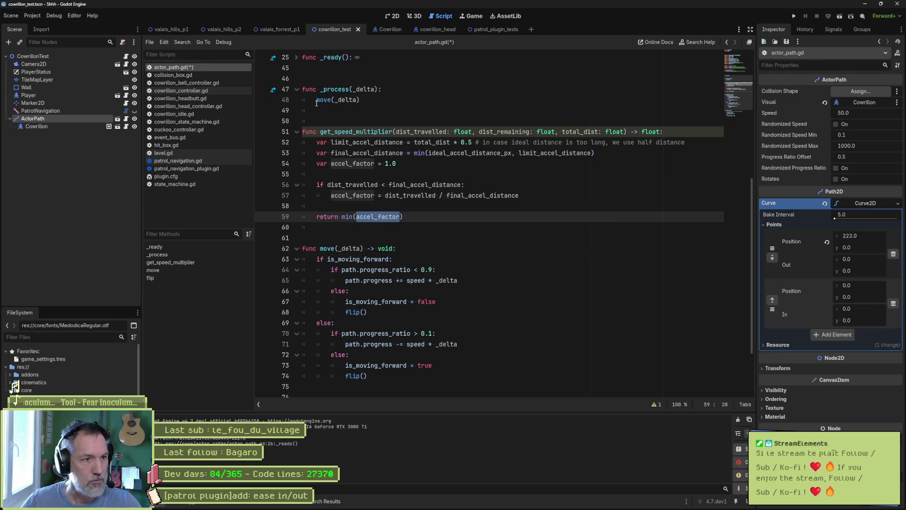
Comment out move(_delta) in _process and add a pass line below it.
{"action": "left_click", "coordinate": [316, 99]}
{"action": "type", "text": "#"}
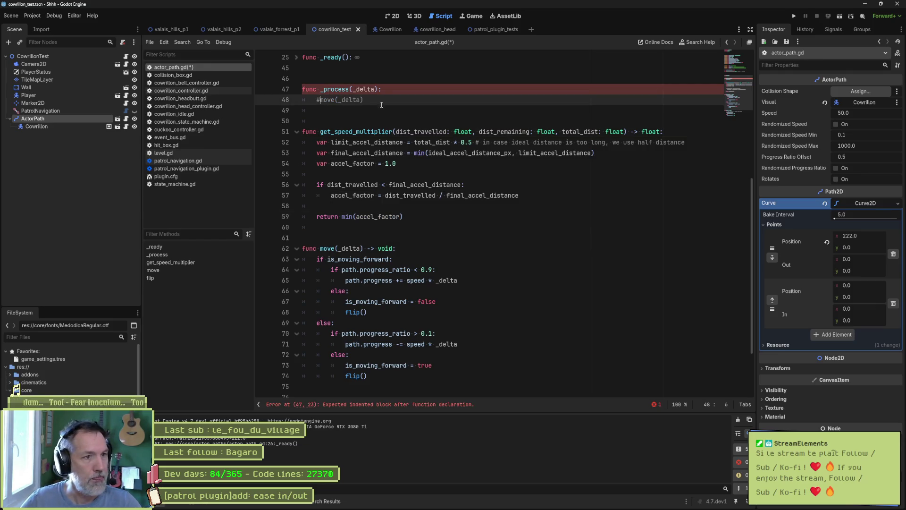
{"action": "left_click", "coordinate": [384, 100]}
{"action": "key", "text": "Return"}
{"action": "type", "text": "o"}
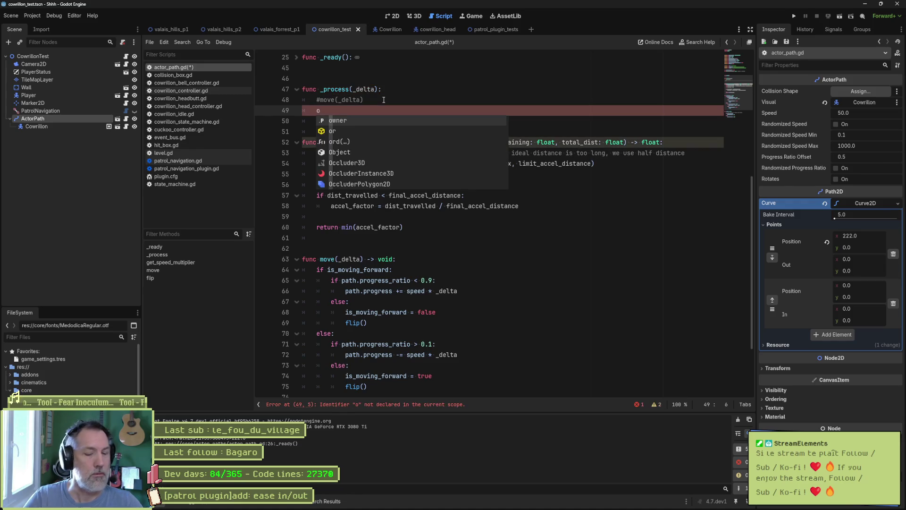
{"action": "key", "text": "BackSpace"}
{"action": "type", "text": "pass"}
Insert an empty line above pass and type 'path.' to browse its autocomplete options.
{"action": "left_click", "coordinate": [384, 99]}
{"action": "key", "text": "Return"}
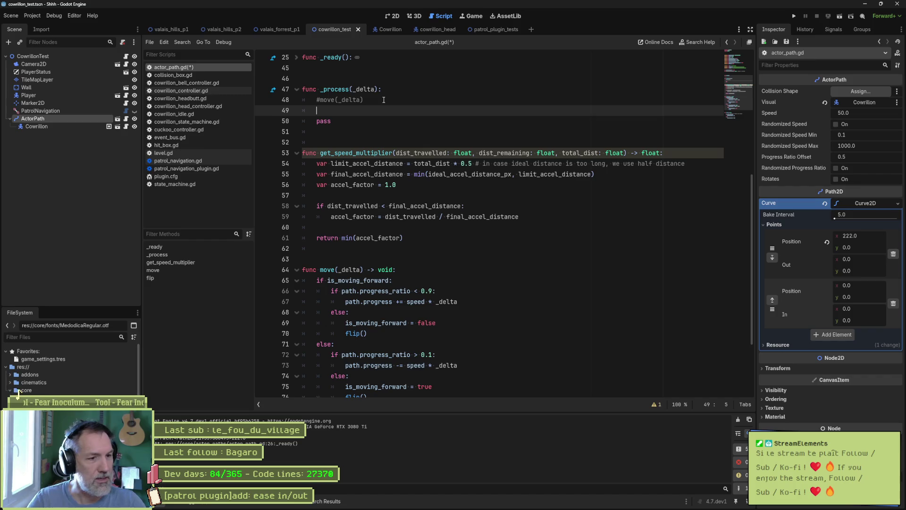
{"action": "type", "text": "path."}
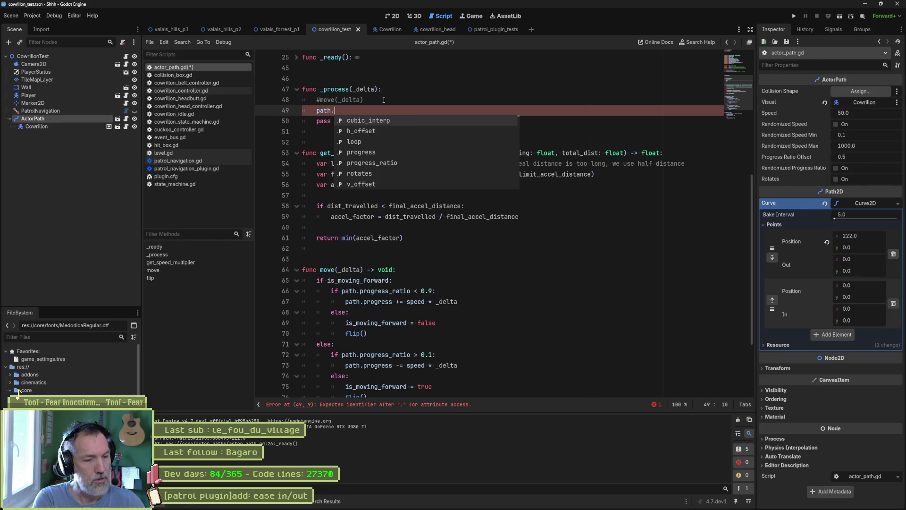
{"action": "left_click", "coordinate": [586, 256]}
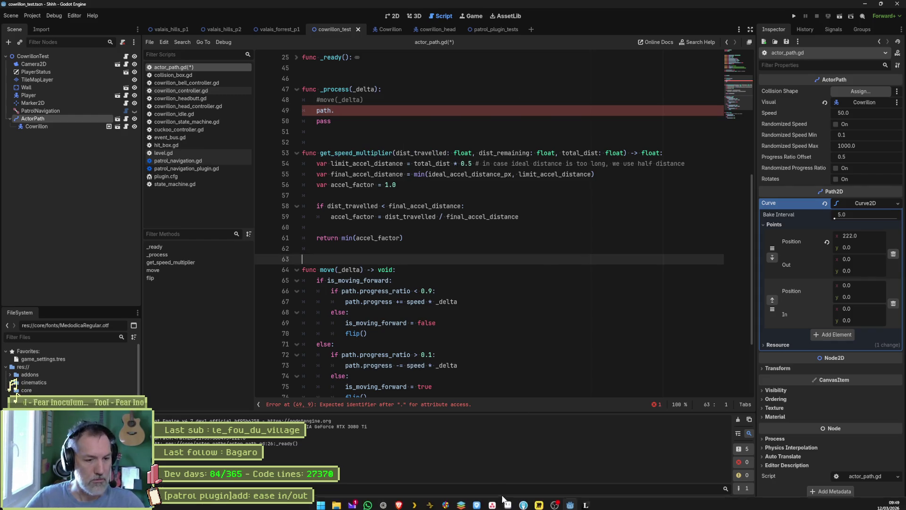
Send Gemini the question 'comment l'utiliser avec un path2d'.
{"action": "left_click", "coordinate": [430, 501]}
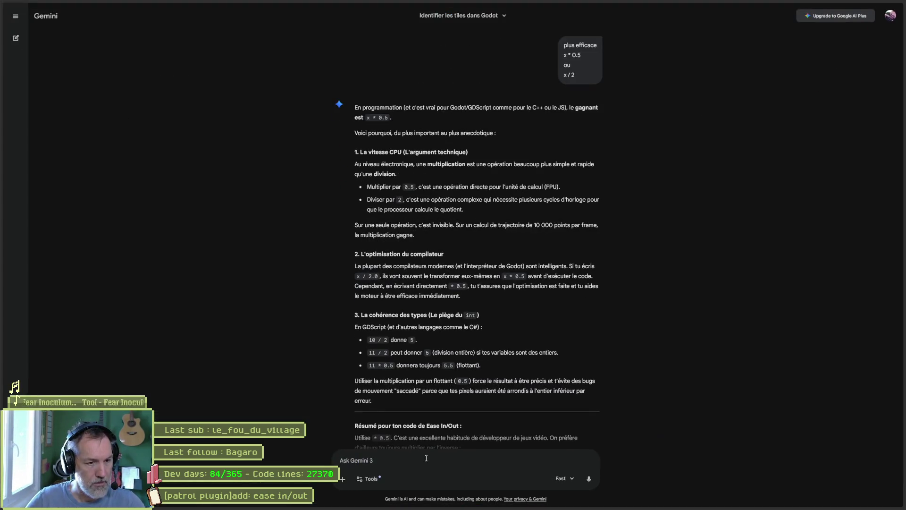
{"action": "type", "text": "comment l'"}
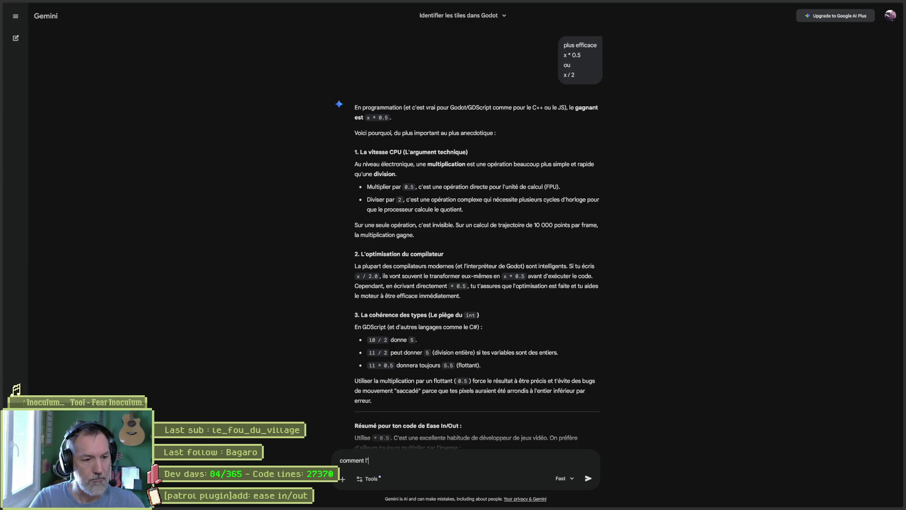
{"action": "type", "text": "utiliser avec u"}
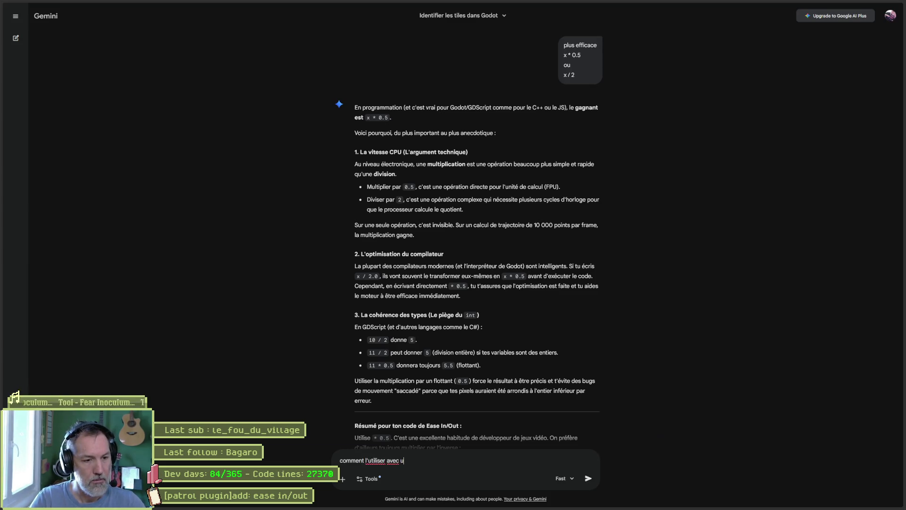
{"action": "type", "text": "n path"}
{"action": "key", "text": "alt+Tab"}
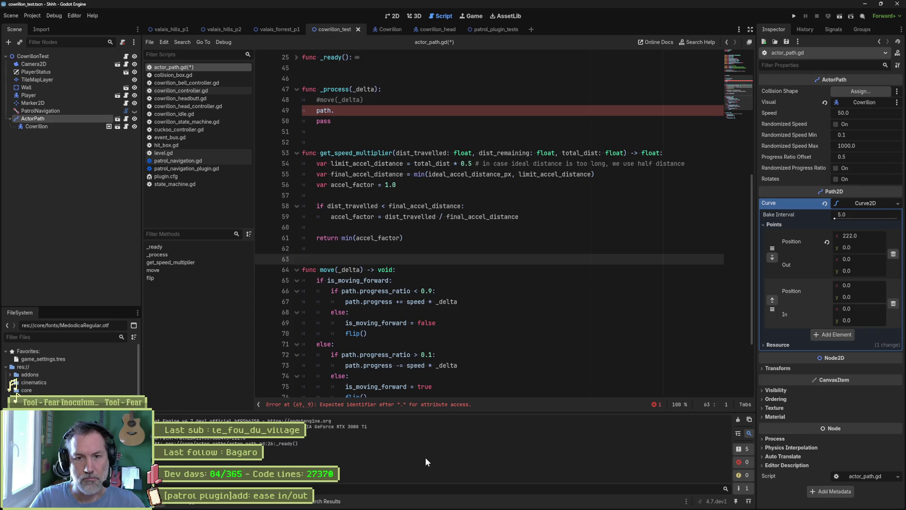
{"action": "key", "text": "alt+Tab"}
{"action": "type", "text": "2d"}
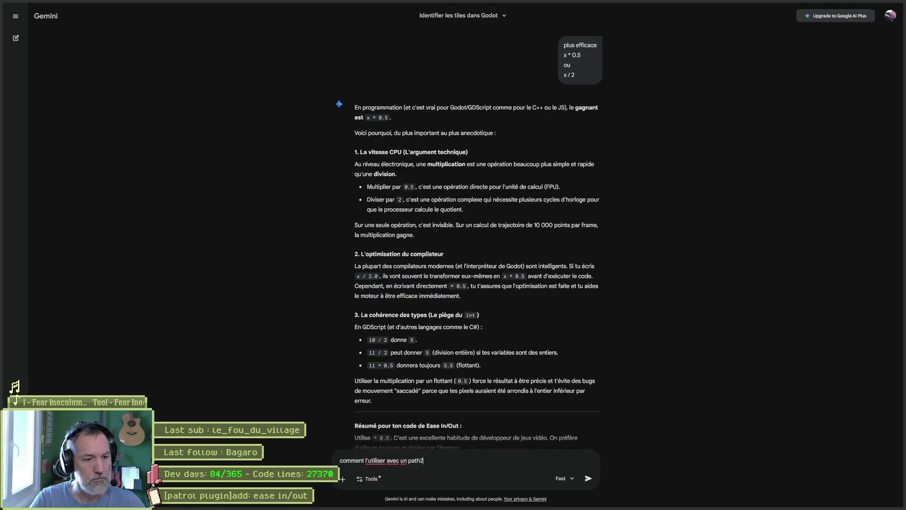
{"action": "key", "text": "Return"}
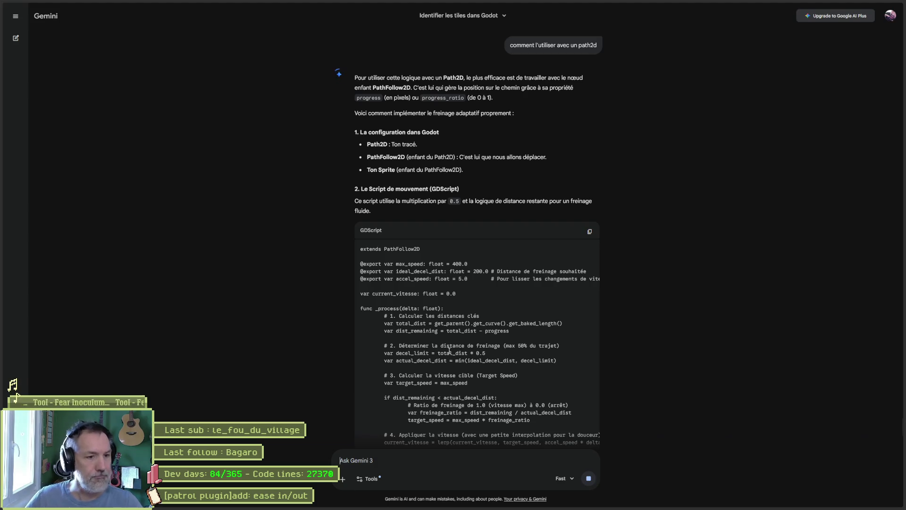
Scroll Gemini's PathFollow2D reply, inspecting the progress line and the 0.999 end-of-path threshold.
{"action": "scroll", "coordinate": [450, 350], "scroll_direction": "down", "scroll_amount": 1}
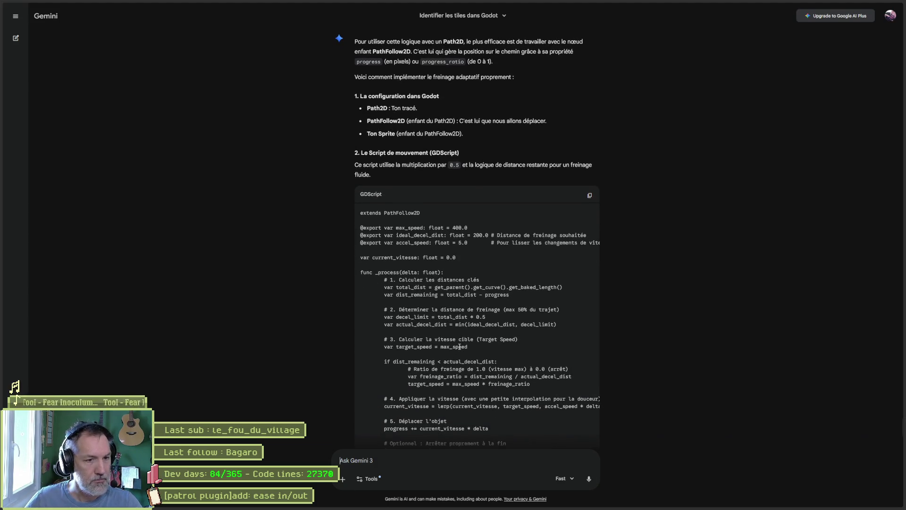
{"action": "scroll", "coordinate": [452, 353], "scroll_direction": "down", "scroll_amount": 1}
{"action": "scroll", "coordinate": [455, 357], "scroll_direction": "down", "scroll_amount": 1}
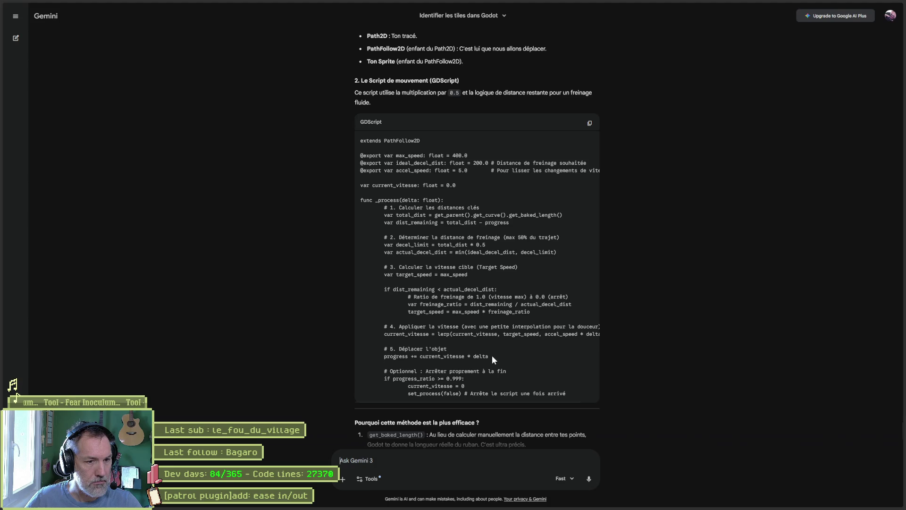
{"action": "left_click_drag", "start_coordinate": [491, 356], "coordinate": [384, 356]}
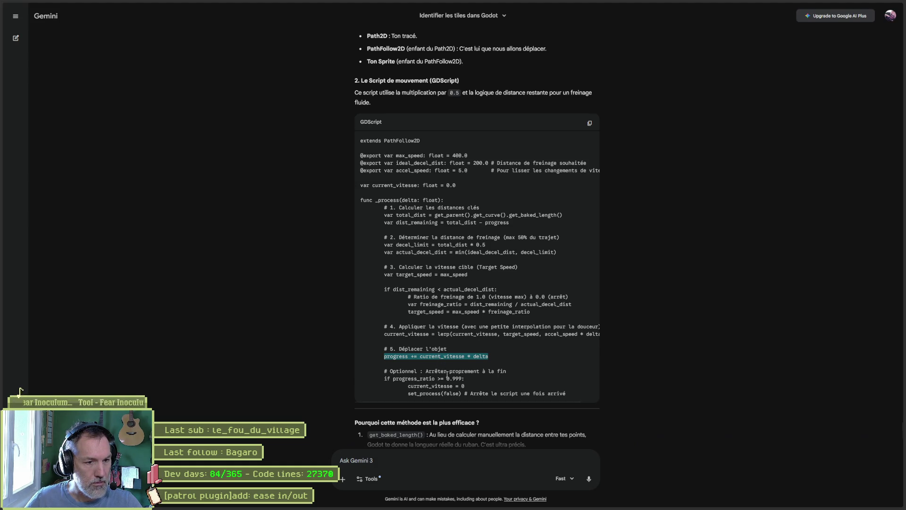
{"action": "left_click_drag", "start_coordinate": [446, 379], "coordinate": [482, 376]}
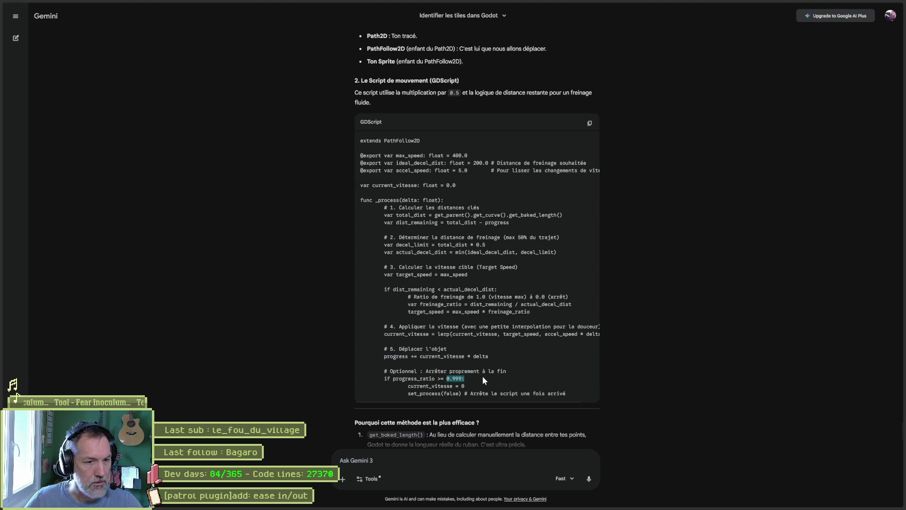
{"action": "double_click", "coordinate": [432, 356]}
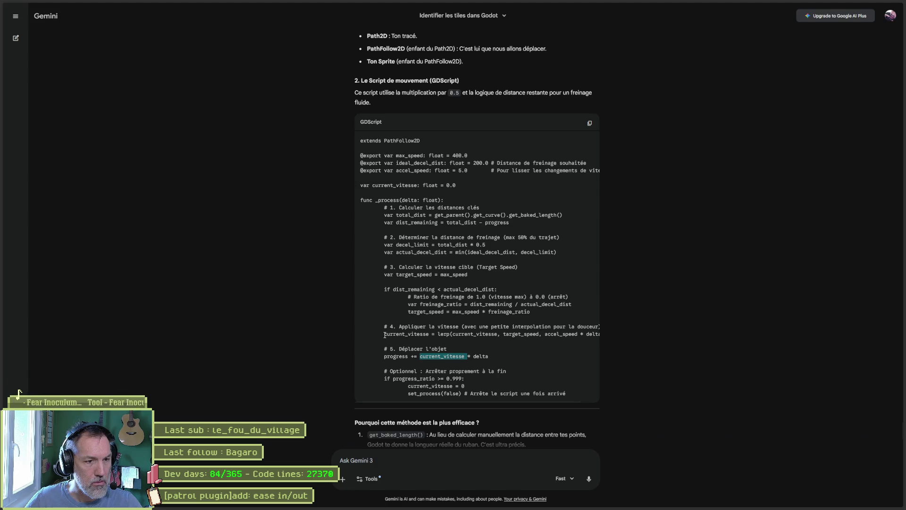
Copy the lines from '# 4' through 'progress += current_vitesse * delta' and return to Godot.
{"action": "mouse_move", "coordinate": [384, 335]}
{"action": "left_mouse_down"}
{"action": "mouse_move", "coordinate": [601, 336]}
{"action": "mouse_move", "coordinate": [593, 339]}
{"action": "left_mouse_up"}
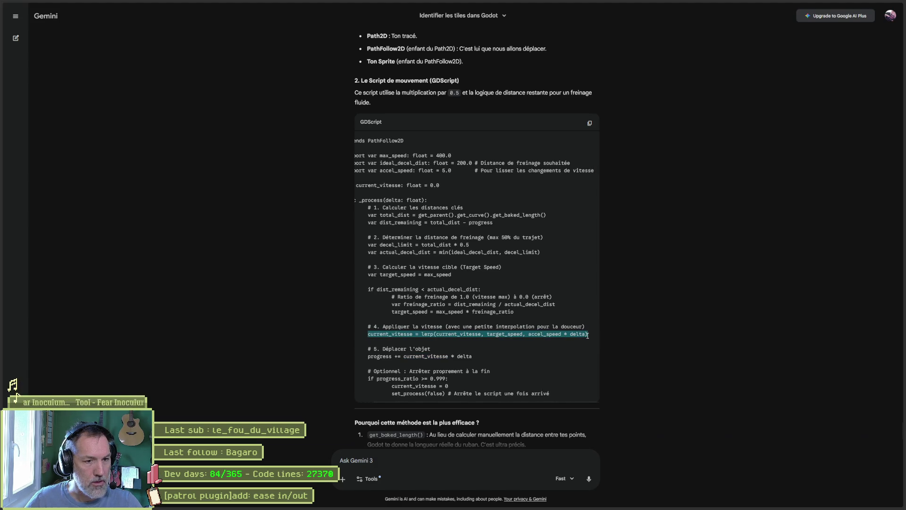
{"action": "mouse_move", "coordinate": [500, 357]}
{"action": "left_mouse_down"}
{"action": "mouse_move", "coordinate": [495, 345]}
{"action": "mouse_move", "coordinate": [541, 326]}
{"action": "left_mouse_up"}
{"action": "key", "text": "shift+Home"}
{"action": "key", "text": "ctrl+c"}
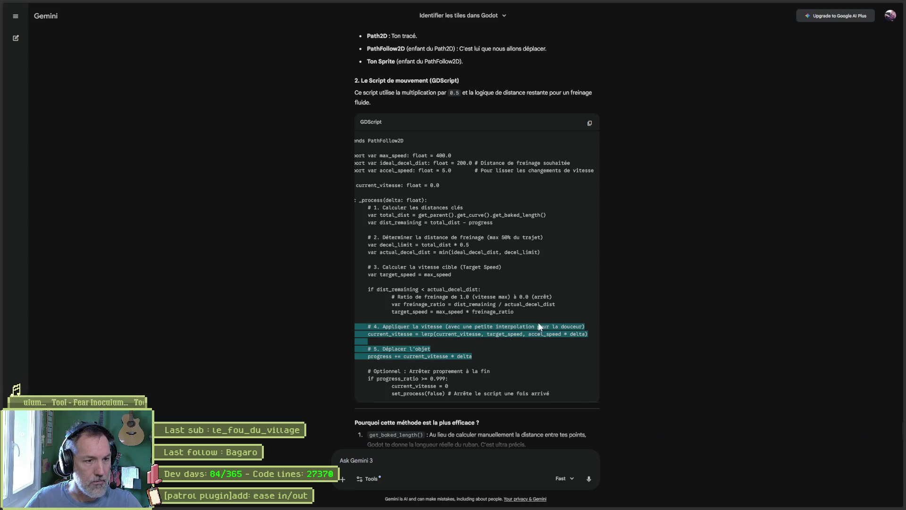
{"action": "key", "text": "alt+Tab"}
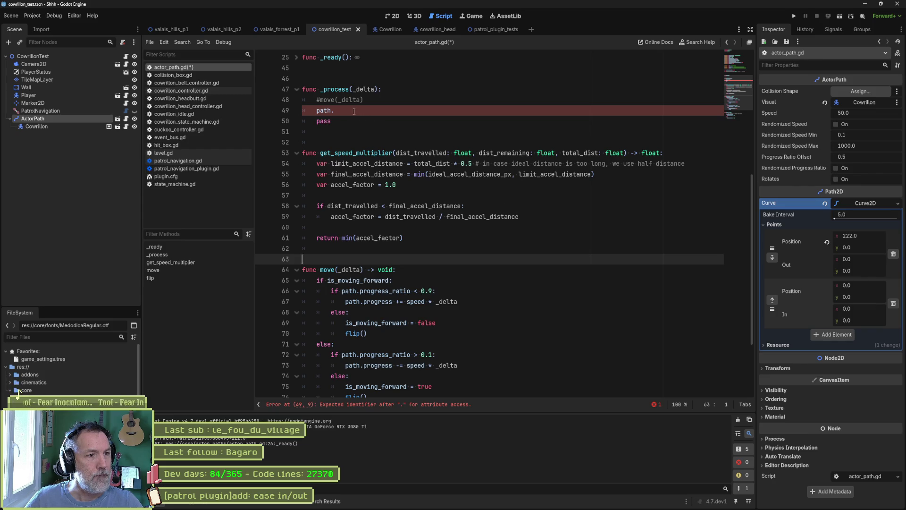
Replace the 'path.' line with the pasted lerp and progress code, with a blank line above it.
{"action": "left_click", "coordinate": [354, 112]}
{"action": "key", "text": "BackSpace"}
{"action": "key", "text": "BackSpace"}
{"action": "key", "text": "BackSpace"}
{"action": "key", "text": "ctrl+v"}
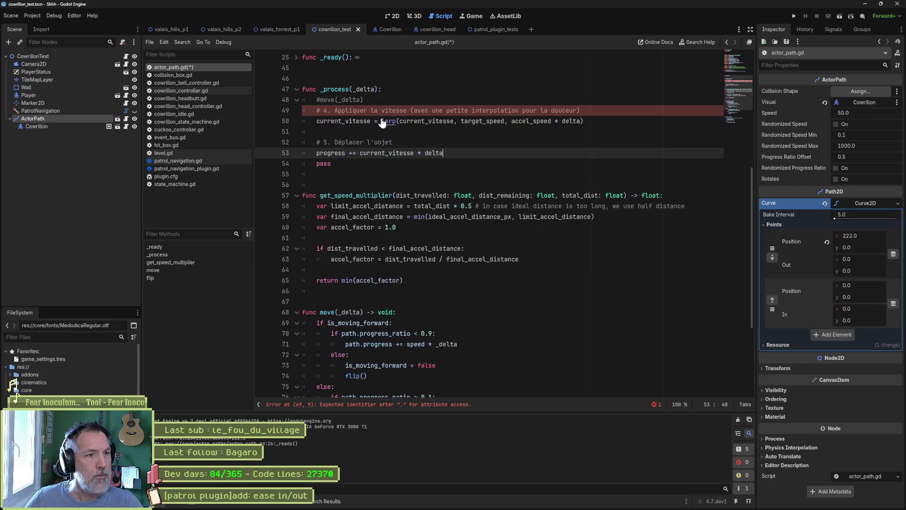
{"action": "left_click", "coordinate": [403, 104]}
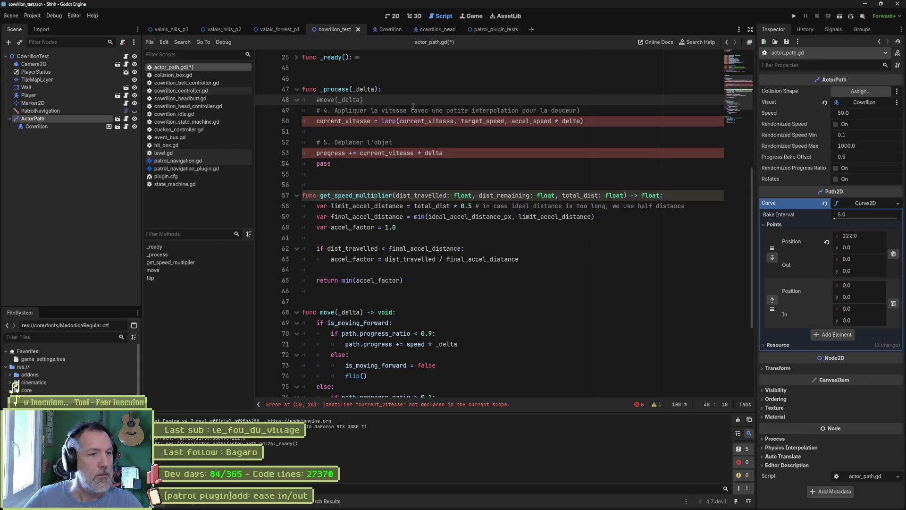
{"action": "key", "text": "Return"}
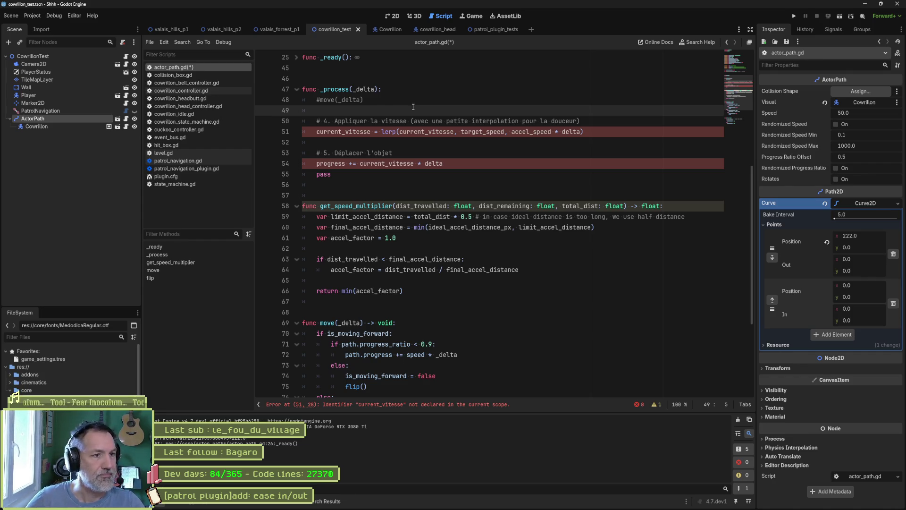
Declare current_vitesse with 'var', delete the '# 4' comment line, and go back to Gemini.
{"action": "left_click", "coordinate": [317, 132]}
{"action": "type", "text": "var"}
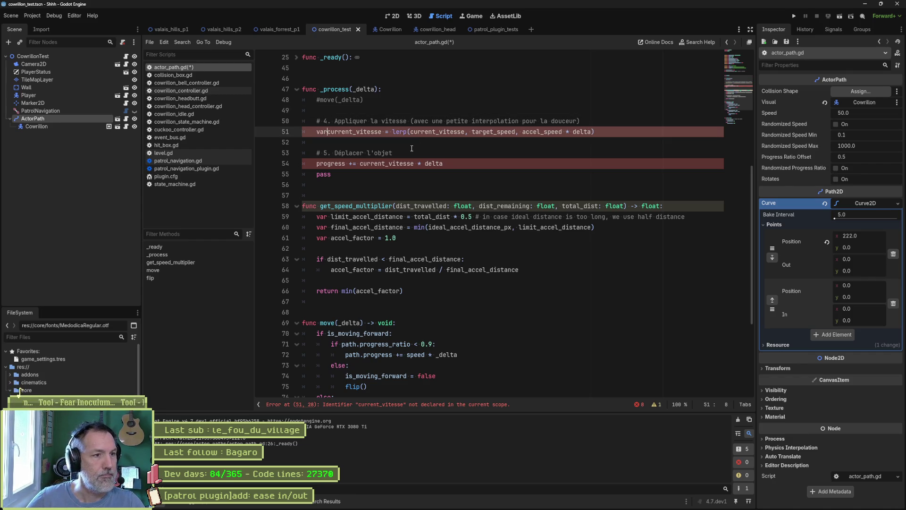
{"action": "left_click", "coordinate": [375, 100]}
{"action": "left_click", "coordinate": [375, 119]}
{"action": "key", "text": "ctrl+shift+k"}
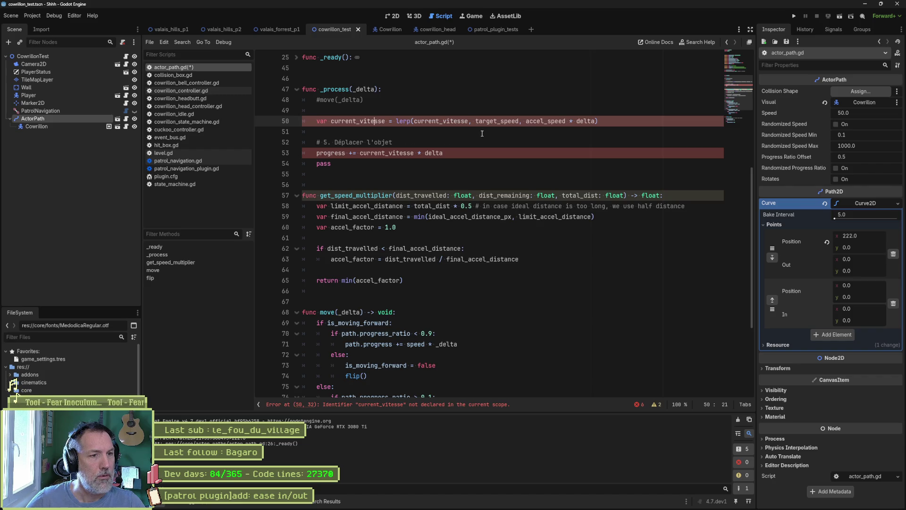
{"action": "key", "text": "alt+Tab"}
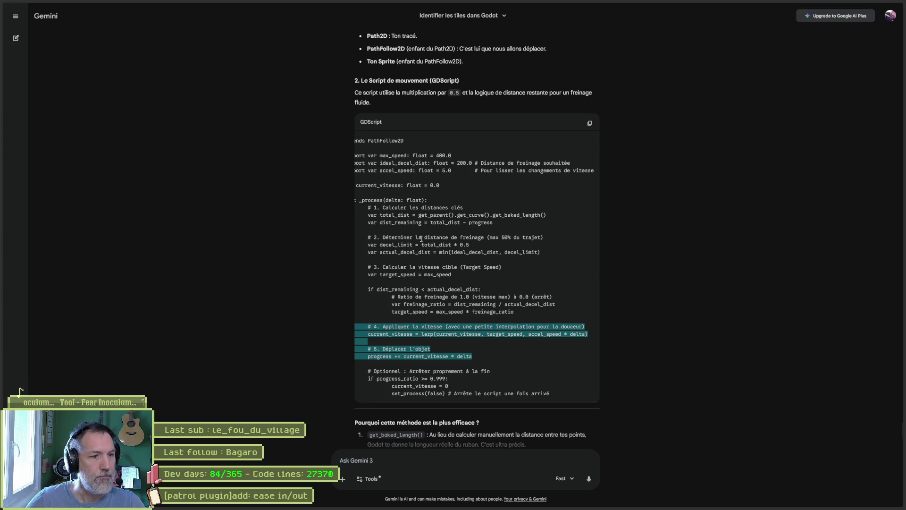
Find the 'var current_vitesse: float = 0.0' declaration in Gemini's reply, then return to Godot.
{"action": "left_click", "coordinate": [386, 324]}
{"action": "left_click_drag", "start_coordinate": [398, 290], "coordinate": [349, 294]}
{"action": "left_click", "coordinate": [473, 266]}
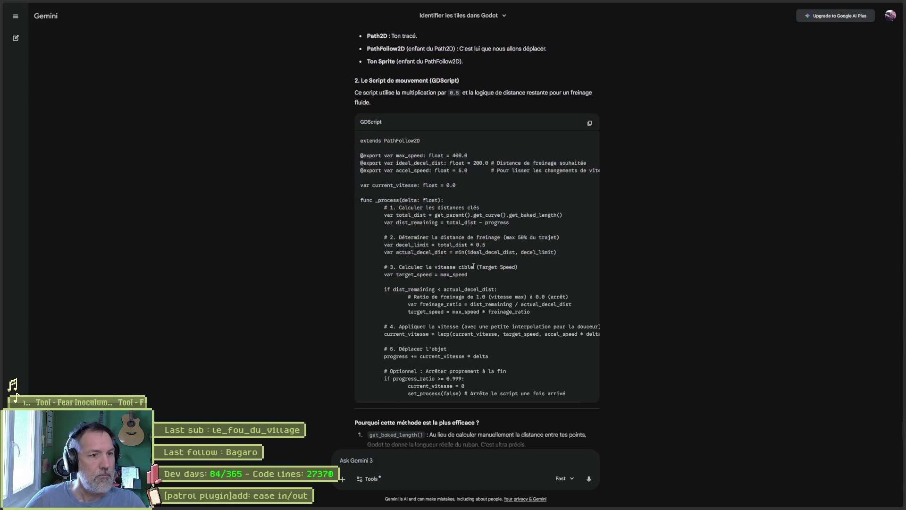
{"action": "double_click", "coordinate": [406, 186]}
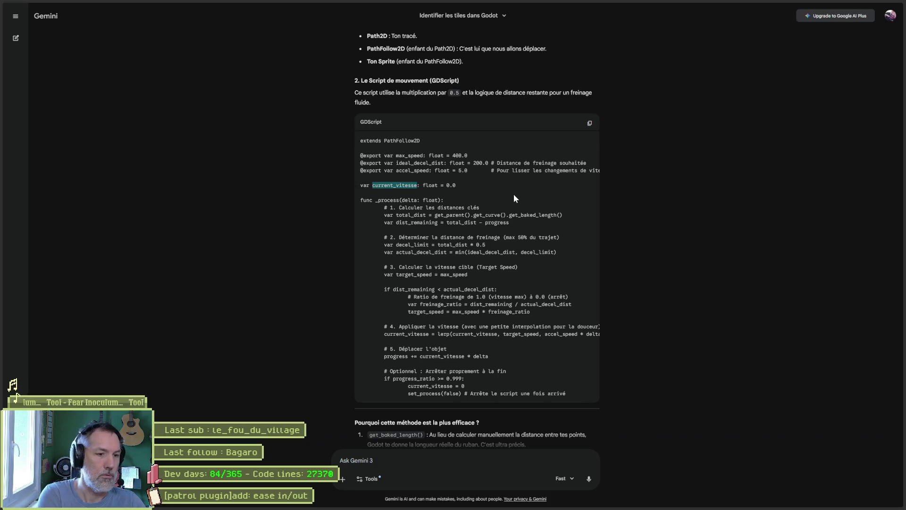
{"action": "key", "text": "alt+Tab"}
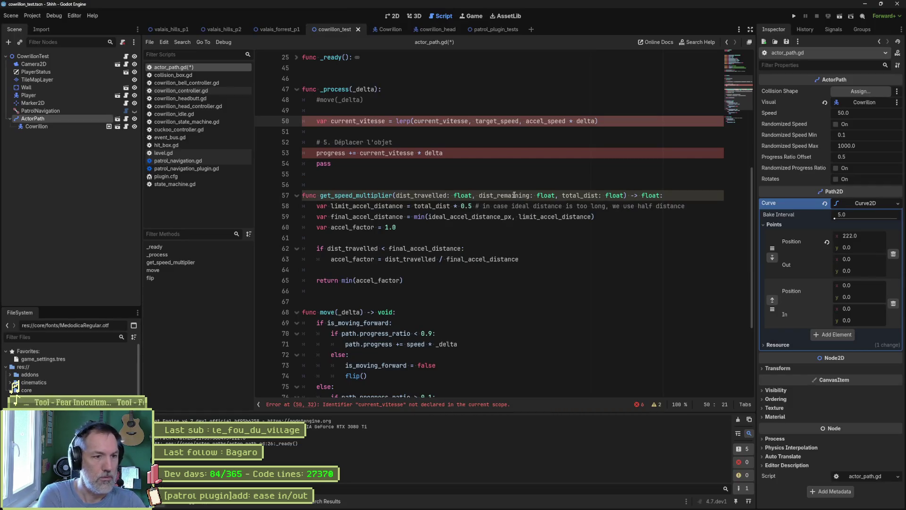
{"action": "scroll", "coordinate": [467, 262], "scroll_direction": "down", "scroll_amount": 1}
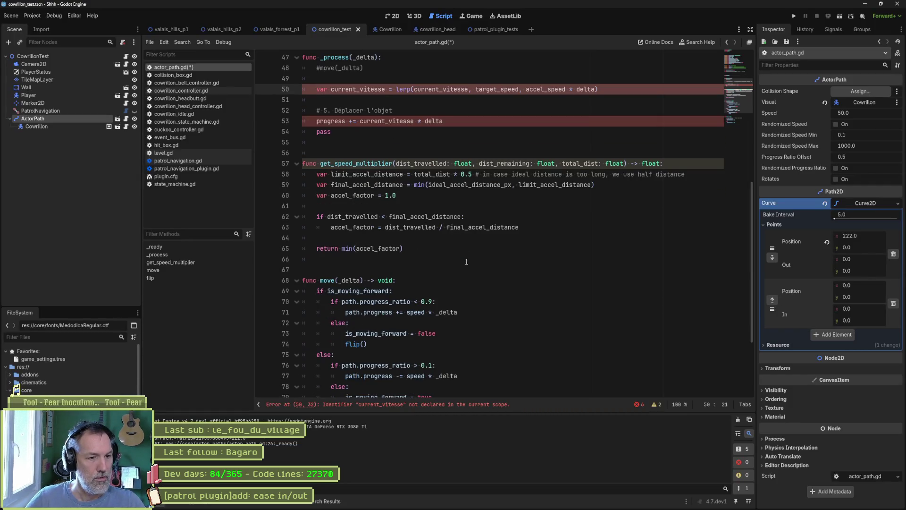
{"action": "double_click", "coordinate": [415, 312]}
{"action": "scroll", "coordinate": [527, 270], "scroll_direction": "up", "scroll_amount": 4}
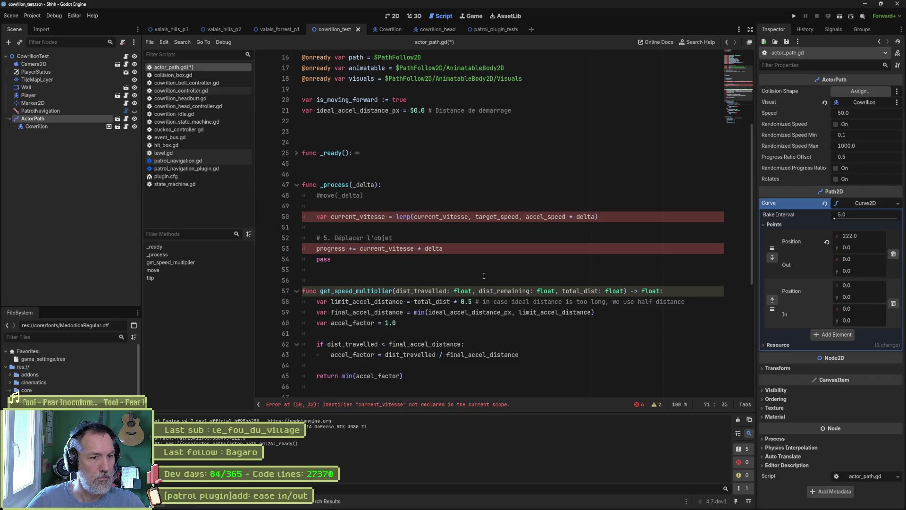
{"action": "scroll", "coordinate": [471, 276], "scroll_direction": "down", "scroll_amount": 1}
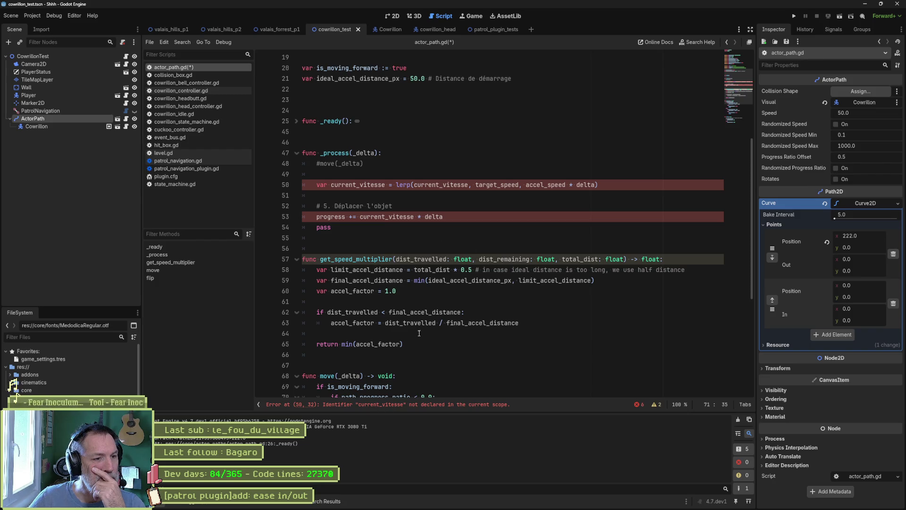
{"action": "key", "text": "alt+Tab"}
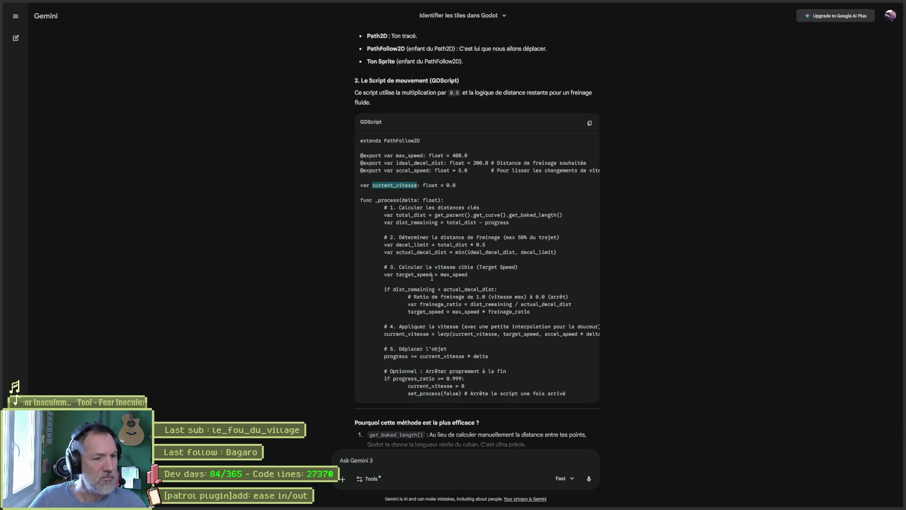
Trace how current_vitesse and target_speed feed the lerp and progress lines in Gemini's code.
{"action": "double_click", "coordinate": [429, 356]}
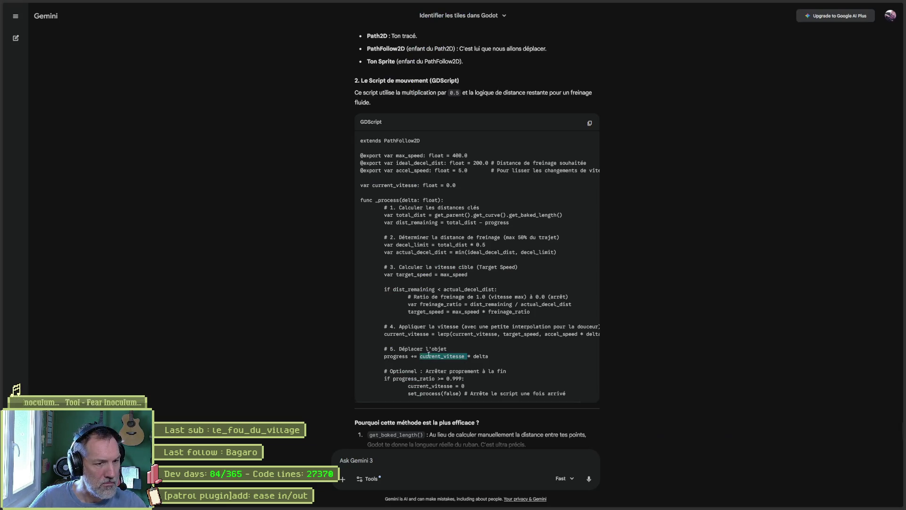
{"action": "double_click", "coordinate": [468, 334]}
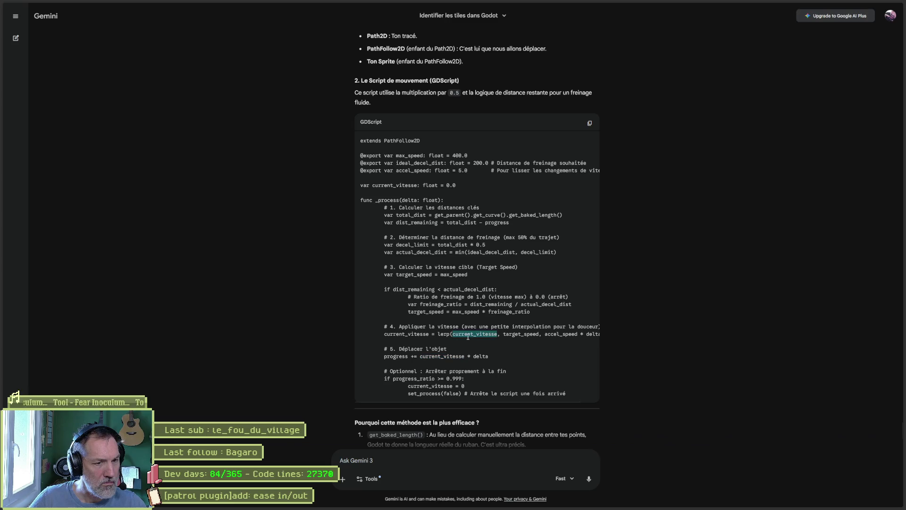
{"action": "double_click", "coordinate": [521, 334]}
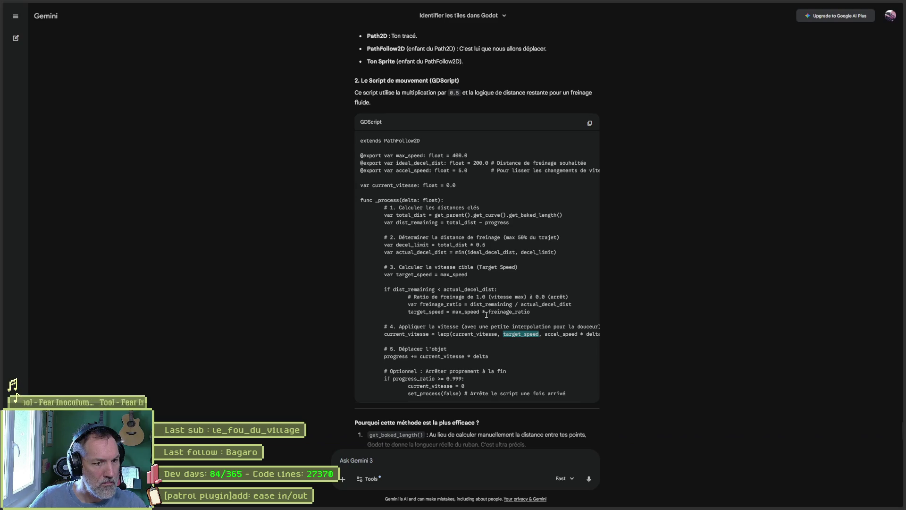
{"action": "scroll", "coordinate": [484, 314], "scroll_direction": "down", "scroll_amount": 1}
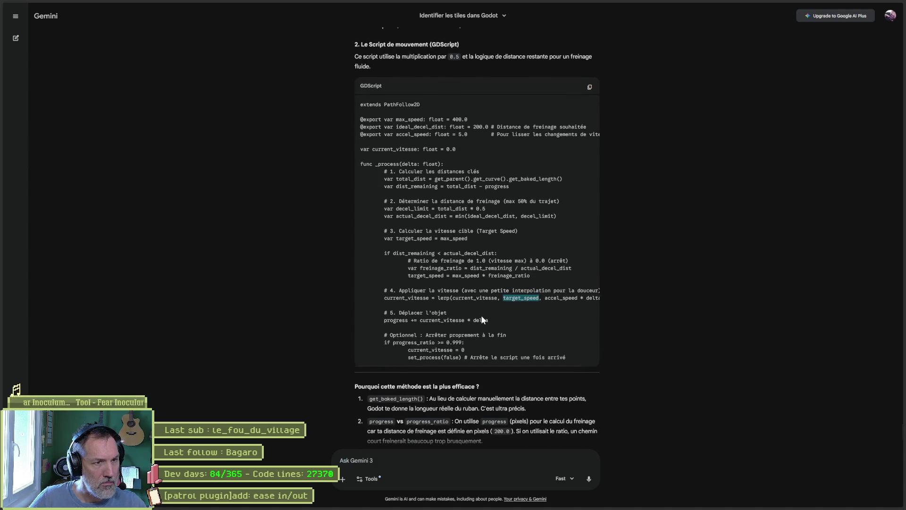
{"action": "key", "text": "alt+Tab"}
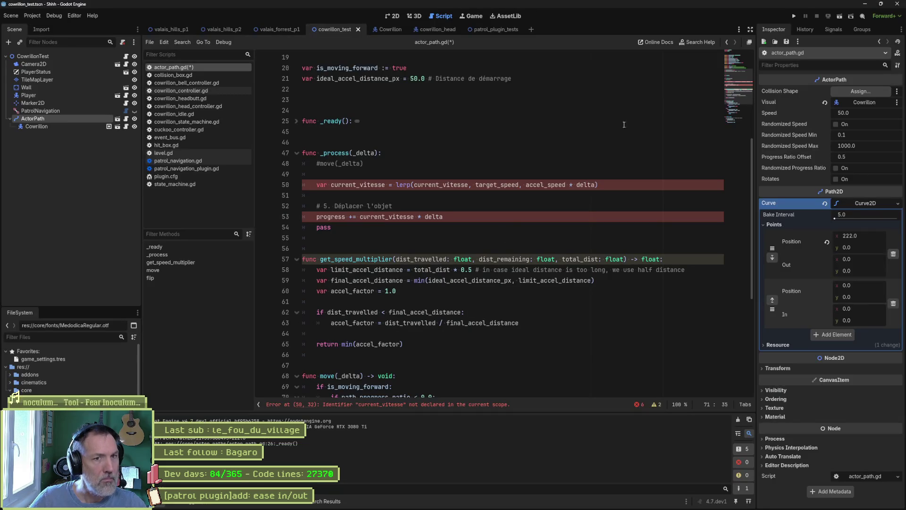
Find the path variable declared on line 16 and review the move function in actor_path.gd.
{"action": "mouse_move", "coordinate": [732, 72]}
{"action": "left_mouse_down"}
{"action": "mouse_move", "coordinate": [736, 51]}
{"action": "mouse_move", "coordinate": [722, 74]}
{"action": "left_mouse_up"}
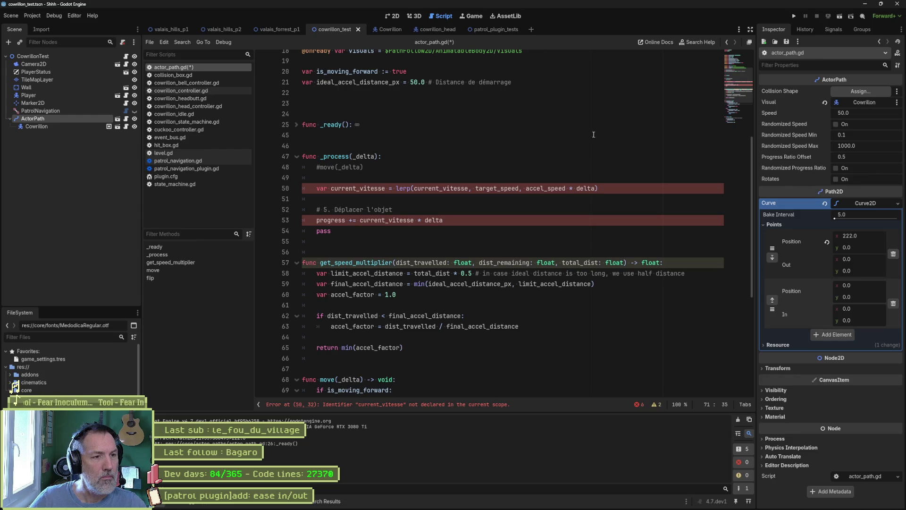
{"action": "key", "text": "alt+Tab"}
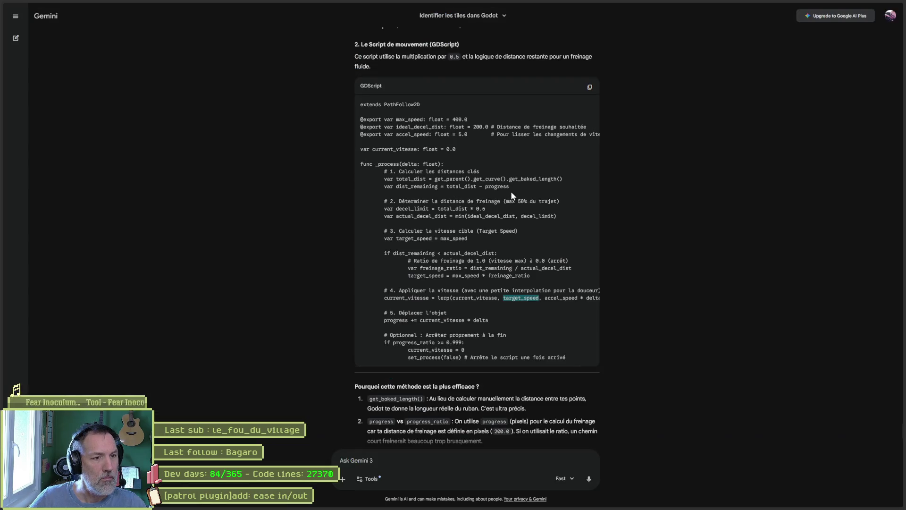
{"action": "key", "text": "alt+Tab"}
{"action": "scroll", "coordinate": [736, 89], "scroll_direction": "up", "scroll_amount": 3}
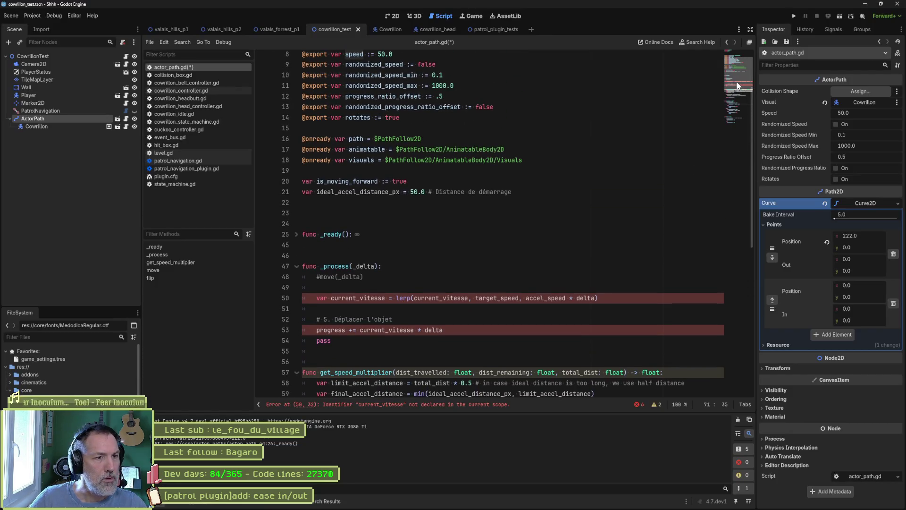
{"action": "double_click", "coordinate": [356, 138]}
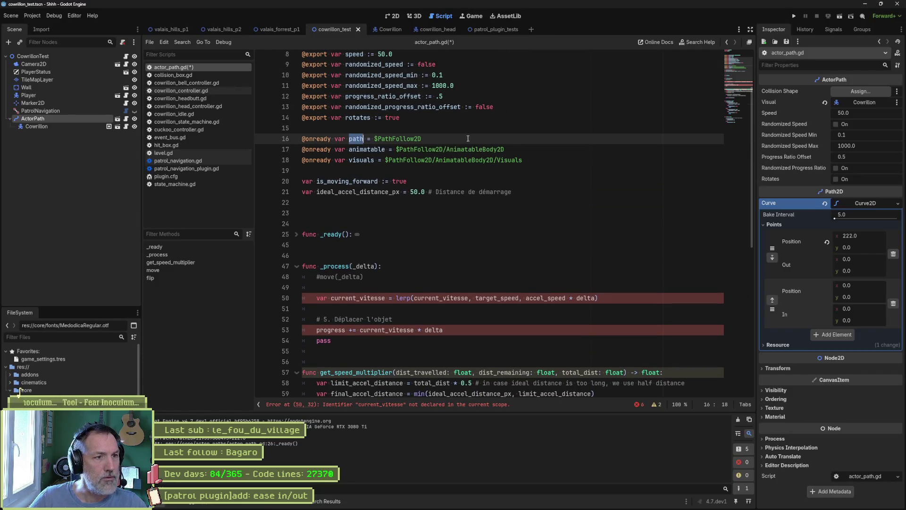
{"action": "scroll", "coordinate": [743, 73], "scroll_direction": "up", "scroll_amount": 2}
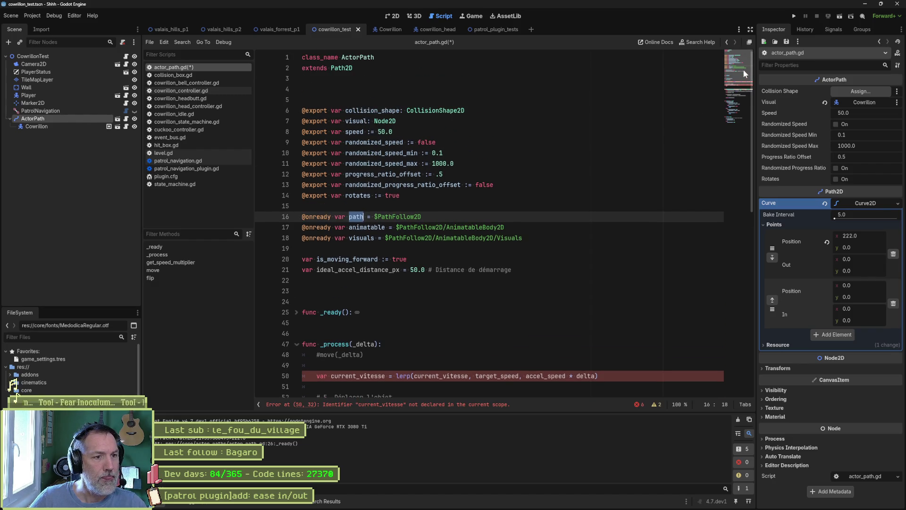
{"action": "left_click_drag", "start_coordinate": [743, 72], "coordinate": [734, 126]}
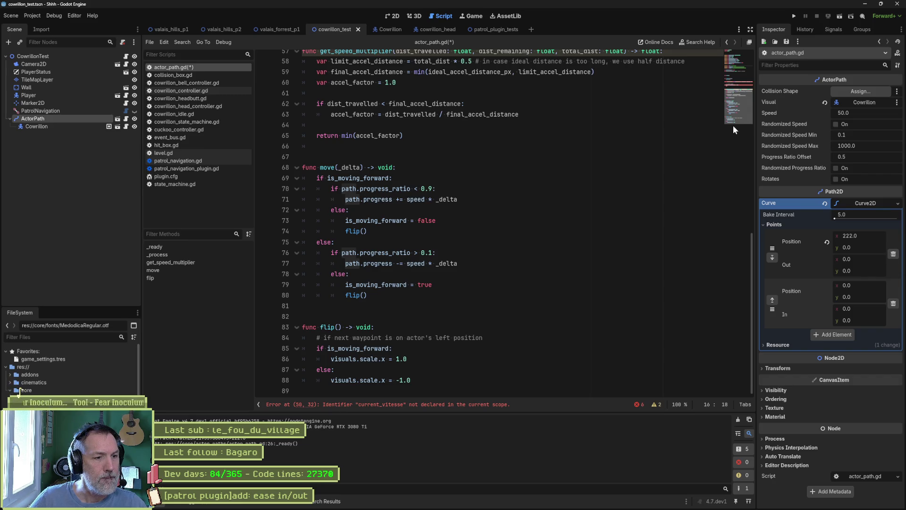
{"action": "left_click_drag", "start_coordinate": [731, 124], "coordinate": [734, 95]}
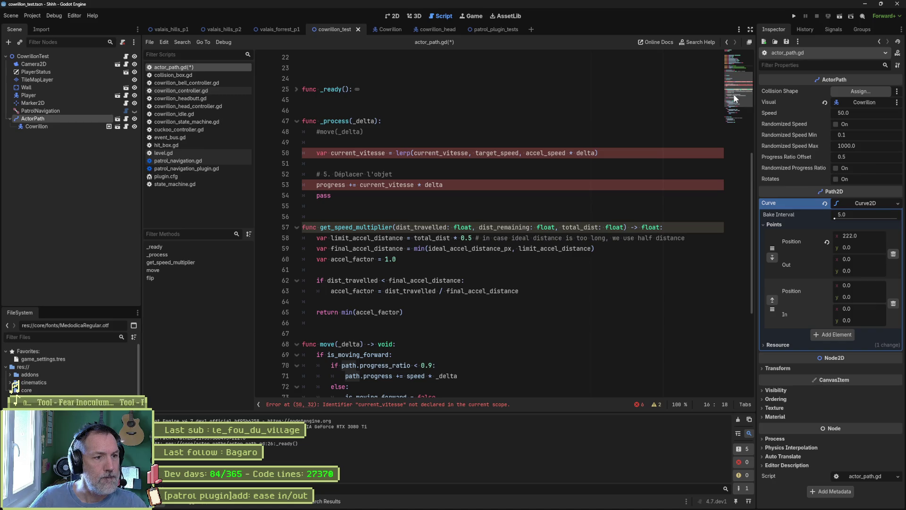
Paste Gemini's braking _process at line 46, commenting out the old _process on lines 47–54.
{"action": "key", "text": "alt+Tab"}
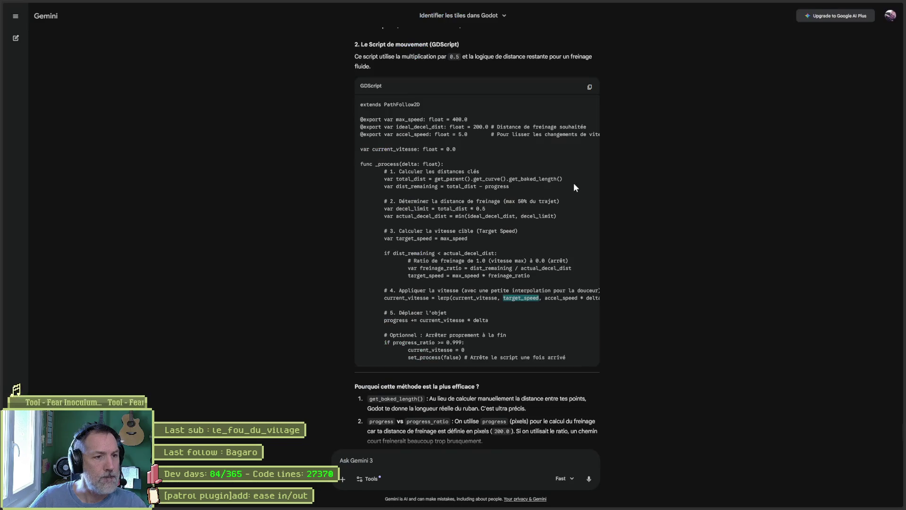
{"action": "left_click", "coordinate": [538, 198]}
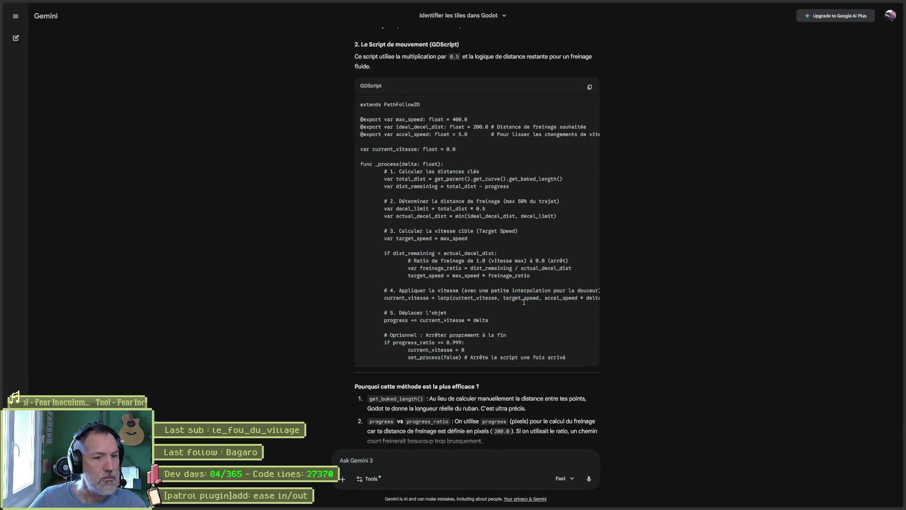
{"action": "left_click_drag", "start_coordinate": [565, 358], "coordinate": [364, 168]}
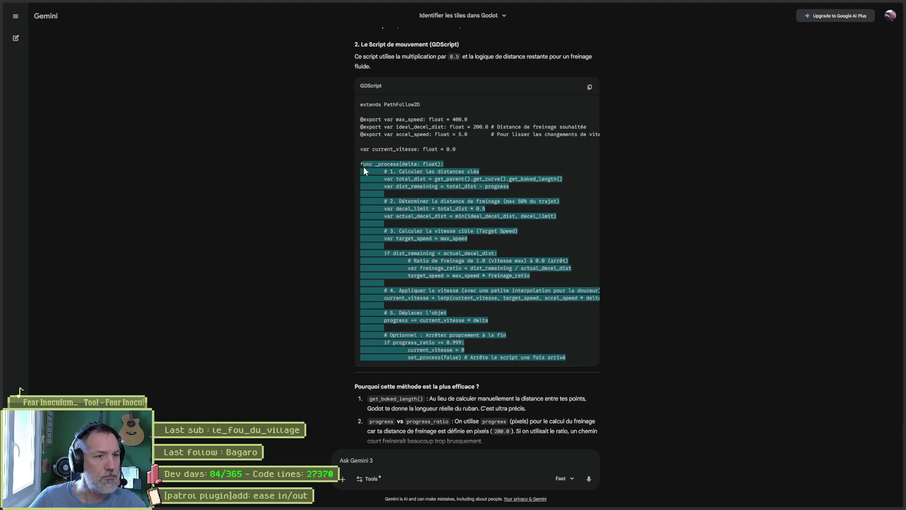
{"action": "key", "text": "ctrl+c"}
{"action": "key", "text": "alt+Tab"}
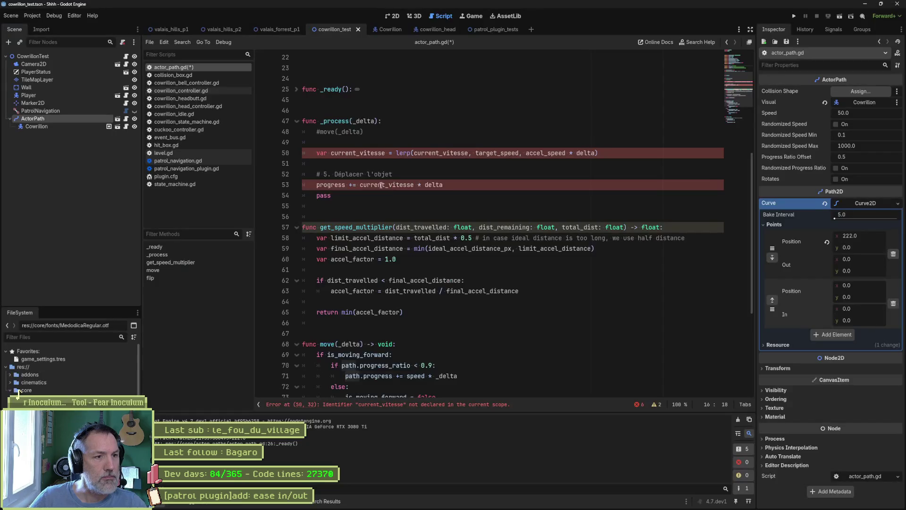
{"action": "left_click_drag", "start_coordinate": [338, 120], "coordinate": [332, 195]}
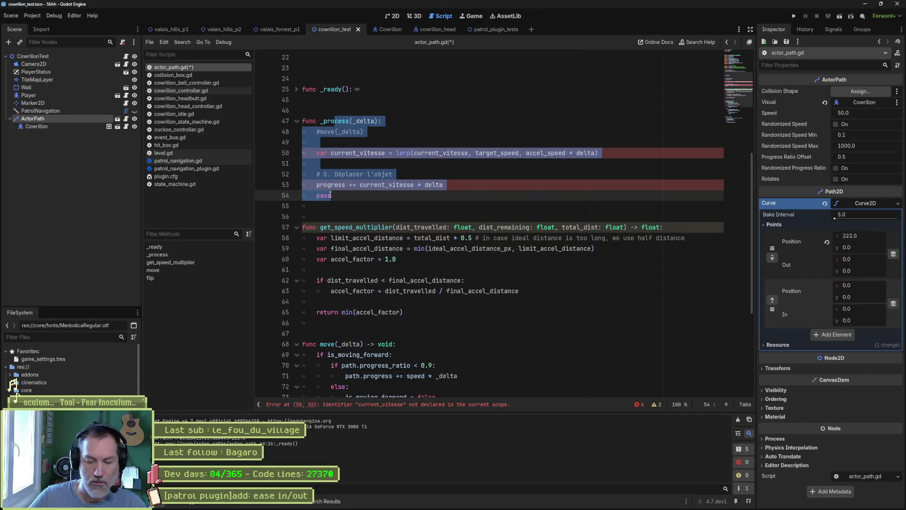
{"action": "key", "text": "ctrl+k"}
{"action": "left_click", "coordinate": [326, 110]}
{"action": "key", "text": "ctrl+v"}
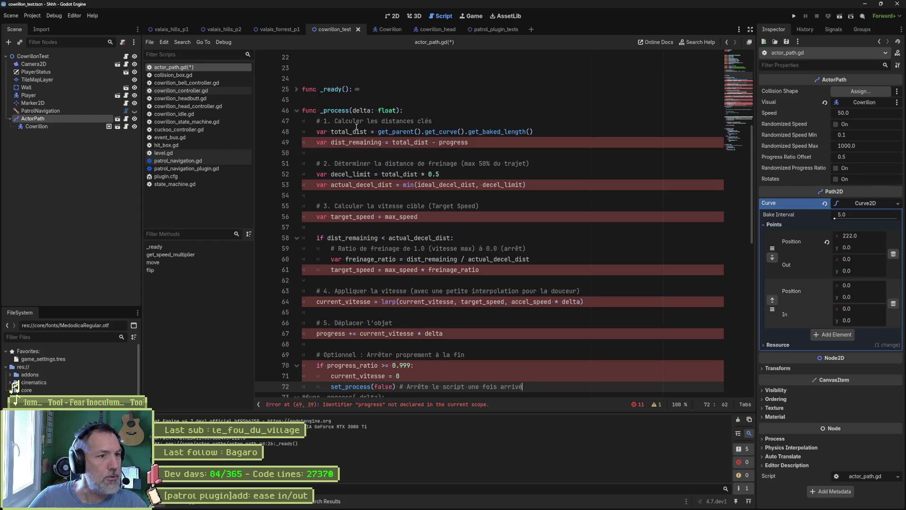
Copy Gemini's max_speed through current_vitesse variable declarations.
{"action": "key", "text": "alt+Tab"}
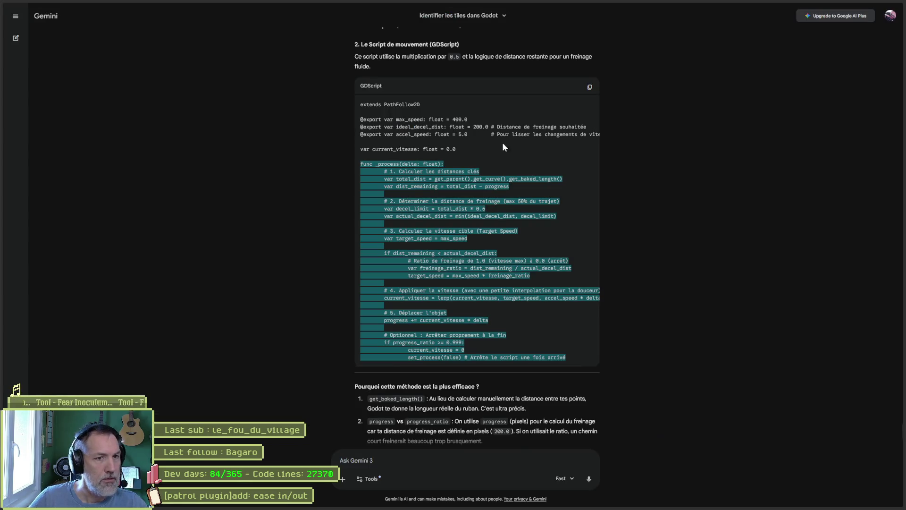
{"action": "mouse_move", "coordinate": [457, 149]}
{"action": "left_mouse_down"}
{"action": "mouse_move", "coordinate": [348, 118]}
{"action": "mouse_move", "coordinate": [361, 122]}
{"action": "left_mouse_up"}
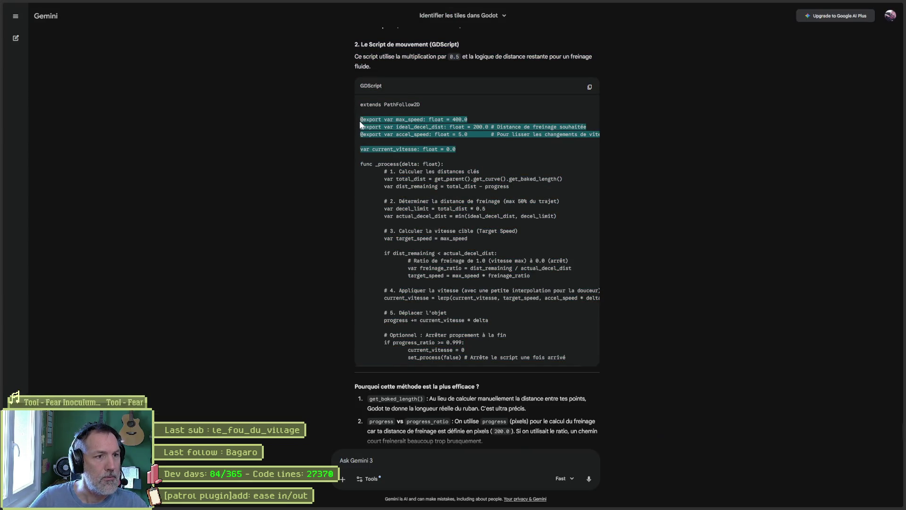
{"action": "key", "text": "alt+Tab"}
Paste the max_speed through current_vitesse declarations after line 21, with blank lines around them.
{"action": "scroll", "coordinate": [358, 108], "scroll_direction": "up", "scroll_amount": 5}
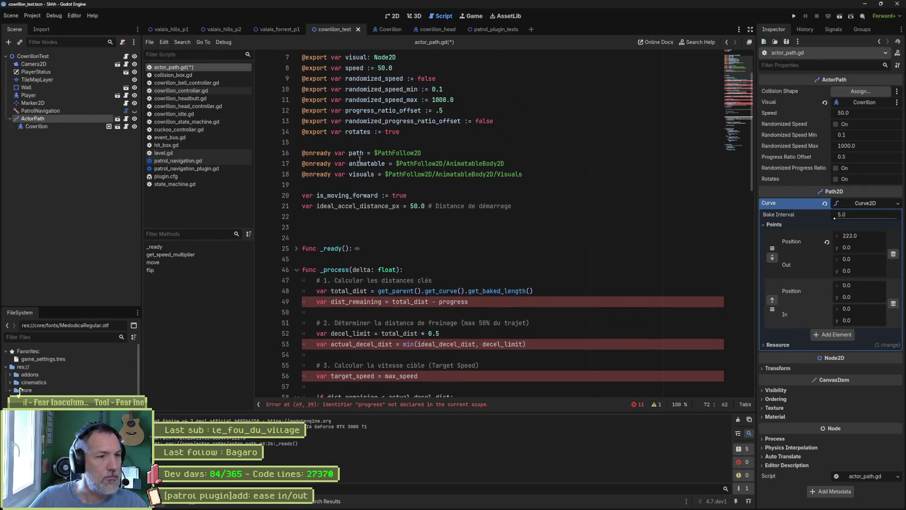
{"action": "left_click", "coordinate": [327, 226]}
{"action": "key", "text": "ctrl+v"}
{"action": "left_click_drag", "start_coordinate": [345, 206], "coordinate": [344, 222]}
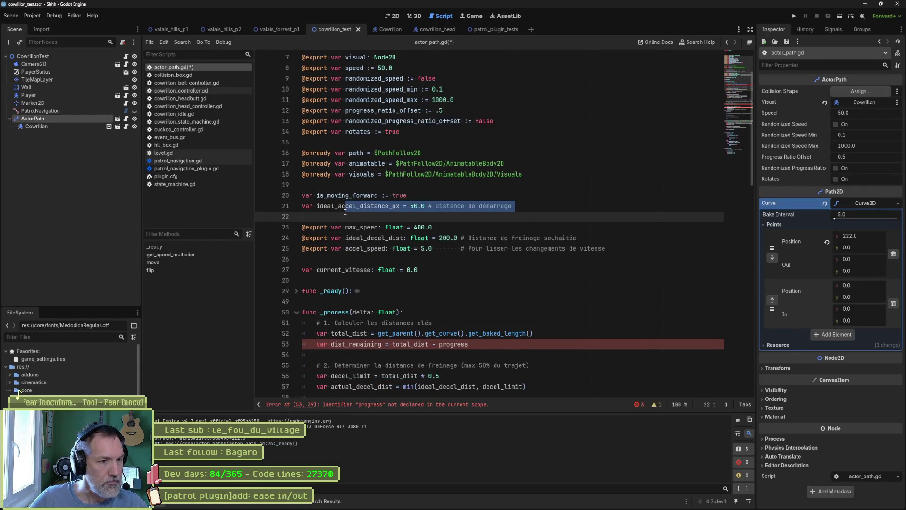
{"action": "left_click", "coordinate": [345, 222]}
{"action": "key", "text": "Return"}
{"action": "key", "text": "Return"}
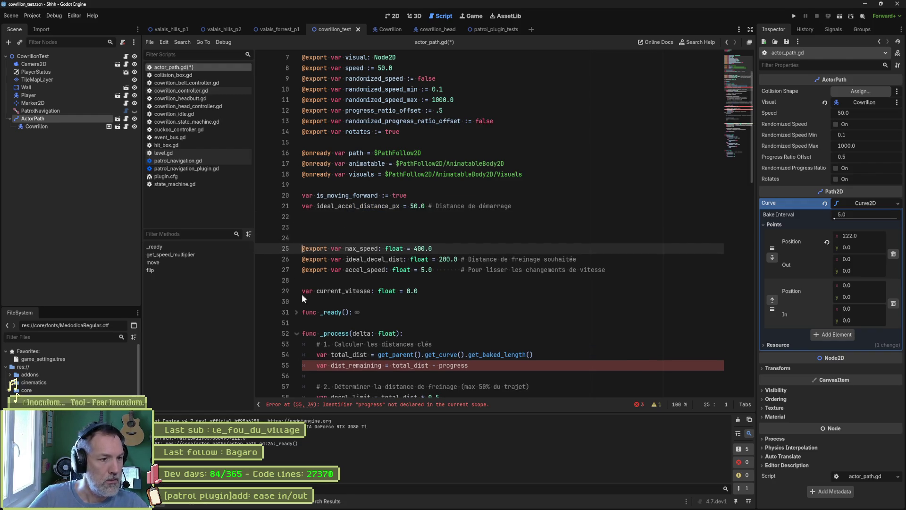
{"action": "left_click", "coordinate": [308, 301]}
{"action": "key", "text": "Return"}
{"action": "key", "text": "Return"}
Check the total_dist line against the path variable declared on line 16.
{"action": "scroll", "coordinate": [355, 210], "scroll_direction": "down", "scroll_amount": 4}
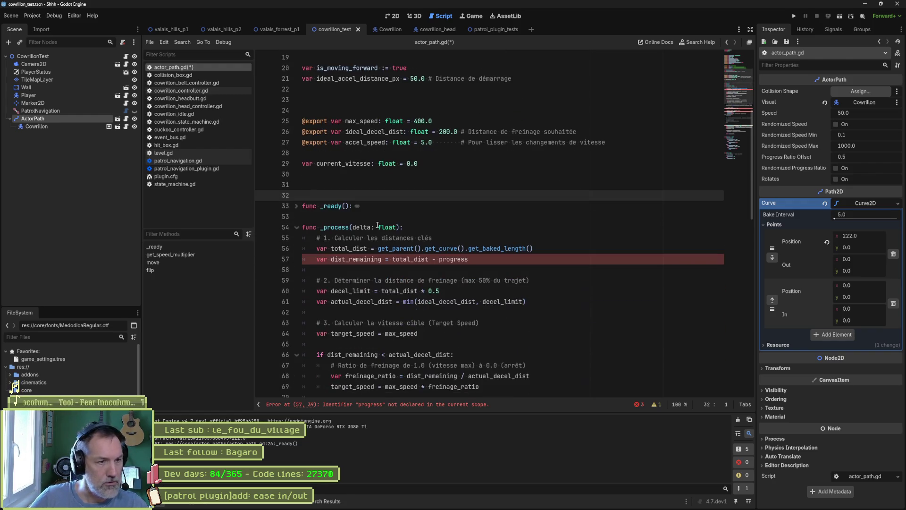
{"action": "left_click", "coordinate": [349, 249]}
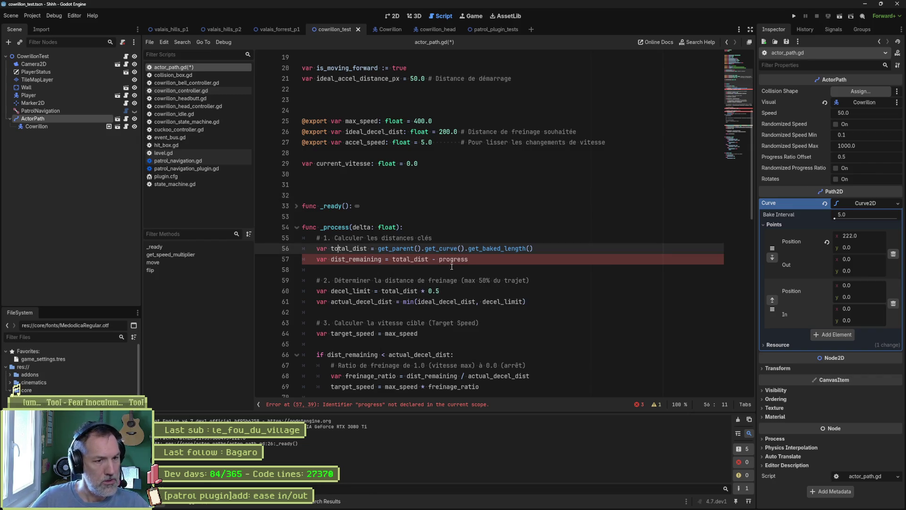
{"action": "scroll", "coordinate": [376, 176], "scroll_direction": "up", "scroll_amount": 5}
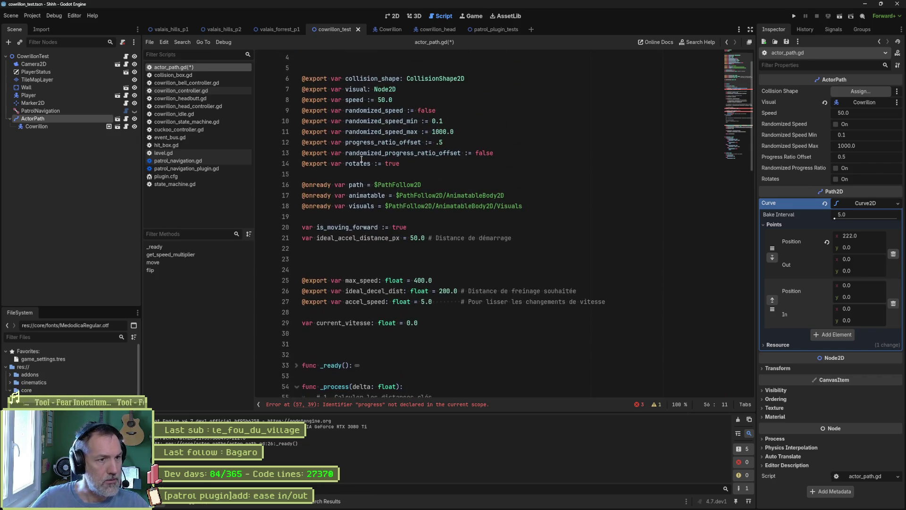
{"action": "left_click", "coordinate": [365, 184]}
{"action": "scroll", "coordinate": [441, 238], "scroll_direction": "down", "scroll_amount": 6}
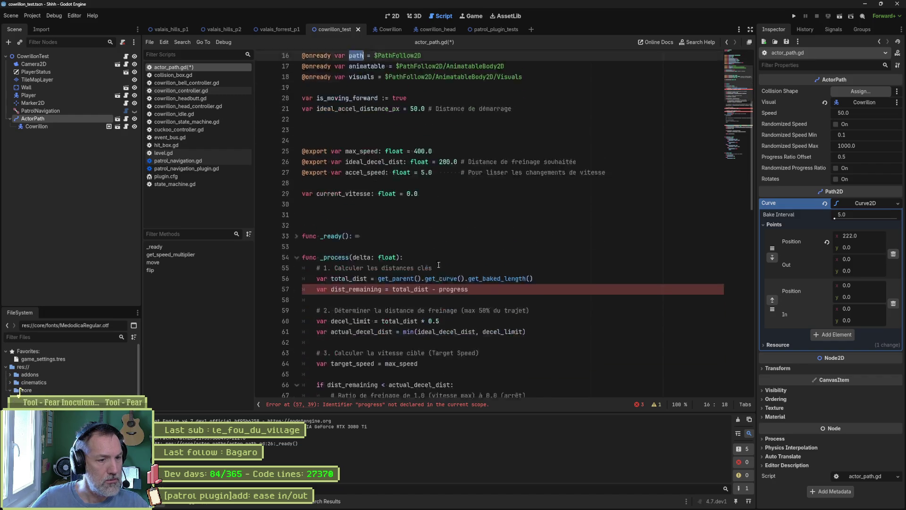
Prefix progress on lines 57 and 75 and progress_ratio on line 78 with 'path.', then run the scene.
{"action": "left_click", "coordinate": [439, 228]}
{"action": "type", "text": "path."}
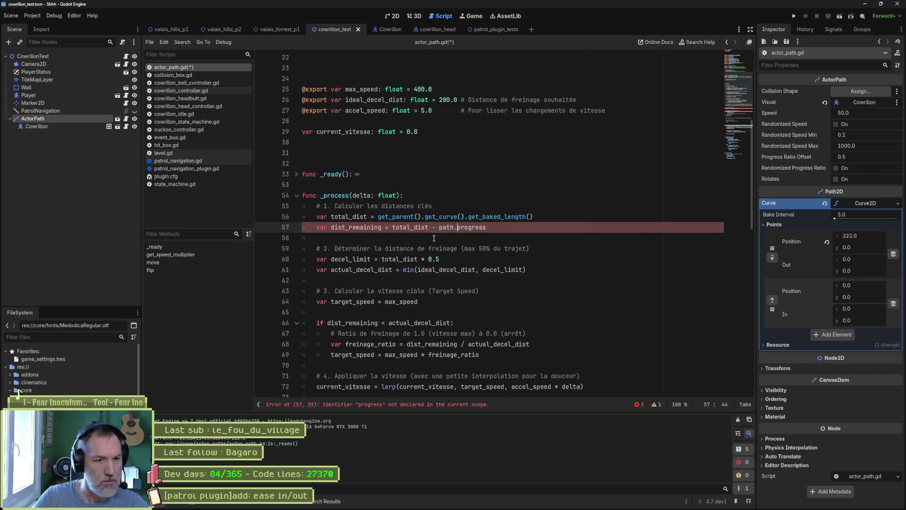
{"action": "left_click", "coordinate": [438, 228]}
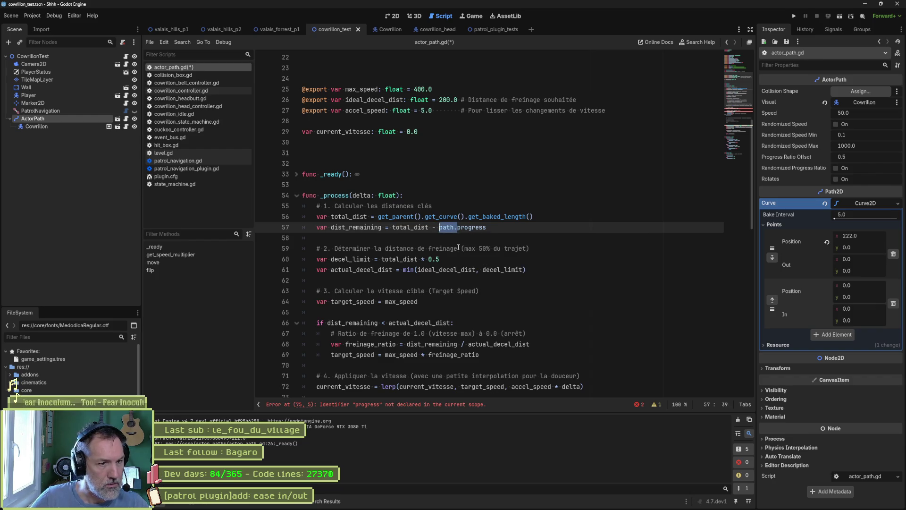
{"action": "scroll", "coordinate": [409, 235], "scroll_direction": "down", "scroll_amount": 12}
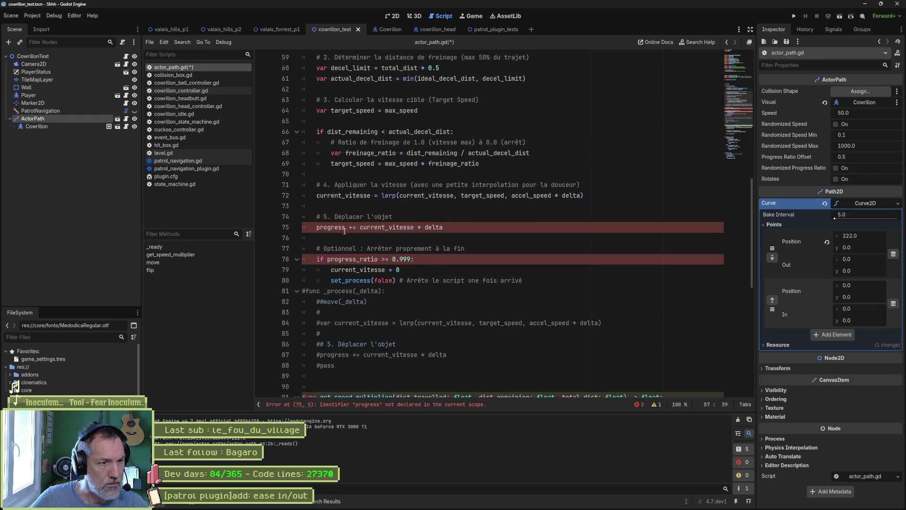
{"action": "left_click", "coordinate": [316, 228]}
{"action": "type", "text": "path."}
{"action": "left_click", "coordinate": [327, 260]}
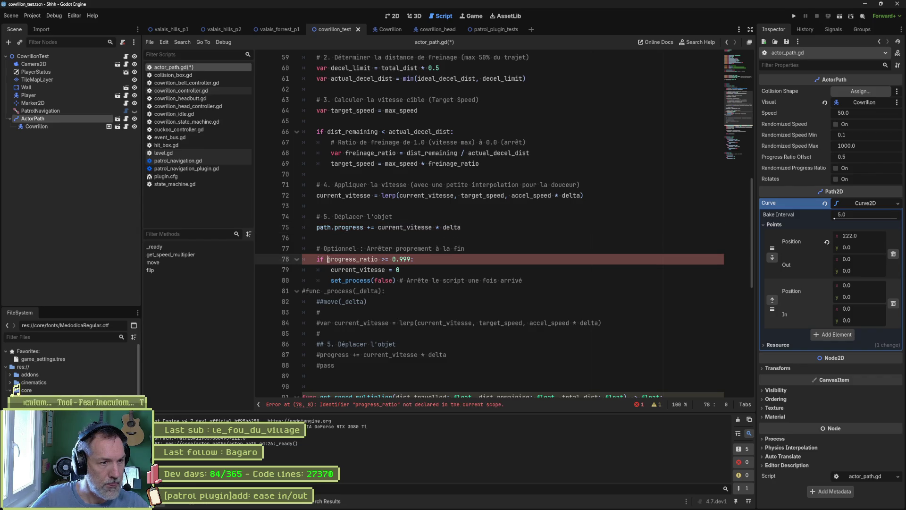
{"action": "type", "text": "path."}
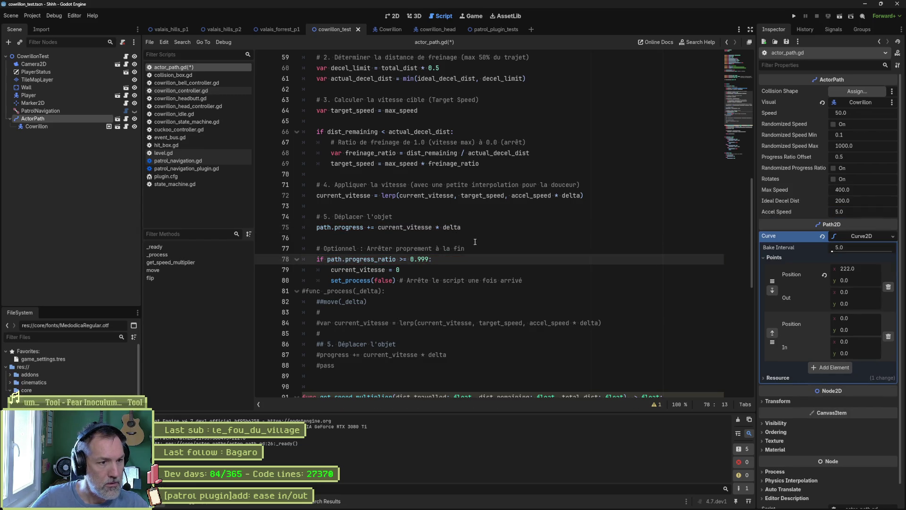
{"action": "scroll", "coordinate": [475, 242], "scroll_direction": "up", "scroll_amount": 4}
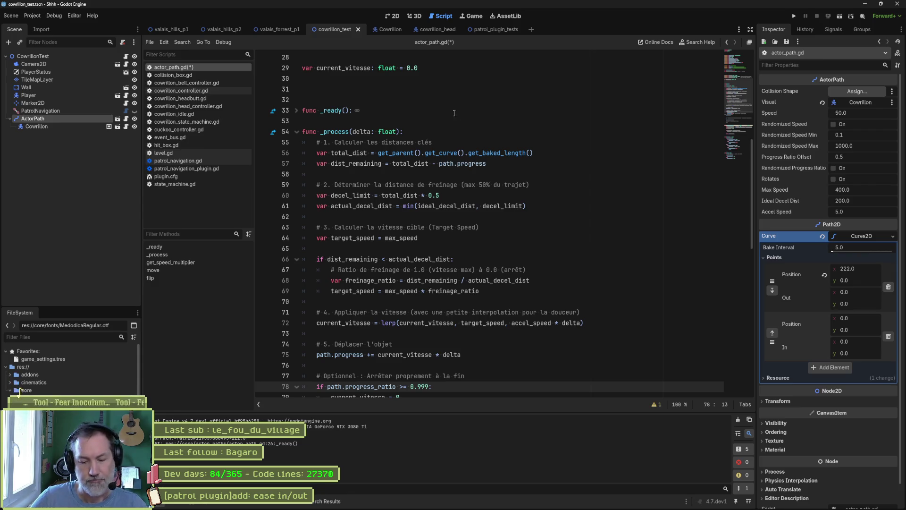
{"action": "key", "text": "F6"}
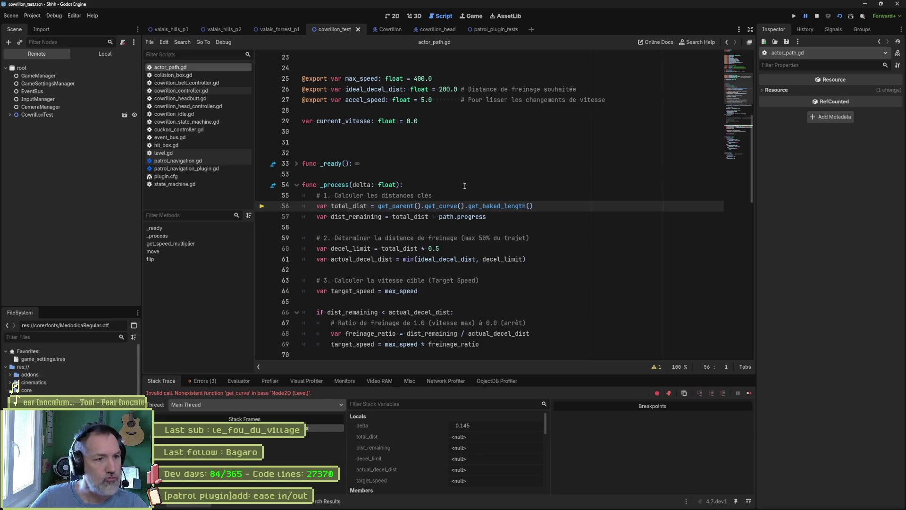
Replace get_parent().get_curve(). on line 56 with 'path.' and rerun the scene, which errors again.
{"action": "key", "text": "F8"}
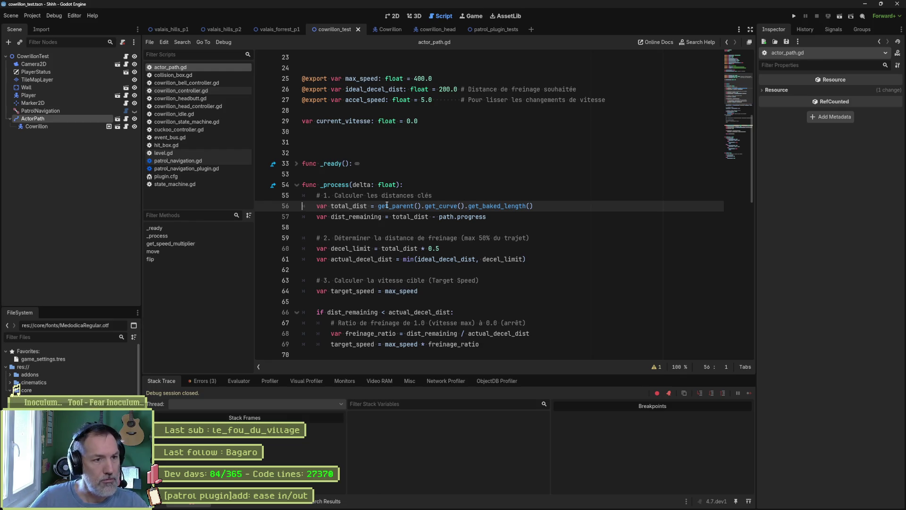
{"action": "left_click_drag", "start_coordinate": [379, 206], "coordinate": [468, 206]}
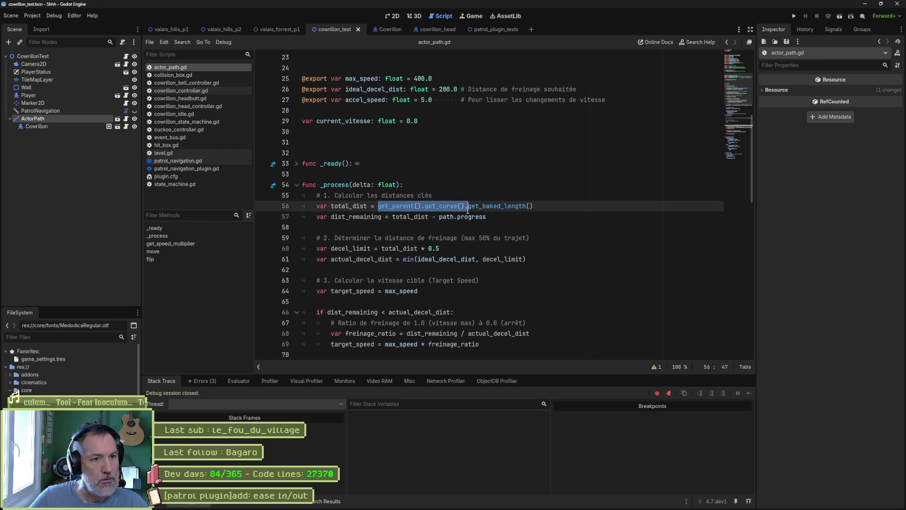
{"action": "key", "text": "BackSpace"}
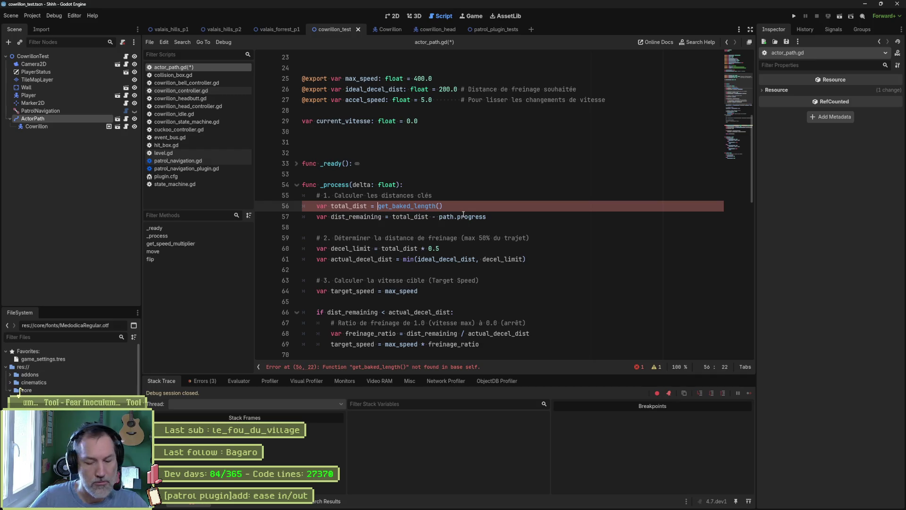
{"action": "type", "text": "path."}
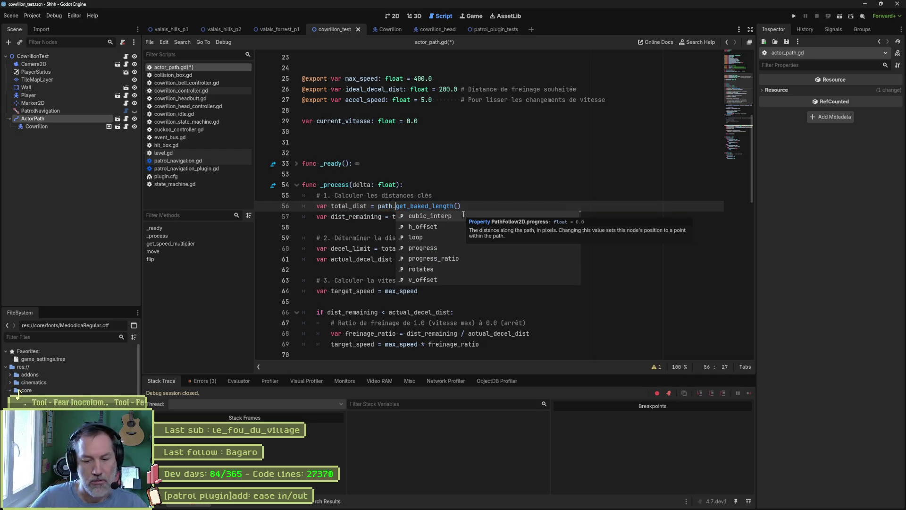
{"action": "key", "text": "F6"}
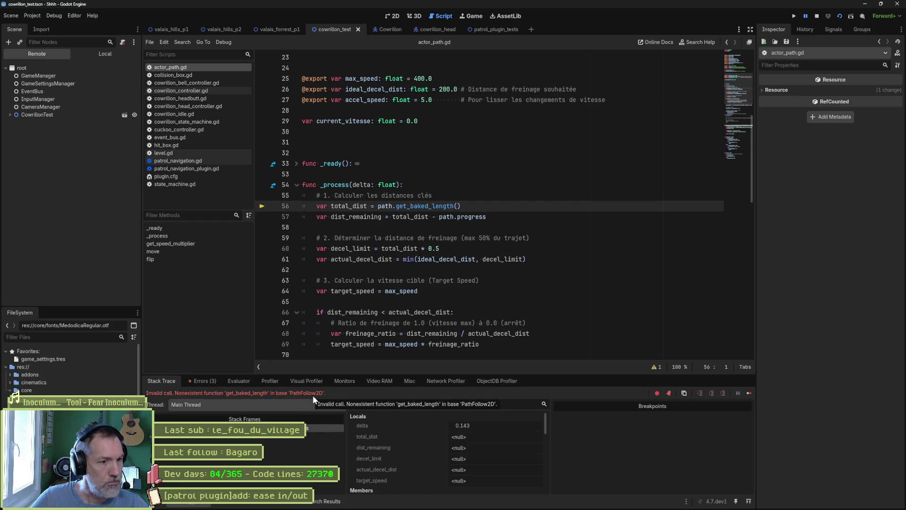
{"action": "key", "text": "F8"}
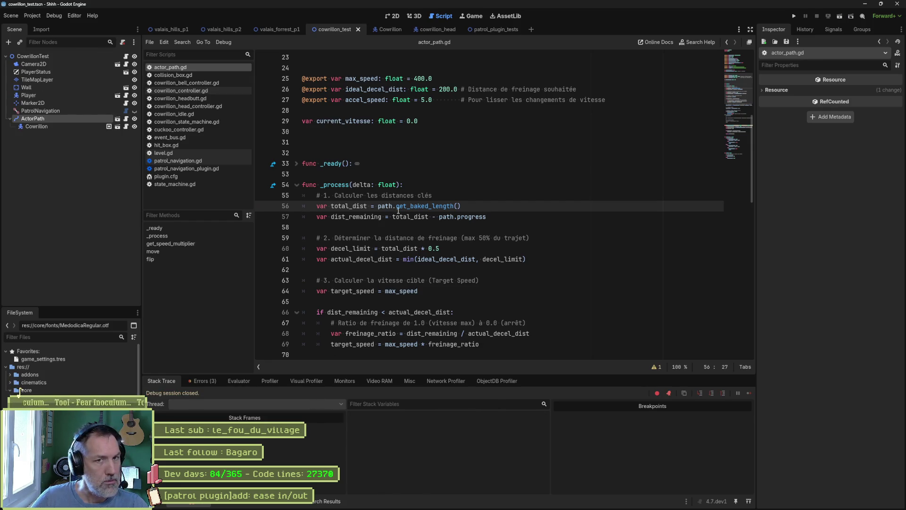
Review the _process code, then select 'path' in path.get_baked_length() on line 56.
{"action": "left_click", "coordinate": [407, 208]}
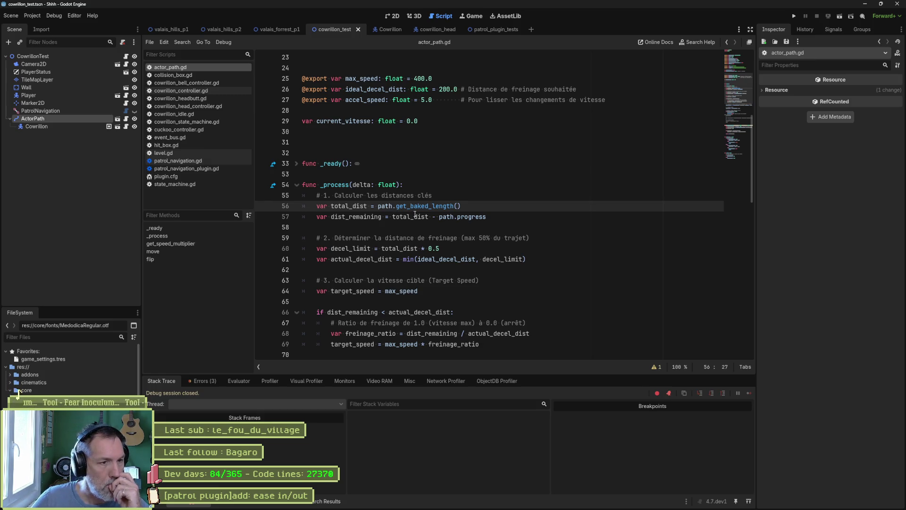
{"action": "scroll", "coordinate": [415, 214], "scroll_direction": "down", "scroll_amount": 10}
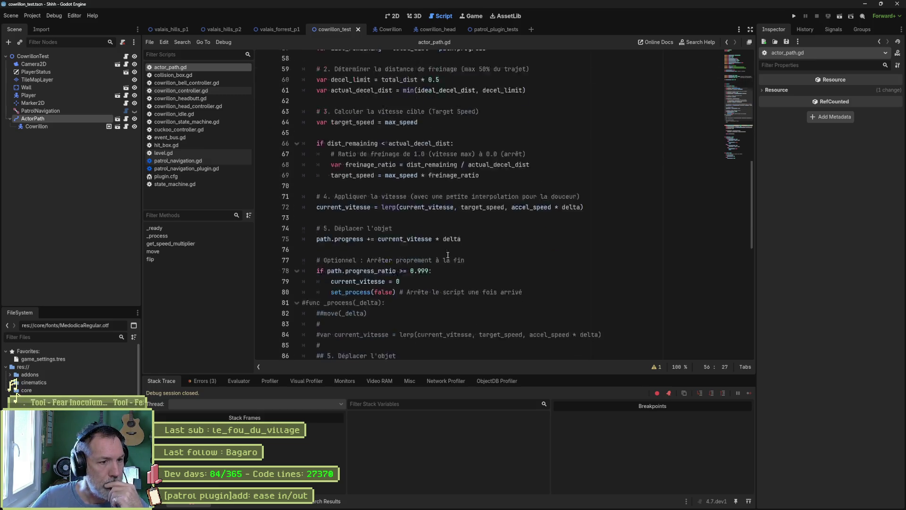
{"action": "scroll", "coordinate": [448, 255], "scroll_direction": "down", "scroll_amount": 3}
{"action": "scroll", "coordinate": [451, 259], "scroll_direction": "down", "scroll_amount": 2}
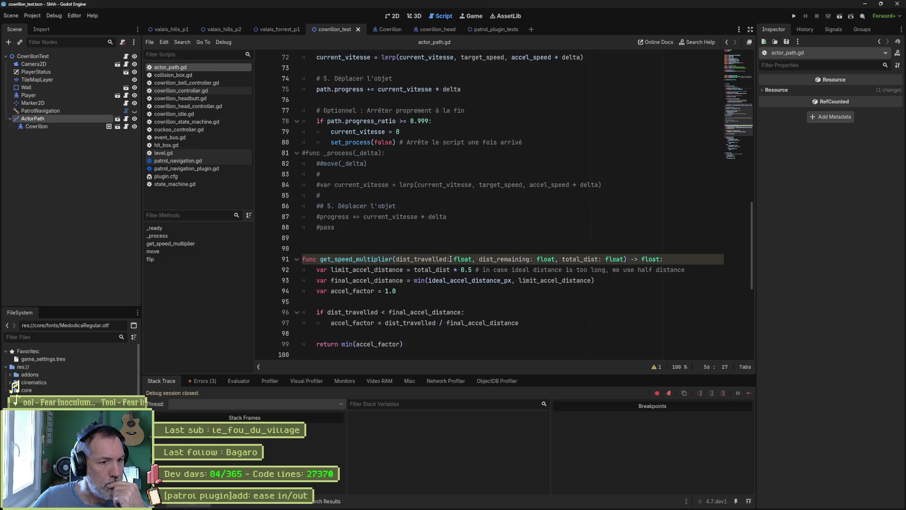
{"action": "scroll", "coordinate": [451, 258], "scroll_direction": "down", "scroll_amount": 2}
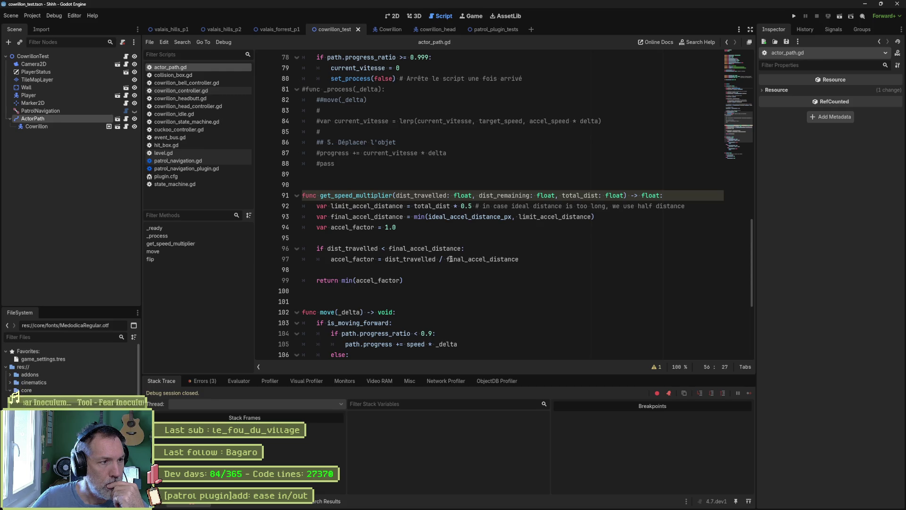
{"action": "scroll", "coordinate": [450, 259], "scroll_direction": "up", "scroll_amount": 4}
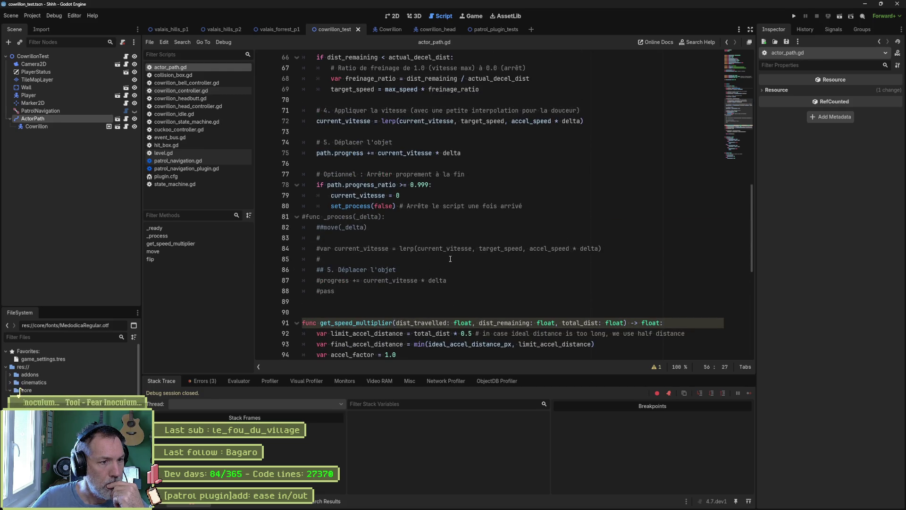
{"action": "scroll", "coordinate": [449, 260], "scroll_direction": "up", "scroll_amount": 7}
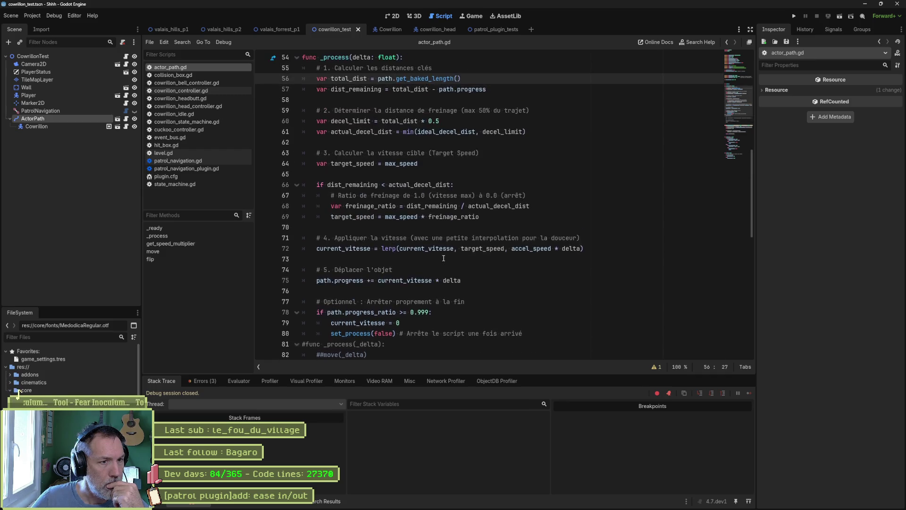
{"action": "left_click_drag", "start_coordinate": [378, 174], "coordinate": [458, 174]}
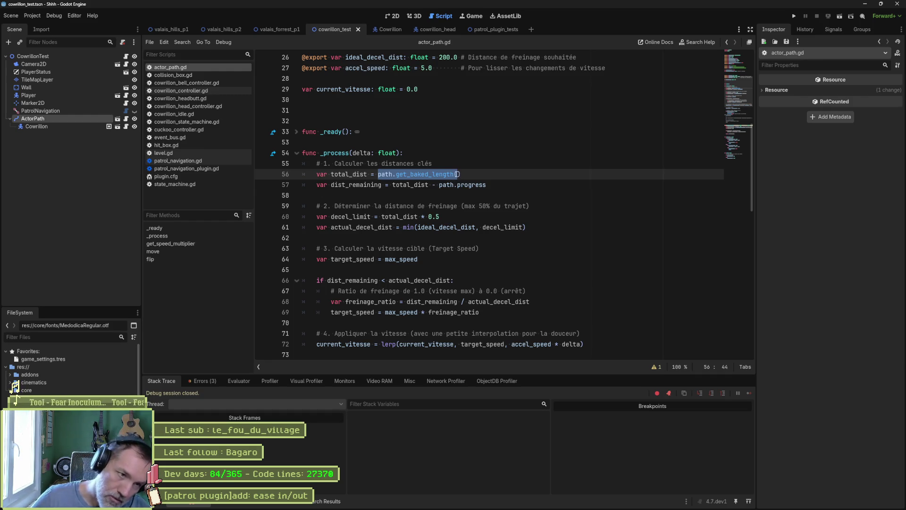
{"action": "left_click", "coordinate": [461, 175]}
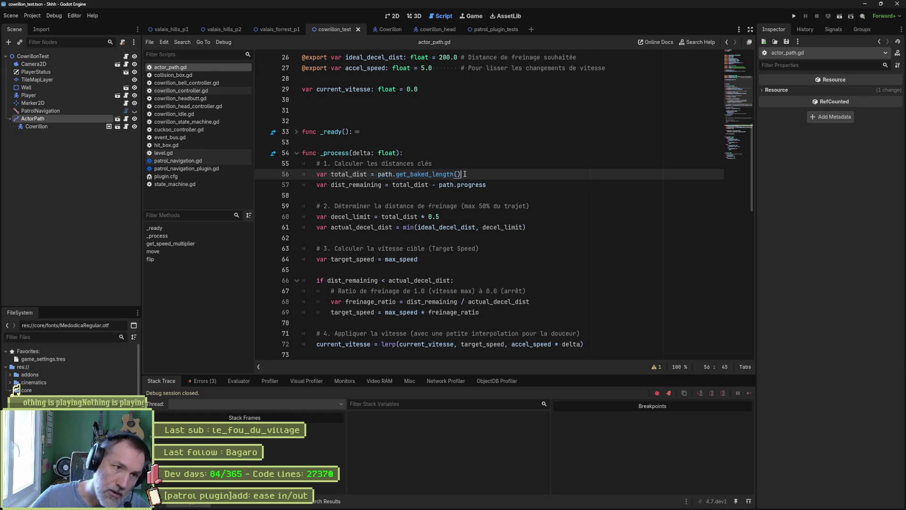
{"action": "double_click", "coordinate": [384, 174]}
Make line 56 read total_dist = curve.get_baked_length() and test-run the scene.
{"action": "type", "text": "curve"}
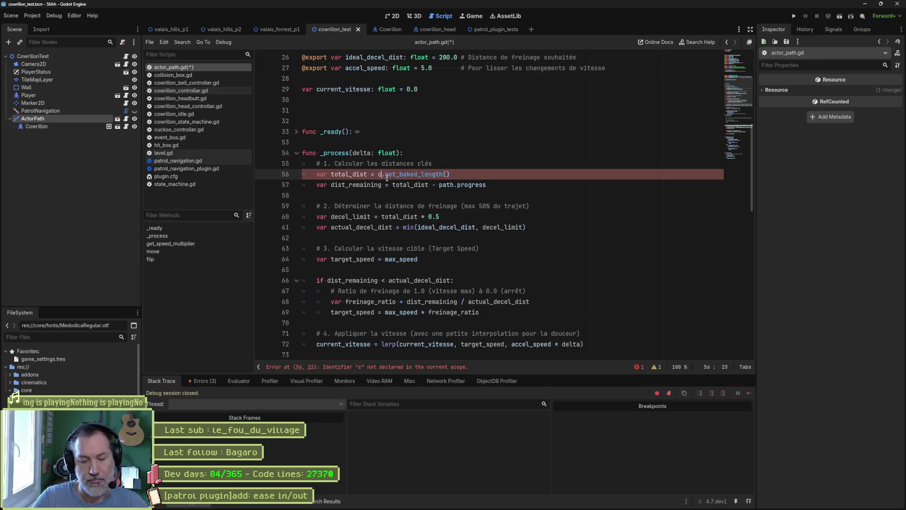
{"action": "key", "text": "F6"}
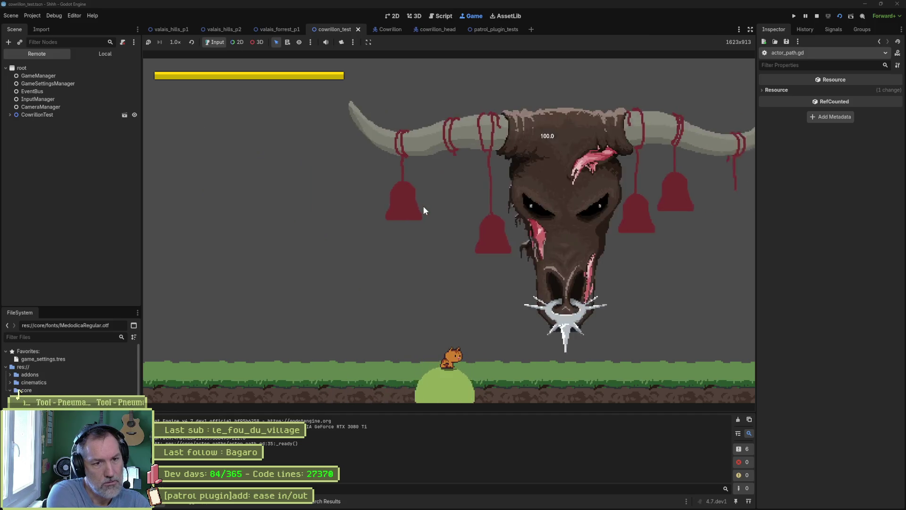
{"action": "key", "text": "F8"}
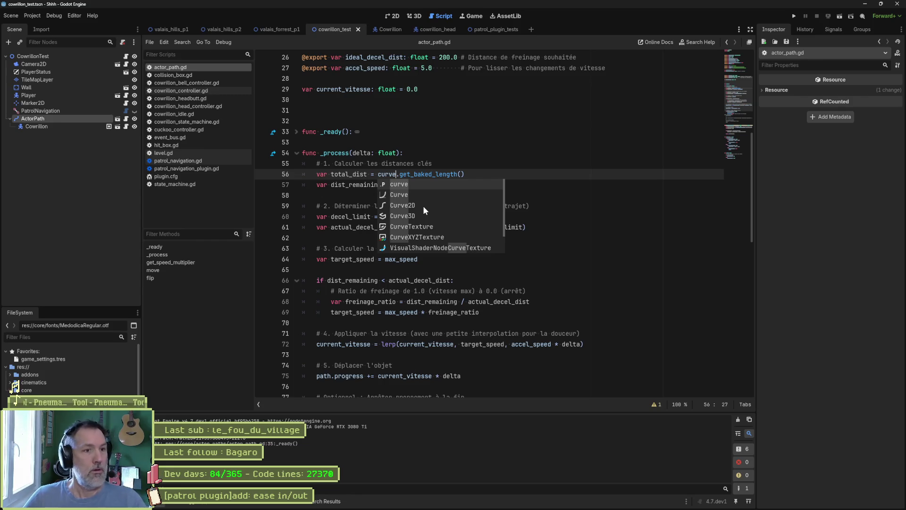
Review the exported max_speed value, then save actor_path.gd and run the scene again.
{"action": "left_click", "coordinate": [428, 156]}
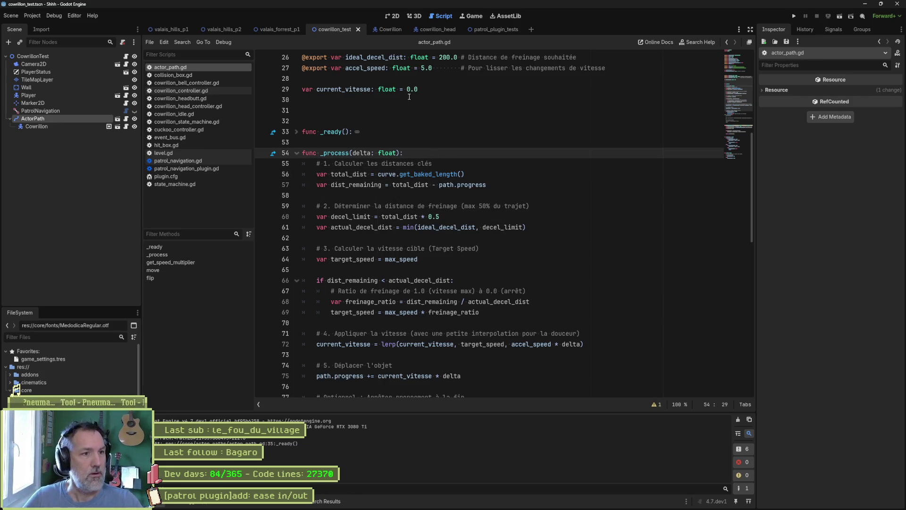
{"action": "scroll", "coordinate": [409, 97], "scroll_direction": "up", "scroll_amount": 7}
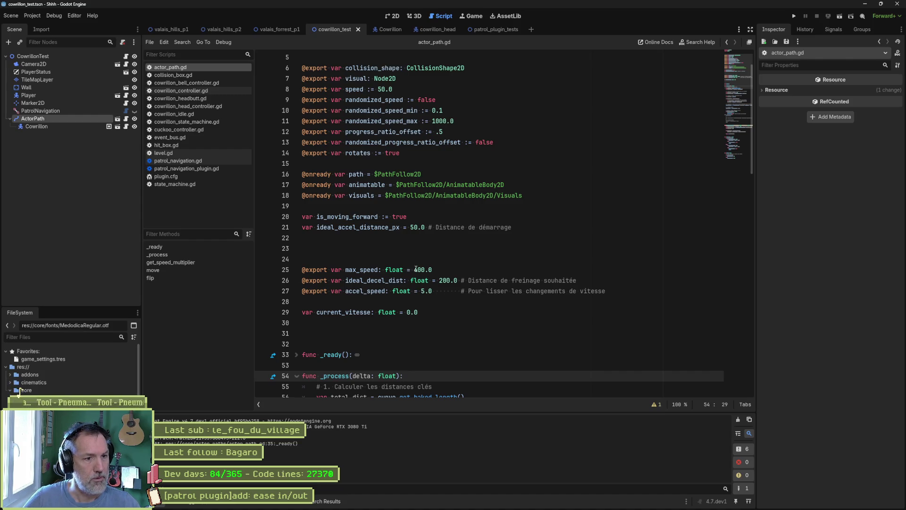
{"action": "left_click", "coordinate": [416, 269]}
{"action": "key", "text": "F6"}
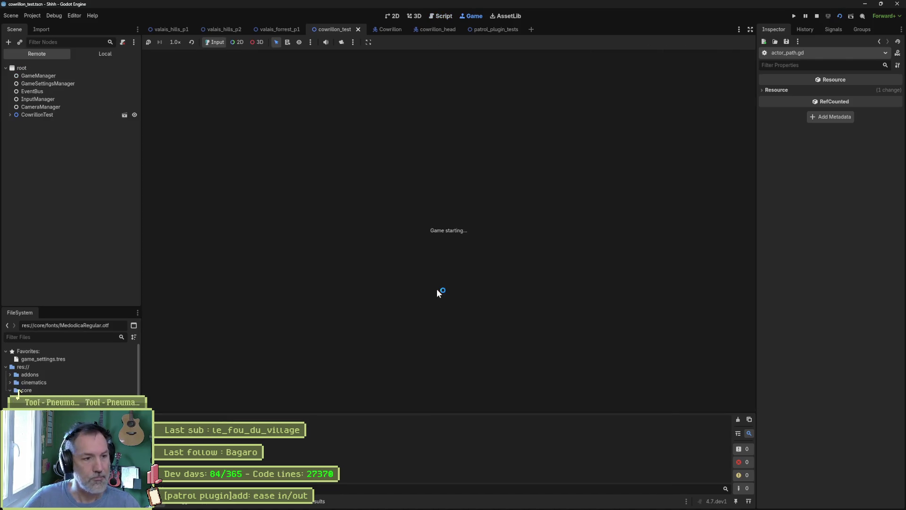